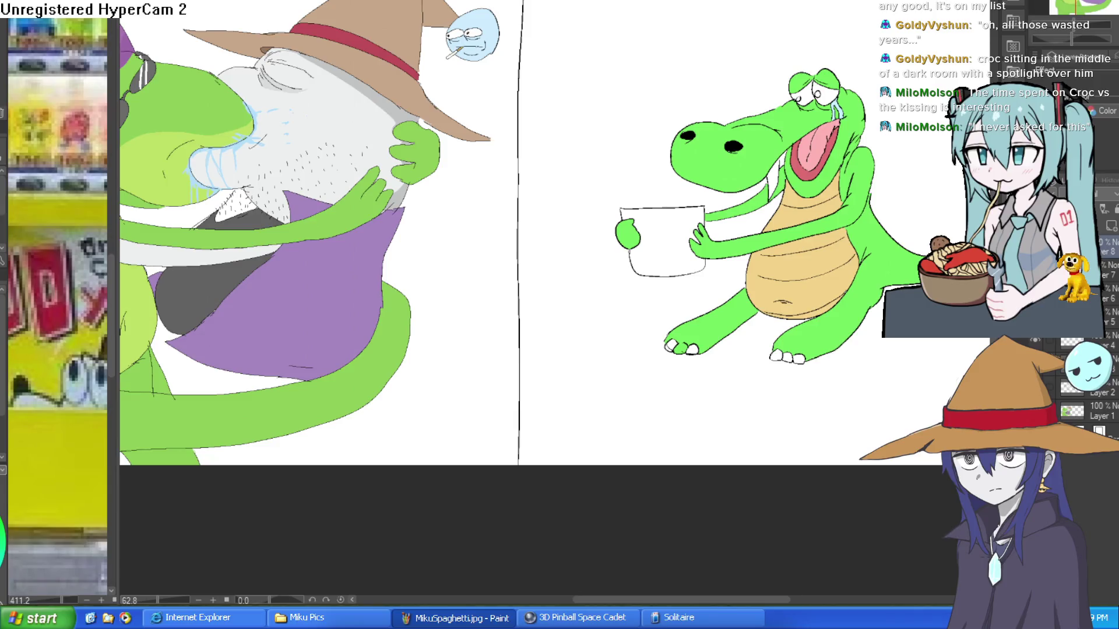
Ink the thought cloud outline around the crocodile and a small trailing bubble below it.
left_click_drag(669, 17, 541, 105)
scroll(516, 34, "up", 1)
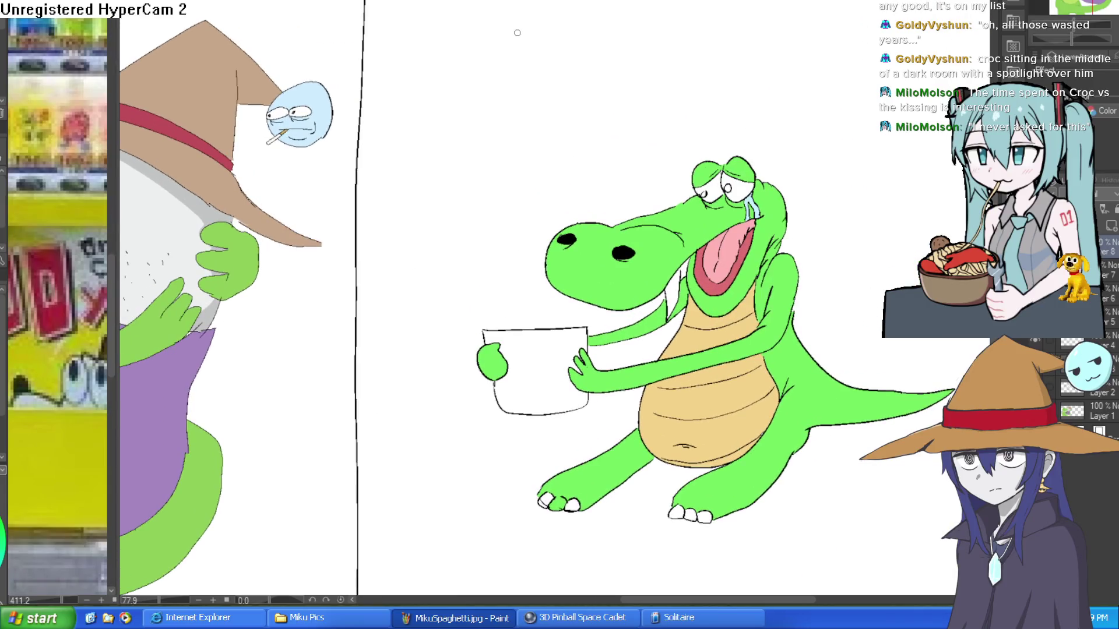
scroll(567, 158, "down", 2)
mouse_move(567, 157)
left_mouse_down()
mouse_move(773, 262)
mouse_move(487, 300)
left_mouse_up()
mouse_move(422, 291)
left_mouse_down()
mouse_move(632, 190)
mouse_move(640, 35)
left_mouse_up()
left_click_drag(670, 33, 661, 159)
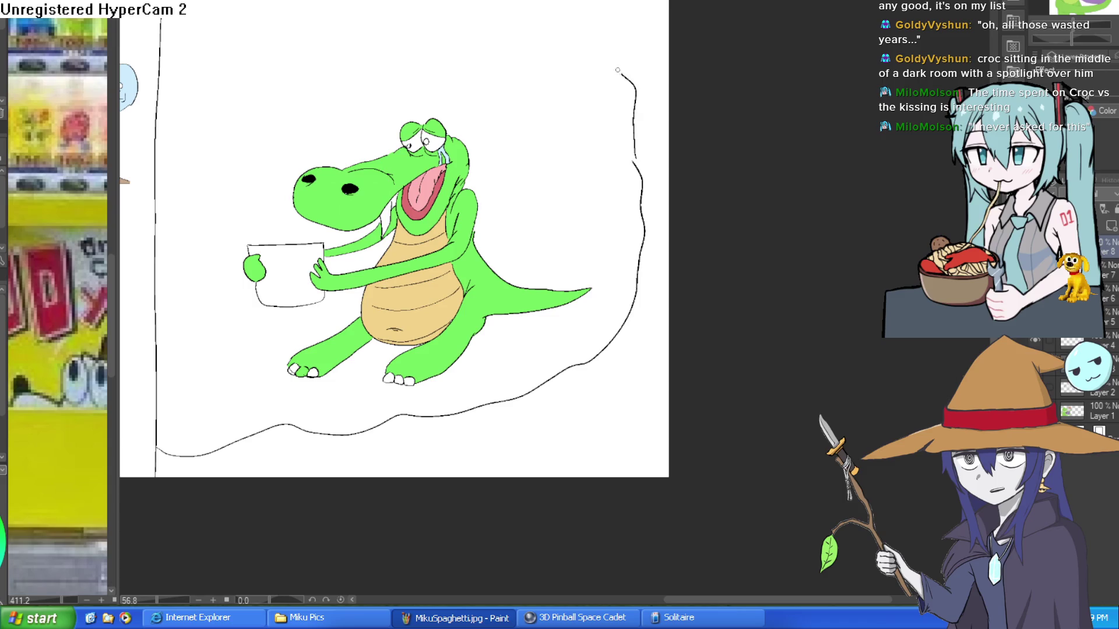
scroll(571, 175, "down", 3)
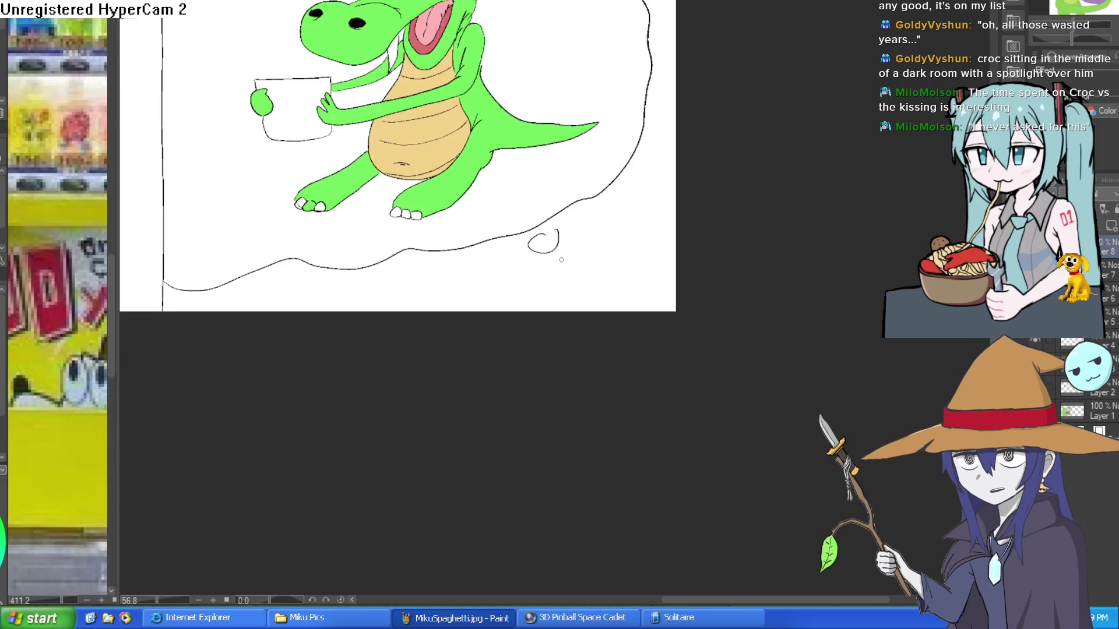
scroll(599, 279, "up", 3)
left_click_drag(531, 205, 525, 217)
Draw the hooded head outline and an oval face opening, undoing two stray strokes.
mouse_move(564, 337)
left_mouse_down()
mouse_move(617, 116)
mouse_move(813, 141)
left_mouse_up()
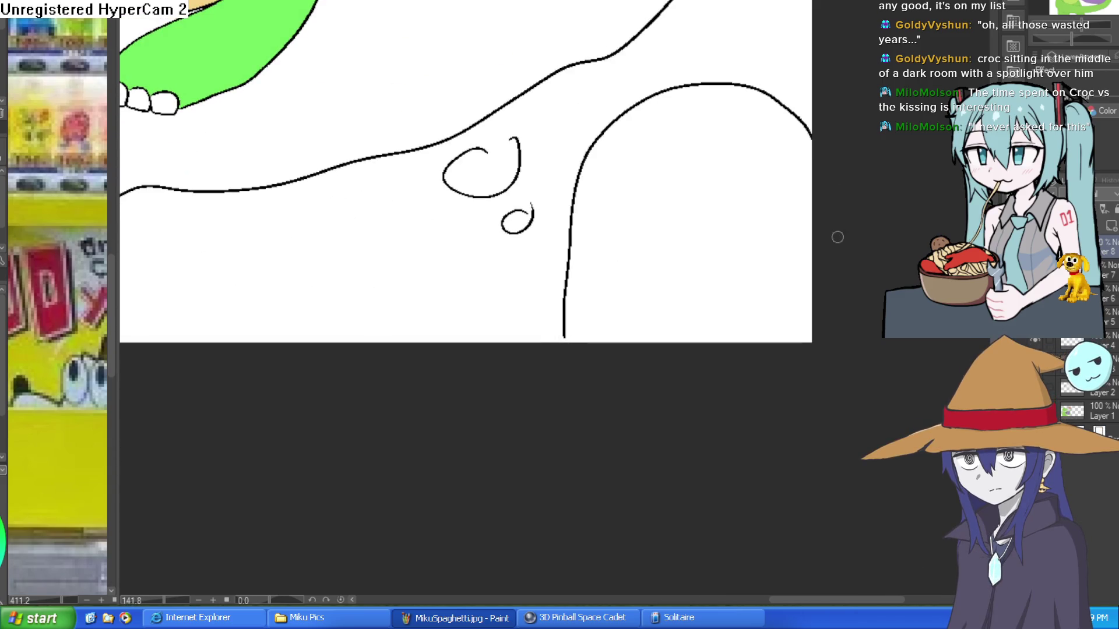
mouse_move(654, 154)
left_mouse_down()
mouse_move(624, 300)
mouse_move(725, 129)
mouse_move(747, 143)
left_mouse_up()
key("ctrl+z")
key("ctrl+z")
left_click_drag(668, 231, 556, 240)
mouse_move(514, 171)
left_mouse_down()
mouse_move(502, 204)
mouse_move(536, 317)
mouse_move(670, 237)
mouse_move(569, 120)
mouse_move(513, 173)
mouse_move(617, 257)
mouse_move(517, 158)
left_mouse_up()
key("ctrl+z")
left_click_drag(589, 231, 597, 215)
scroll(554, 200, "up", 3)
mouse_move(600, 265)
left_mouse_down()
mouse_move(566, 209)
mouse_move(507, 303)
mouse_move(529, 332)
mouse_move(581, 335)
mouse_move(620, 325)
mouse_move(629, 274)
mouse_move(688, 352)
left_mouse_up()
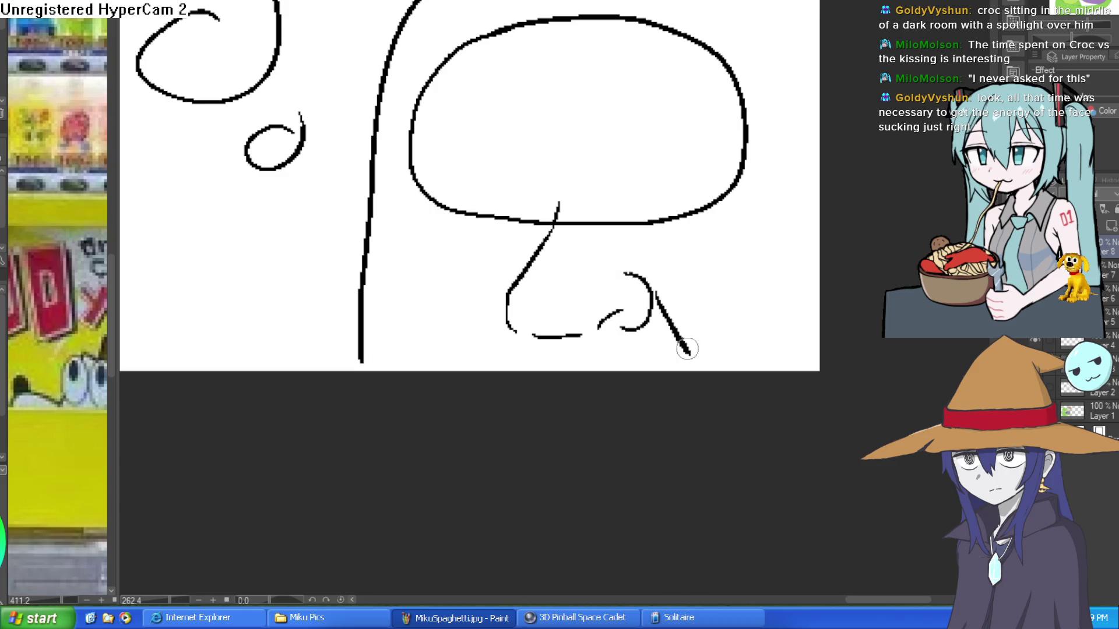
left_click(500, 149)
Ink upper and lower lids and pupils for both eyes, plus wrinkles around the right eye.
mouse_move(404, 149)
left_mouse_down()
mouse_move(537, 140)
mouse_move(563, 150)
left_mouse_up()
mouse_move(528, 113)
left_mouse_down()
mouse_move(503, 106)
mouse_move(565, 191)
mouse_move(488, 208)
mouse_move(411, 199)
left_mouse_up()
left_click_drag(557, 214, 541, 220)
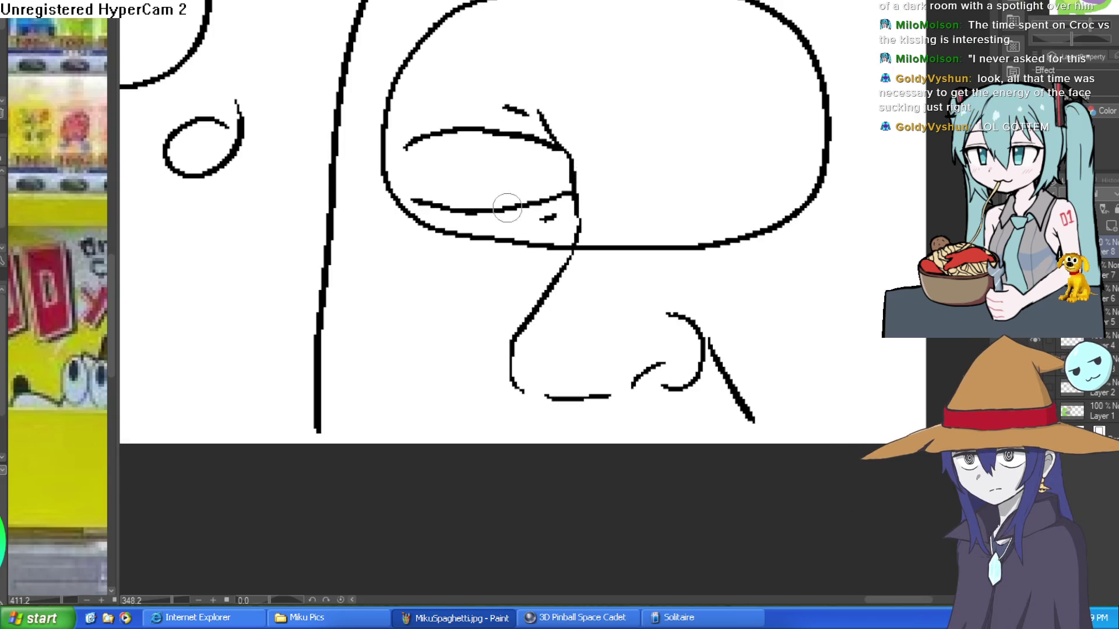
left_click_drag(477, 158, 474, 168)
left_click_drag(616, 145, 778, 147)
left_click_drag(616, 197, 759, 195)
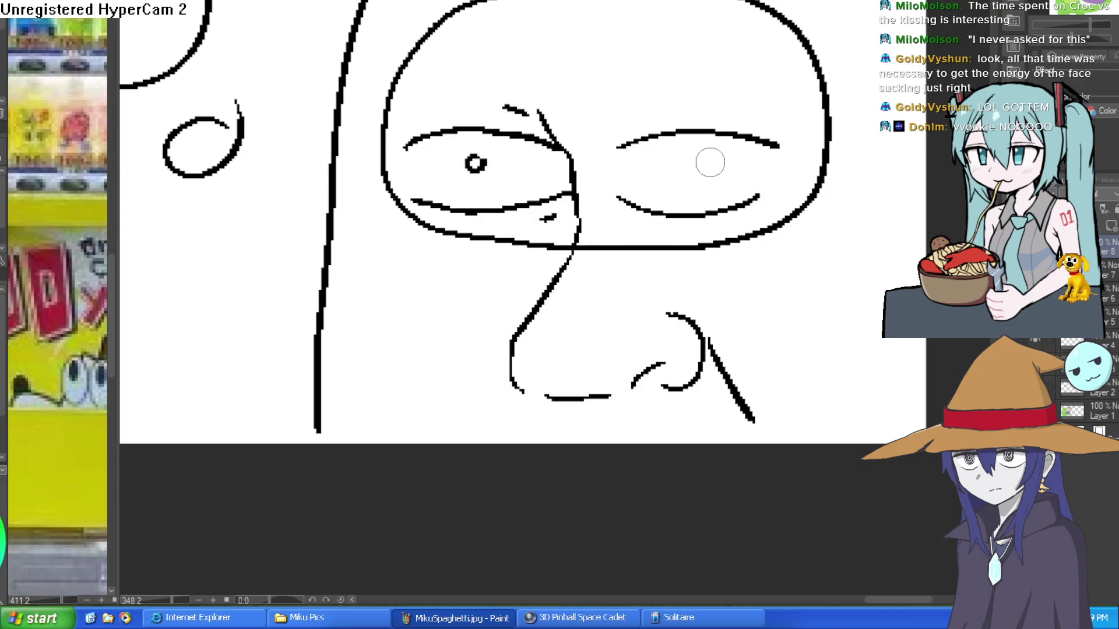
left_click_drag(615, 216, 634, 222)
left_click_drag(619, 224, 644, 229)
left_click_drag(616, 131, 694, 116)
left_click_drag(692, 161, 690, 175)
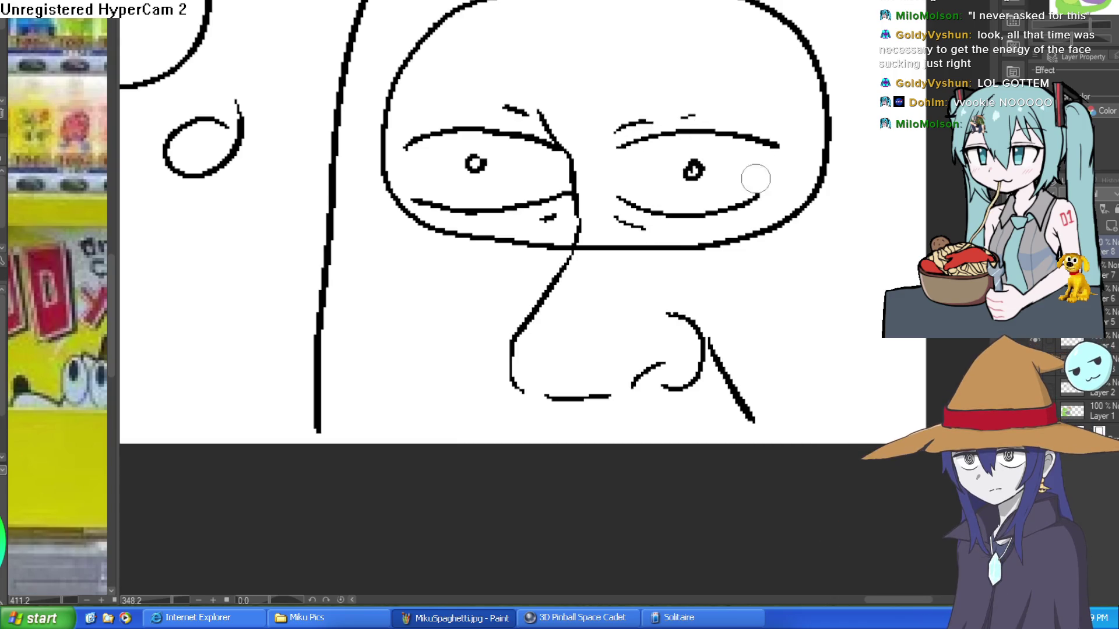
left_click_drag(689, 232, 702, 233)
Add a line beside the nose, the right side of the grin and the right cheek curve.
scroll(851, 209, "down", 2)
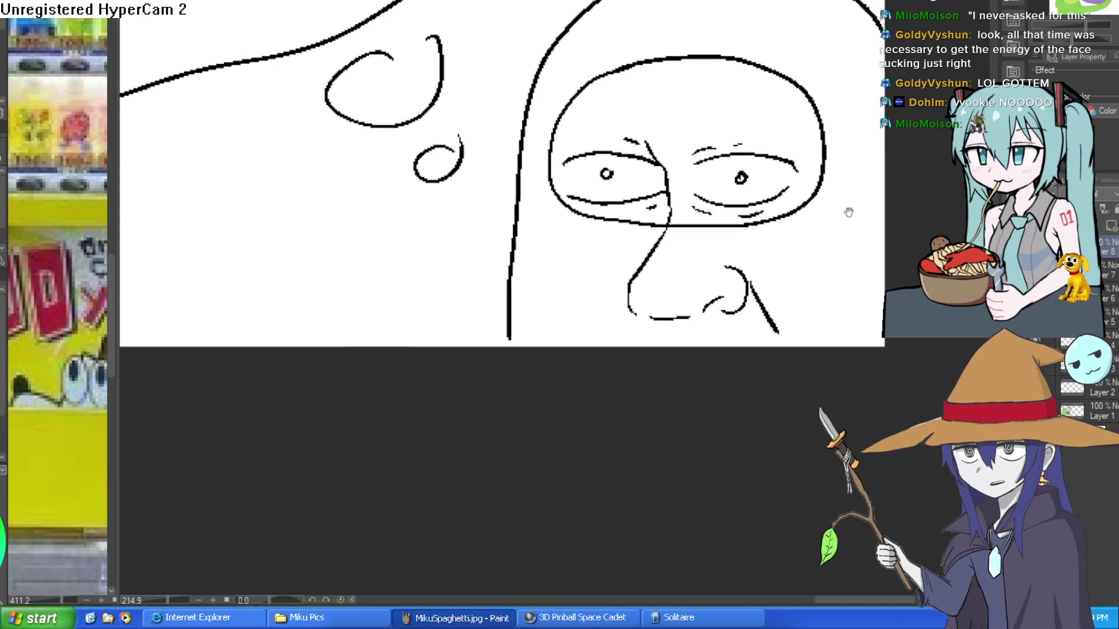
left_click_drag(851, 210, 746, 174)
left_click_drag(561, 260, 543, 289)
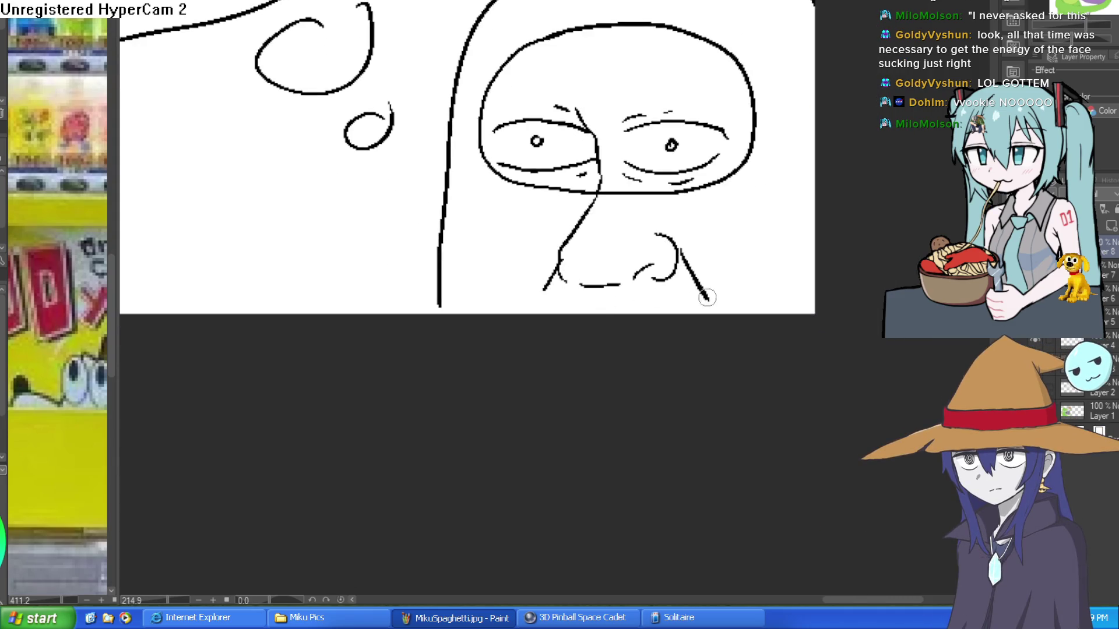
left_click_drag(662, 314, 767, 252)
left_click_drag(752, 214, 806, 227)
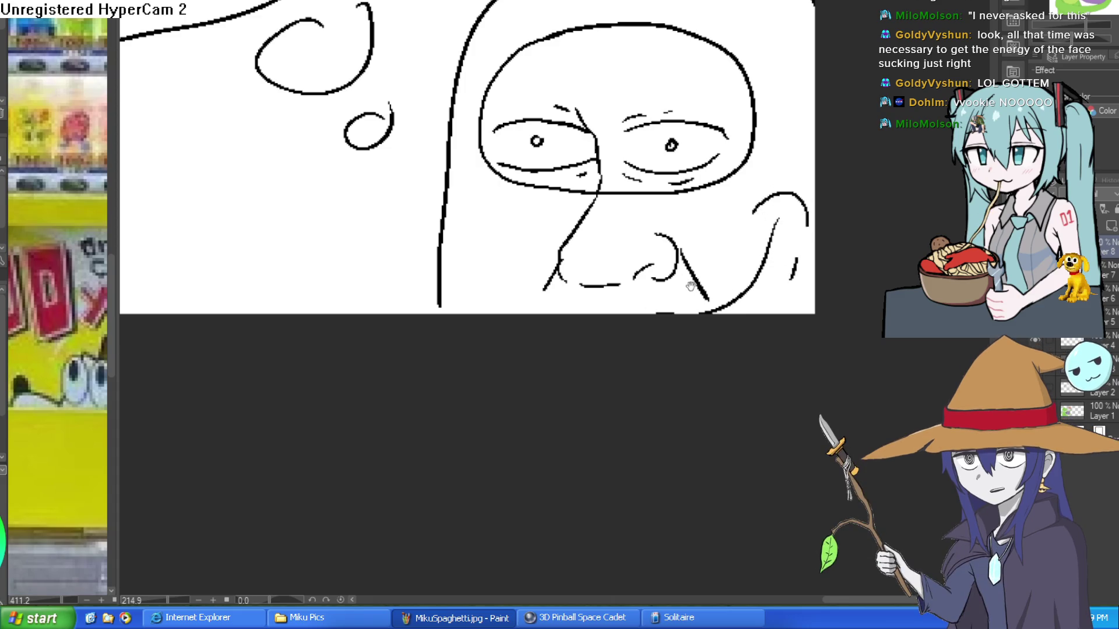
scroll(688, 291, "up", 2)
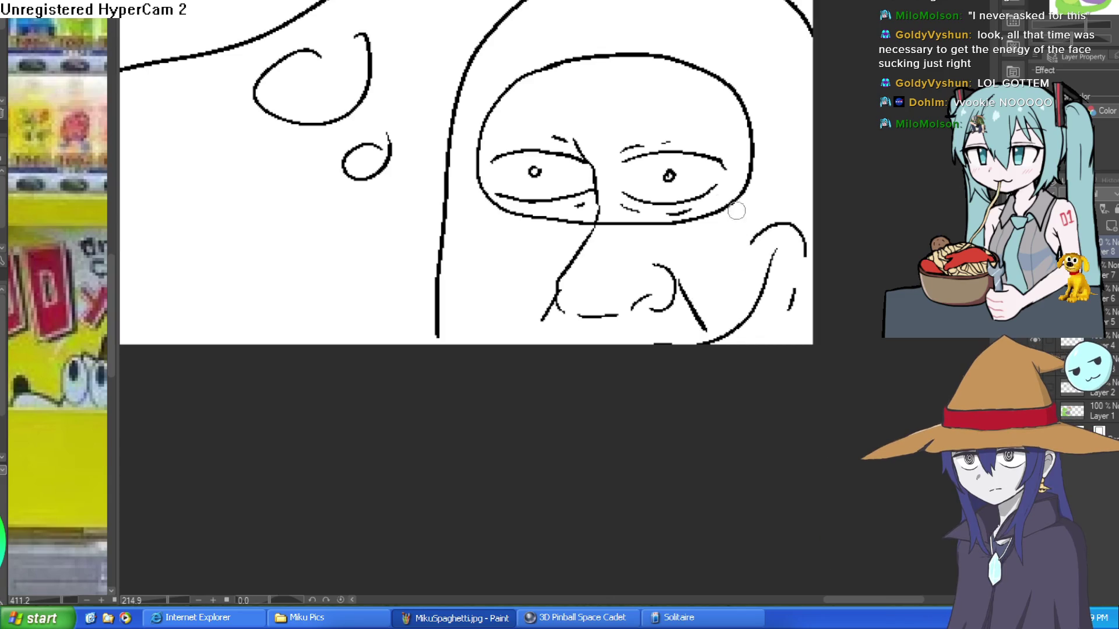
Draw the arched right eyebrow, left cheek line, left mouth-corner hook and right cheek stroke.
left_click_drag(620, 119, 695, 102)
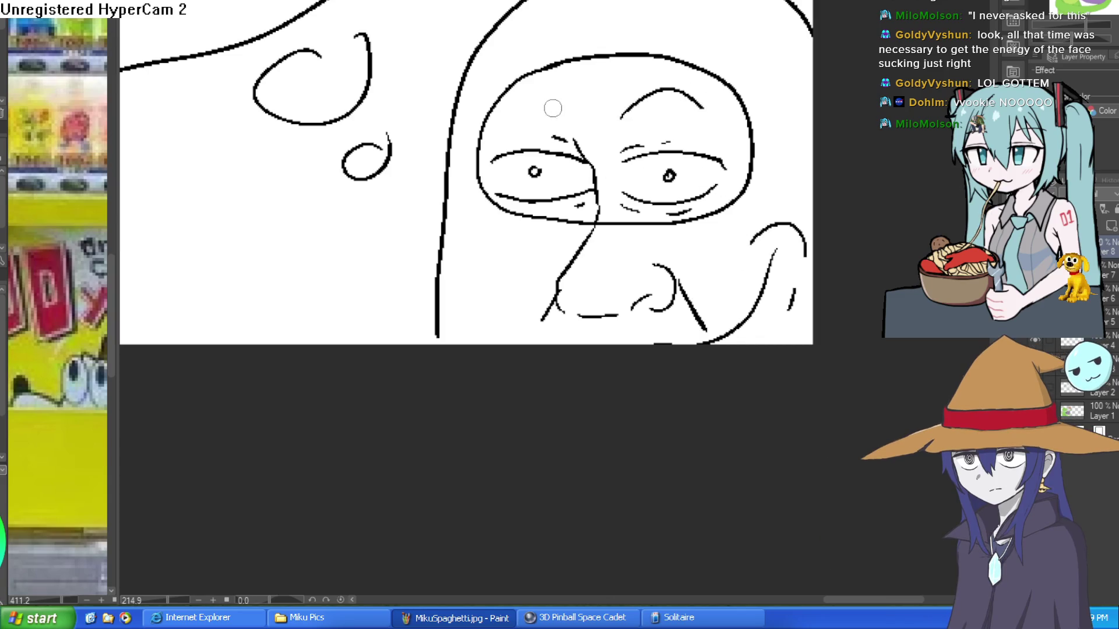
scroll(553, 107, "down", 2)
scroll(641, 257, "up", 3)
mouse_move(648, 266)
left_mouse_down()
mouse_move(576, 166)
mouse_move(607, 264)
left_mouse_up()
left_click_drag(560, 160, 596, 151)
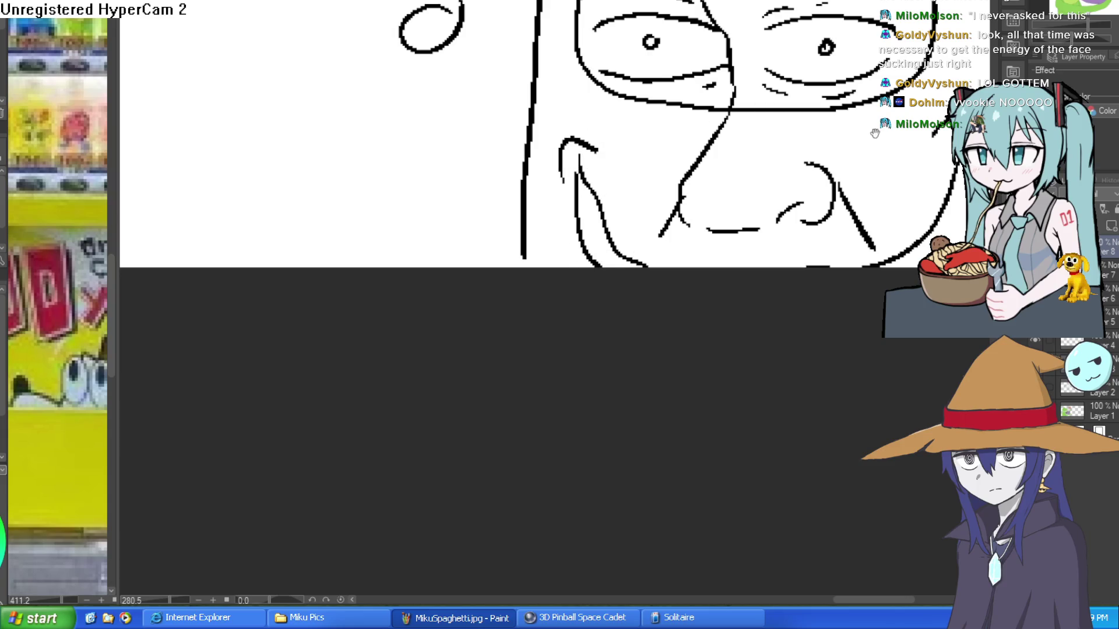
left_click_drag(878, 135, 747, 160)
mouse_move(836, 167)
left_mouse_down()
mouse_move(826, 250)
mouse_move(804, 289)
left_mouse_up()
scroll(843, 279, "down", 3)
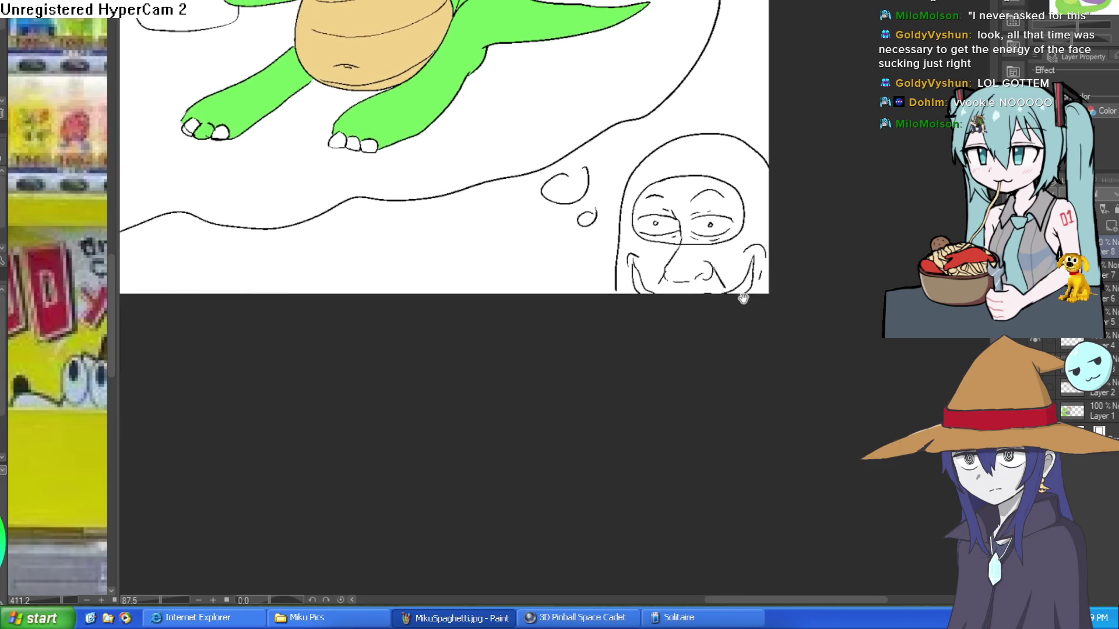
scroll(623, 281, "up", 2)
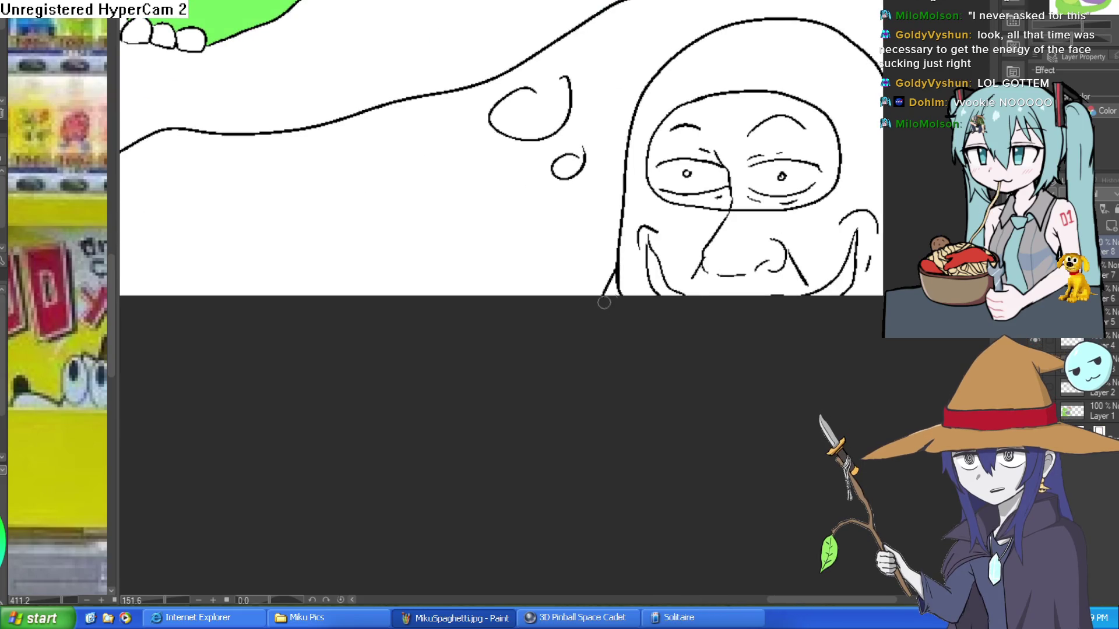
scroll(600, 291, "down", 2)
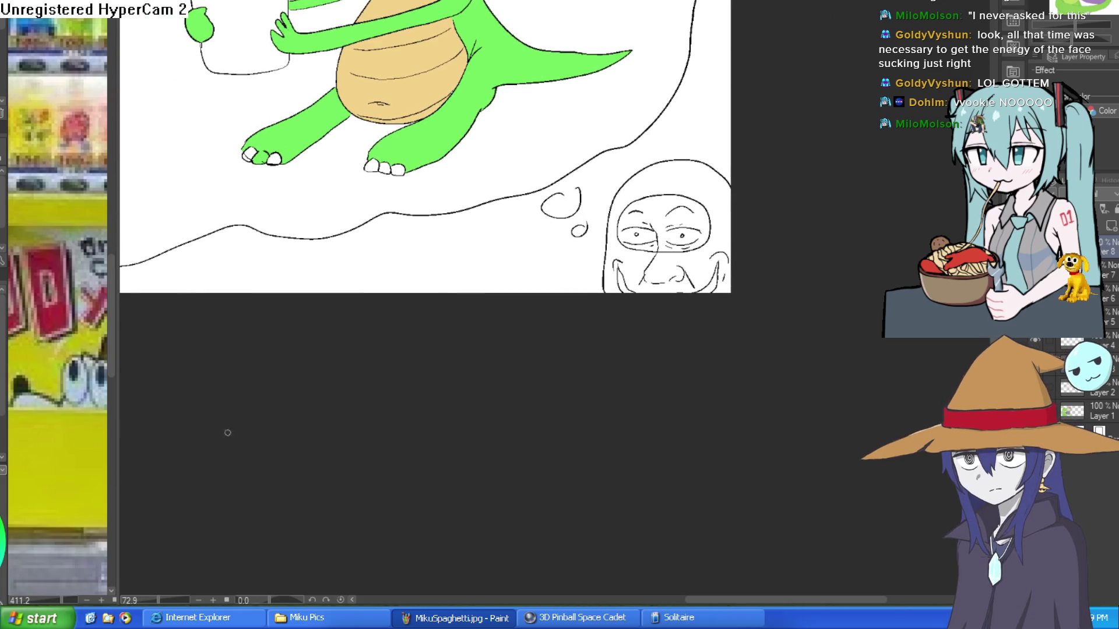
scroll(697, 254, "up", 3)
left_click_drag(757, 281, 760, 300)
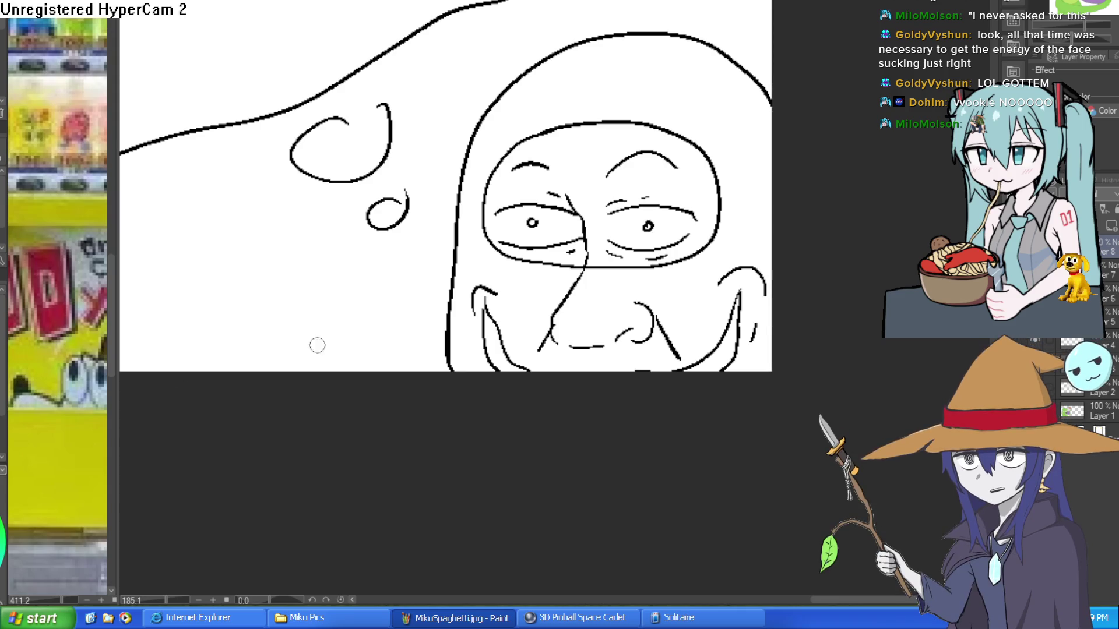
Fill the hood a lighter grey after undoing a darker try, and both mouth corners dark grey.
left_click(754, 246)
key("ctrl+z")
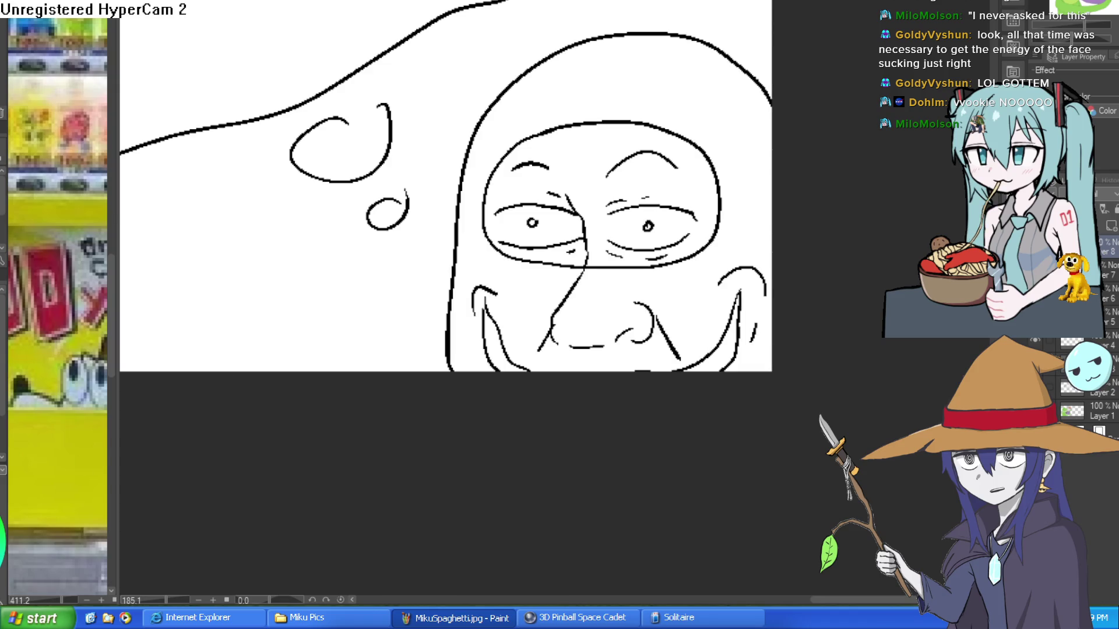
left_click(750, 237)
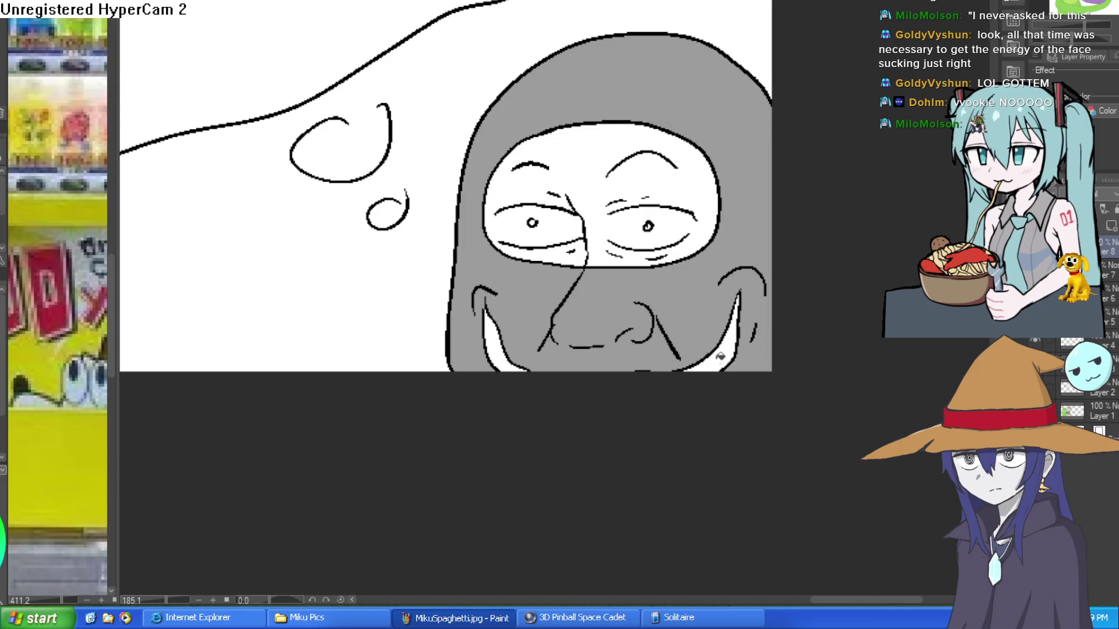
left_click(718, 356)
left_click(505, 357)
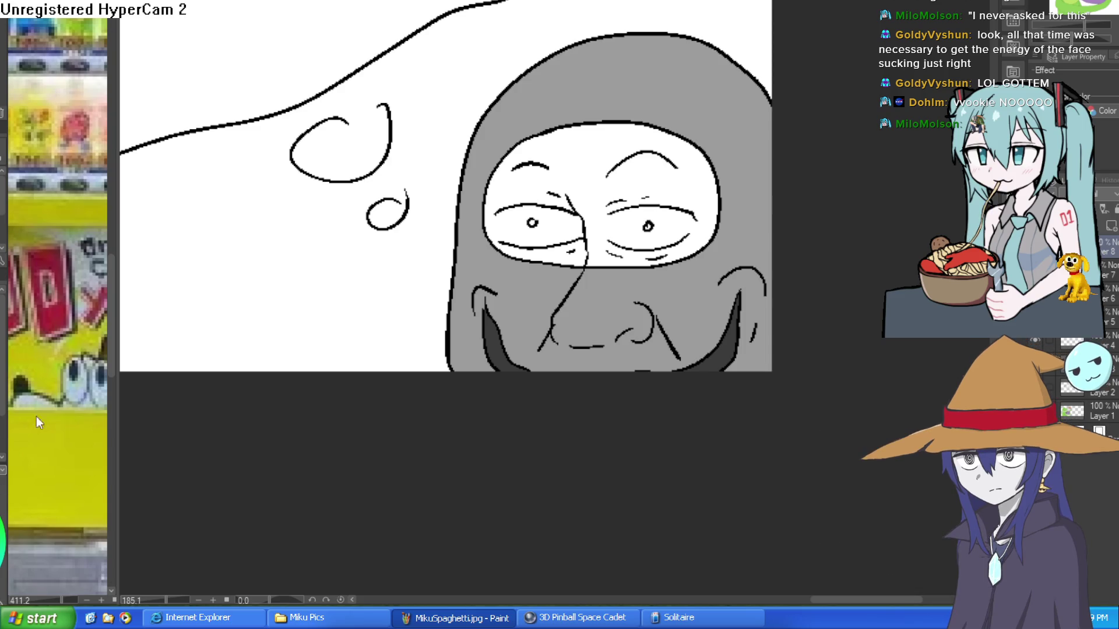
Try a tan fill on the face and undo it, then dab paint near the right eye's corner.
left_click(623, 176)
key("ctrl+z")
scroll(691, 228, "up", 4)
mouse_move(691, 243)
left_mouse_down()
mouse_move(703, 220)
mouse_move(691, 241)
left_mouse_up()
Remove the stray tan stroke and paint pink blush beside both eyes and the nose bridge.
key("ctrl+z")
key("ctrl+z")
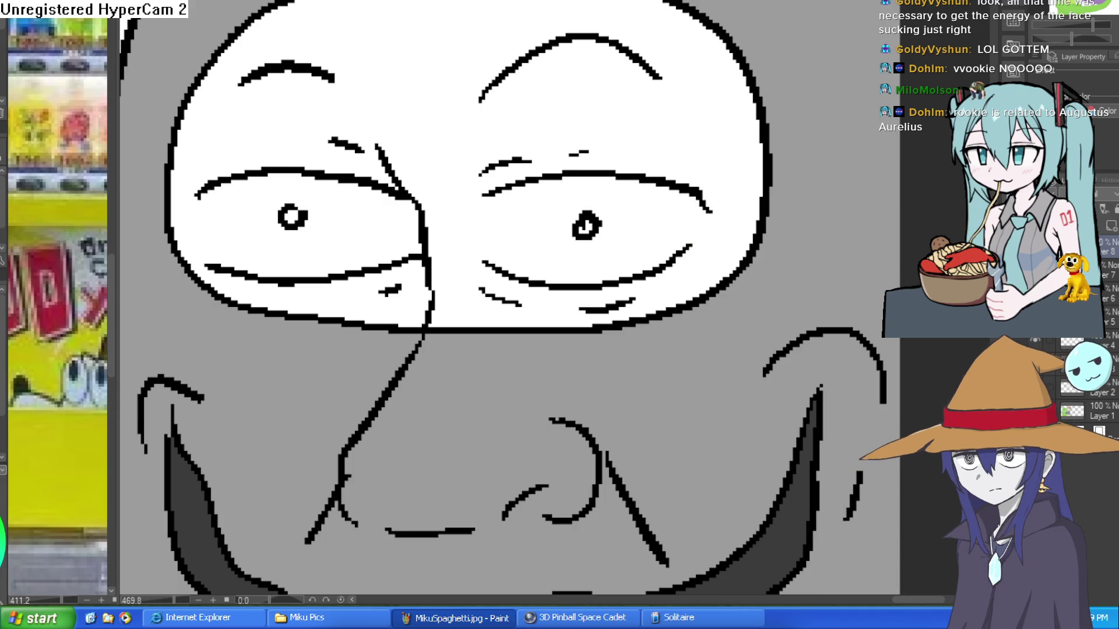
left_click_drag(706, 212, 694, 240)
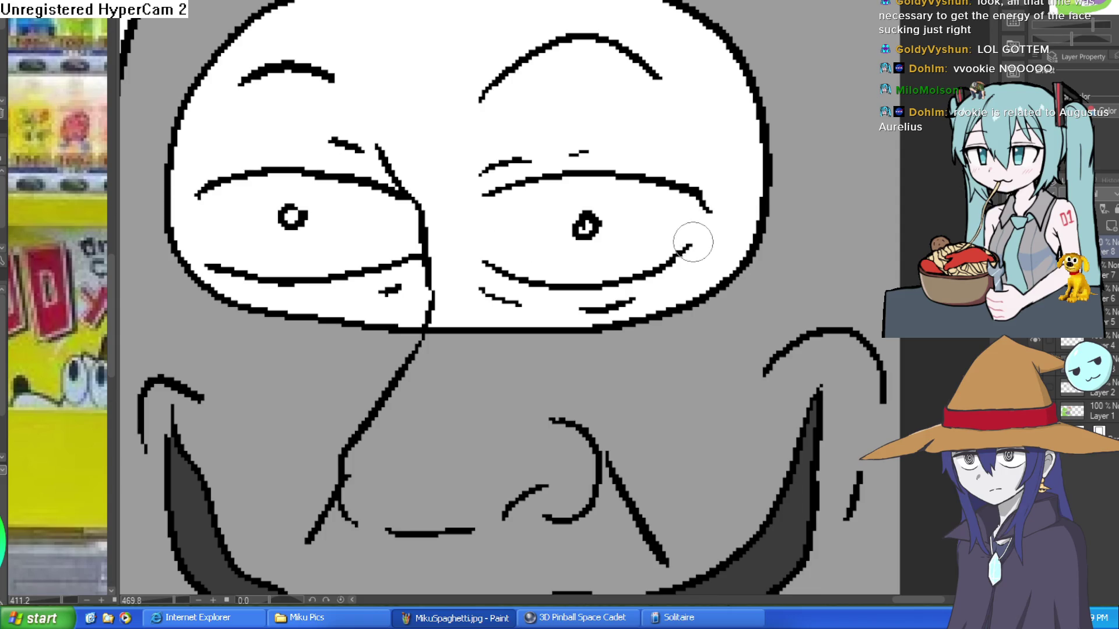
left_click_drag(484, 262, 474, 197)
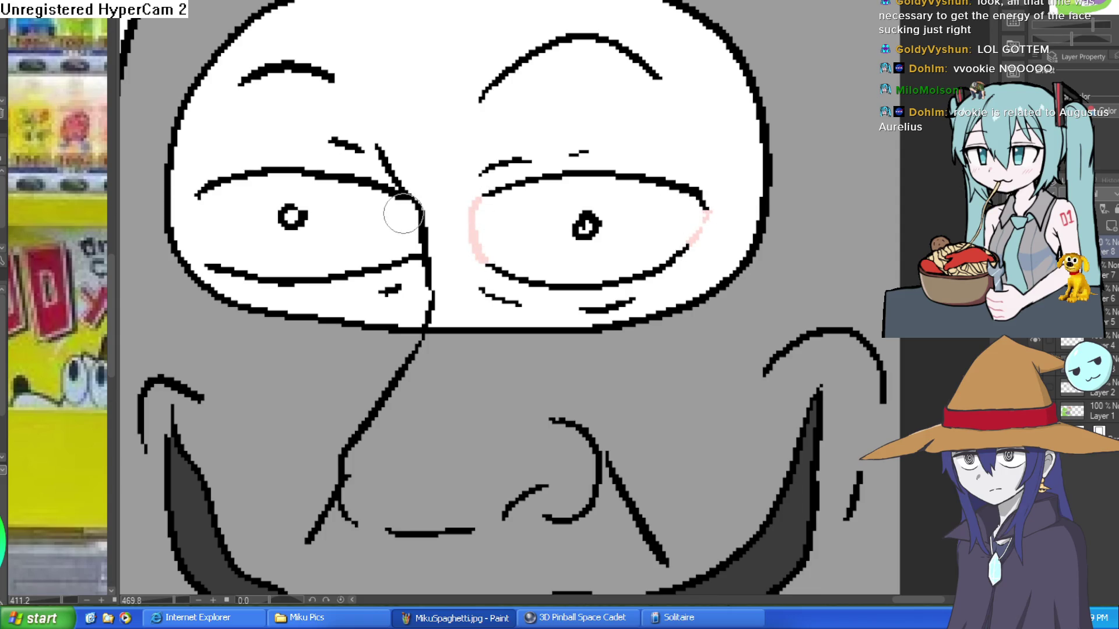
left_click_drag(196, 198, 201, 256)
Fill the face opening dusky pink, undoing a darker try, plus the pocket under the left eye.
key("g")
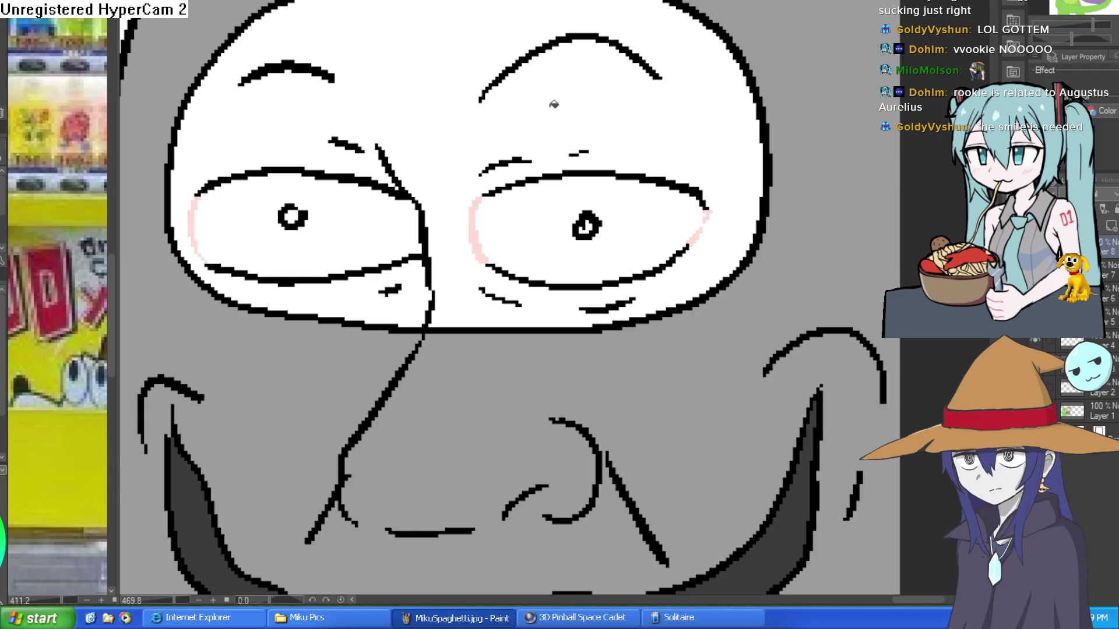
left_click(468, 265)
scroll(468, 264, "down", 5)
scroll(449, 286, "up", 5)
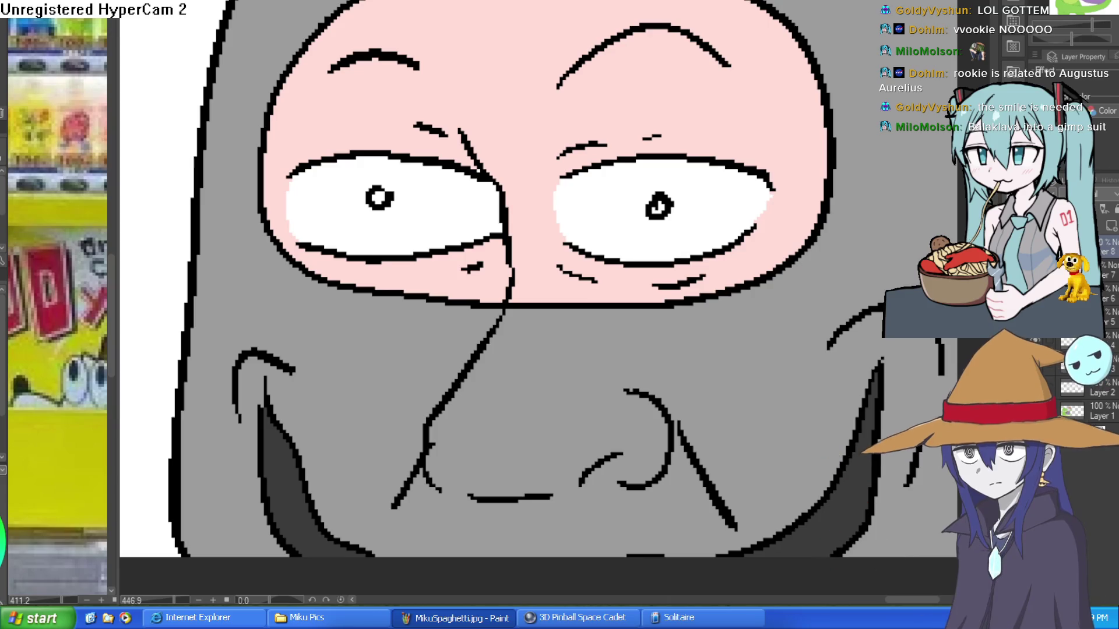
left_click(619, 102)
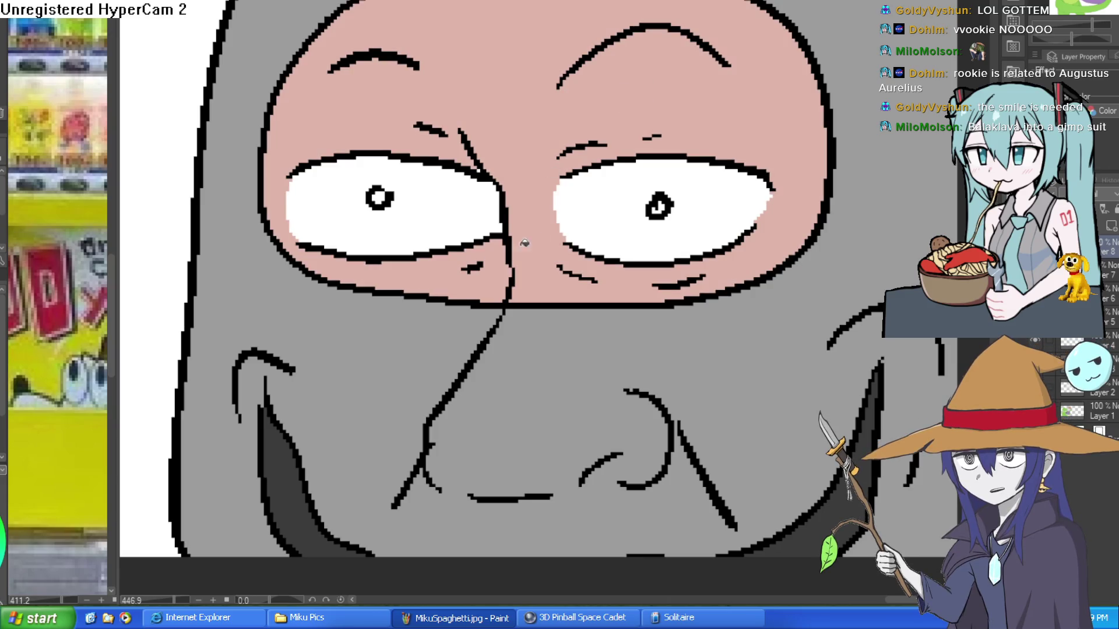
scroll(682, 219, "down", 2)
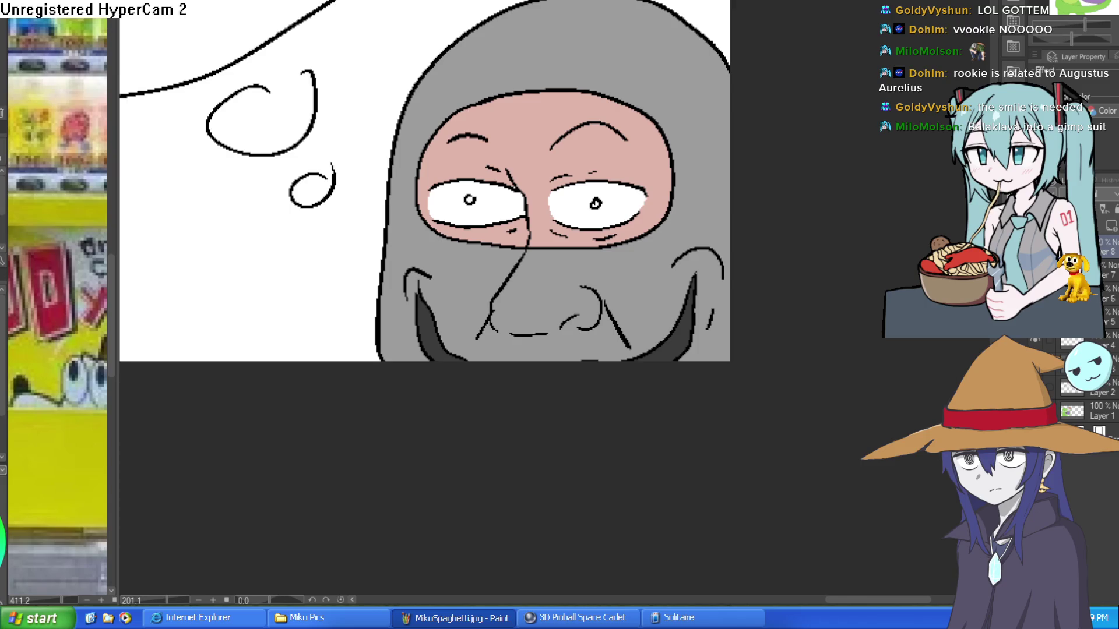
key("ctrl+z")
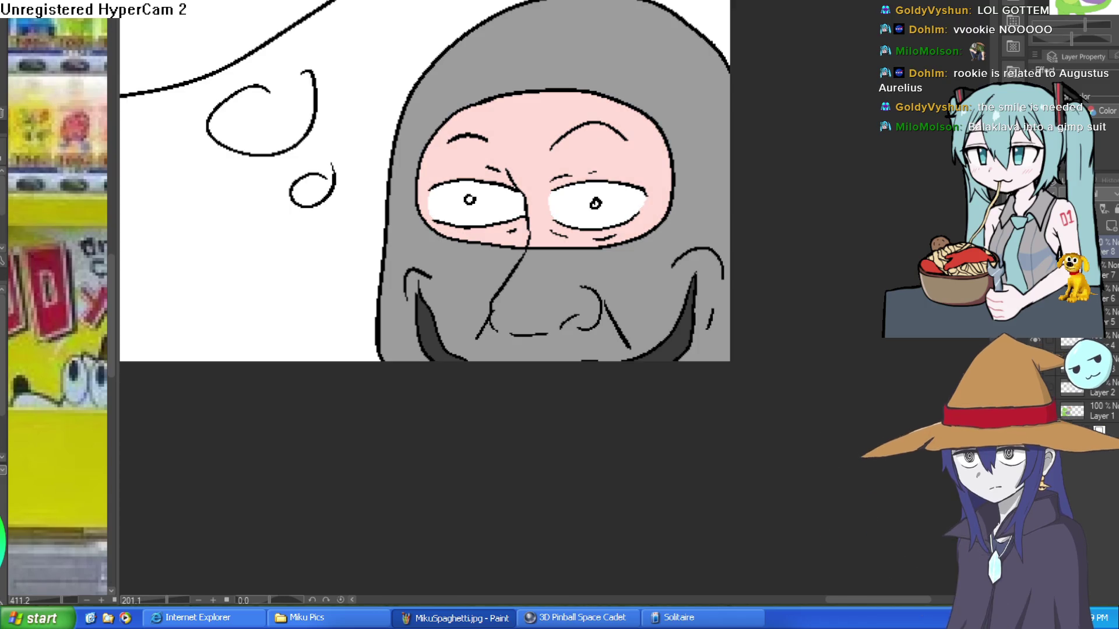
left_click(553, 94)
left_click(510, 233)
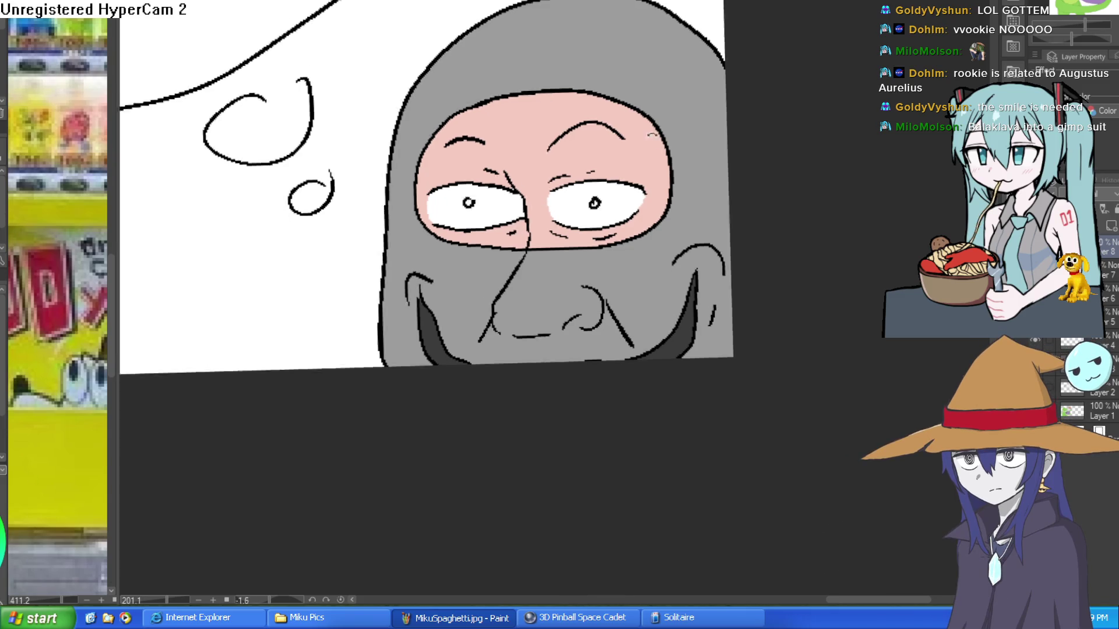
Shade the eye corner and the tops of both eyes grey.
scroll(494, 237, "up", 5)
mouse_move(490, 240)
left_mouse_down()
mouse_move(526, 185)
mouse_move(674, 45)
mouse_move(713, 28)
left_mouse_up()
mouse_move(440, 299)
left_mouse_down()
mouse_move(367, 344)
mouse_move(220, 489)
mouse_move(313, 326)
mouse_move(316, 363)
left_mouse_up()
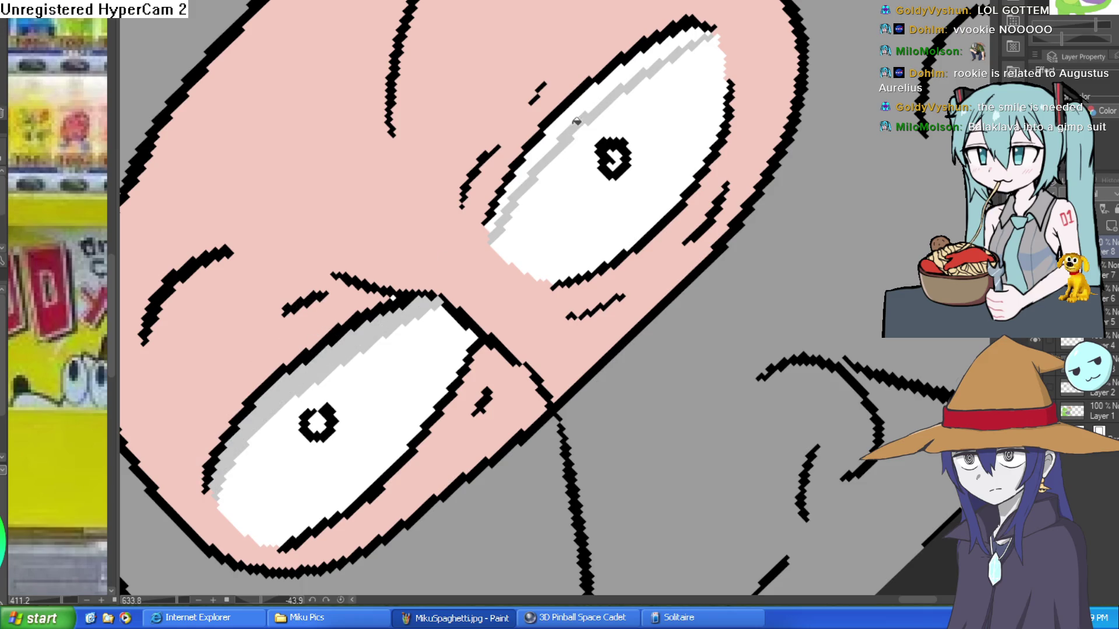
scroll(277, 377, "down", 5)
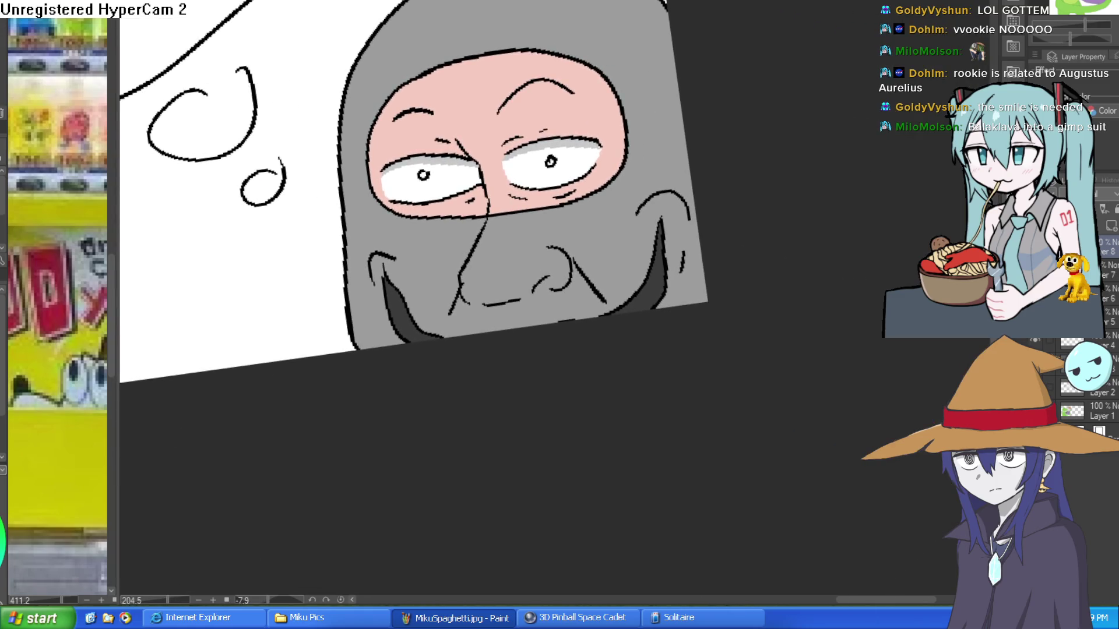
On a new layer, paint pink diagonal blush strokes on both cheeks, then level the canvas view.
key("ctrl+shift+n")
mouse_move(693, 244)
left_mouse_down()
mouse_move(739, 259)
mouse_move(632, 277)
left_mouse_up()
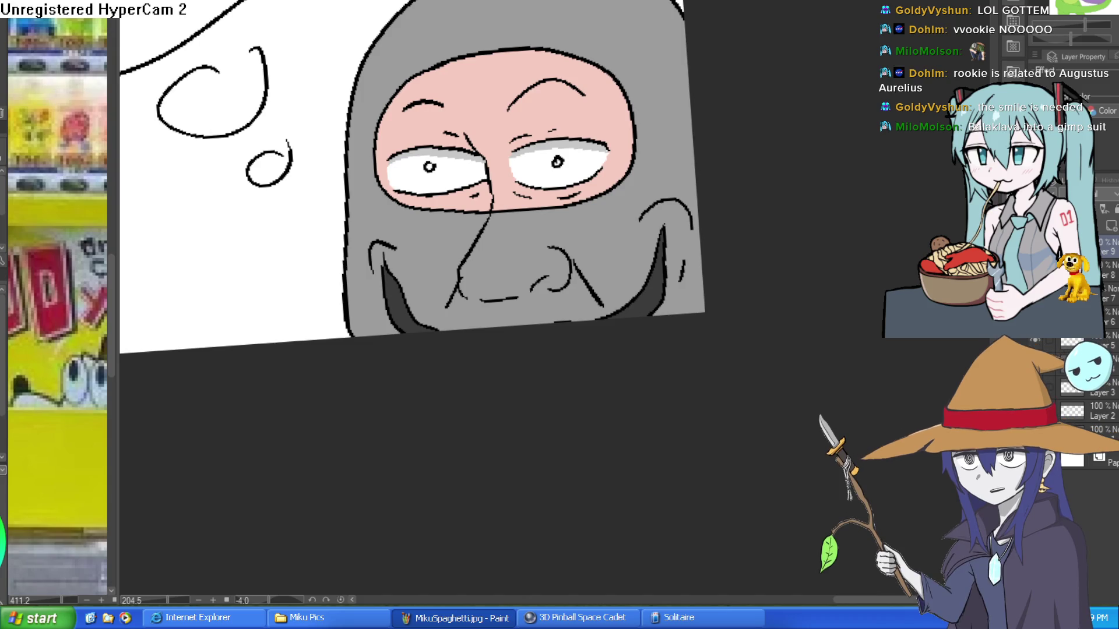
left_click_drag(346, 252, 394, 221)
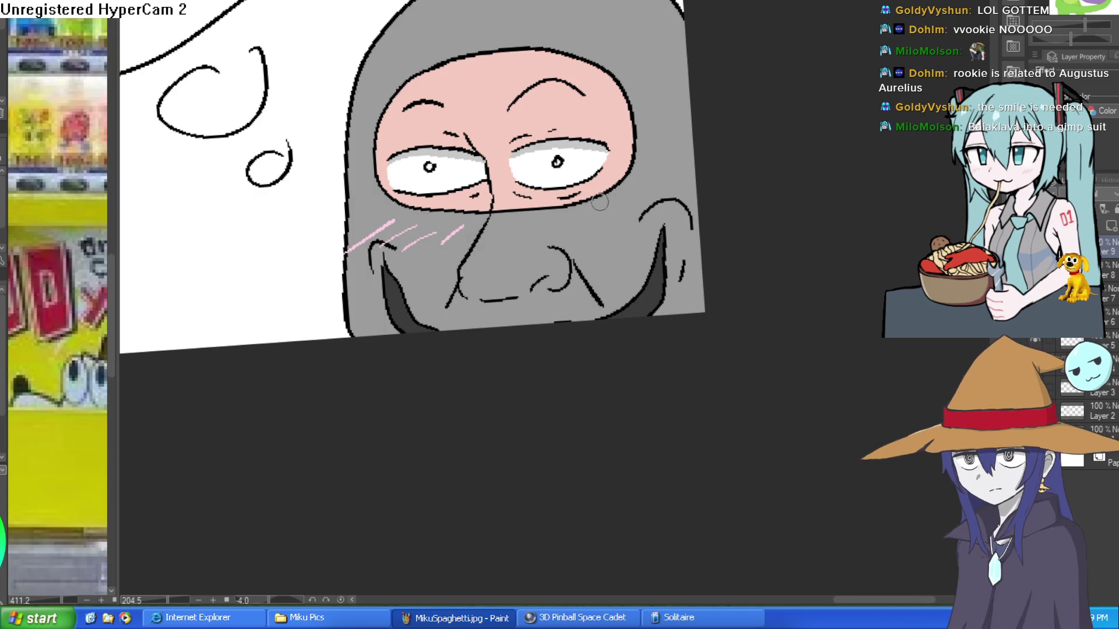
left_click_drag(618, 207, 580, 239)
left_click_drag(647, 204, 607, 234)
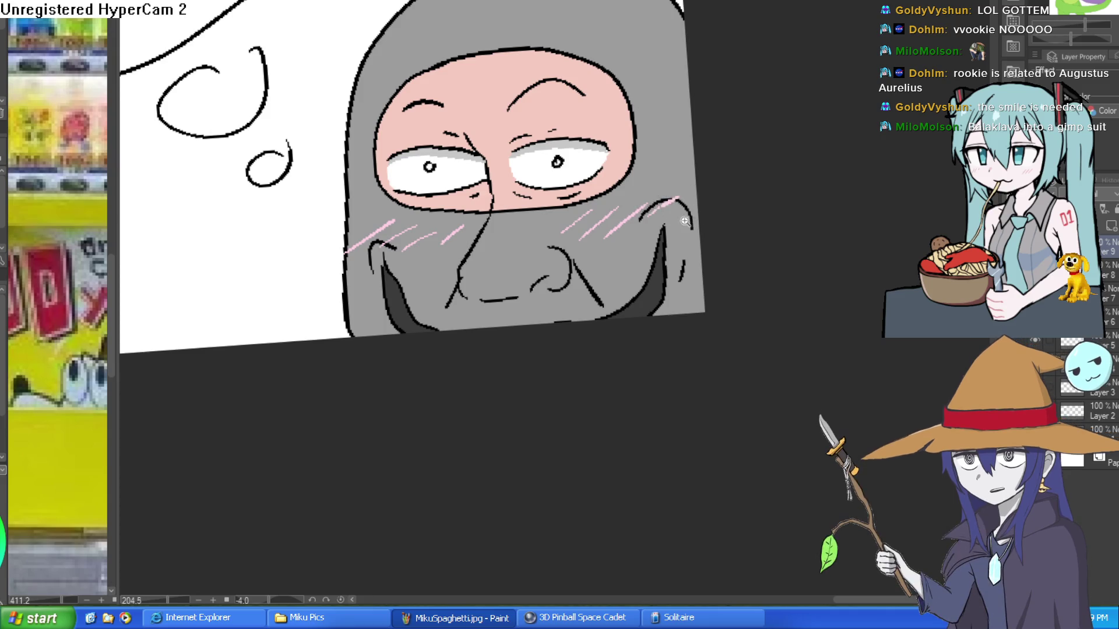
scroll(686, 192, "down", 5)
left_click_drag(675, 279, 733, 265)
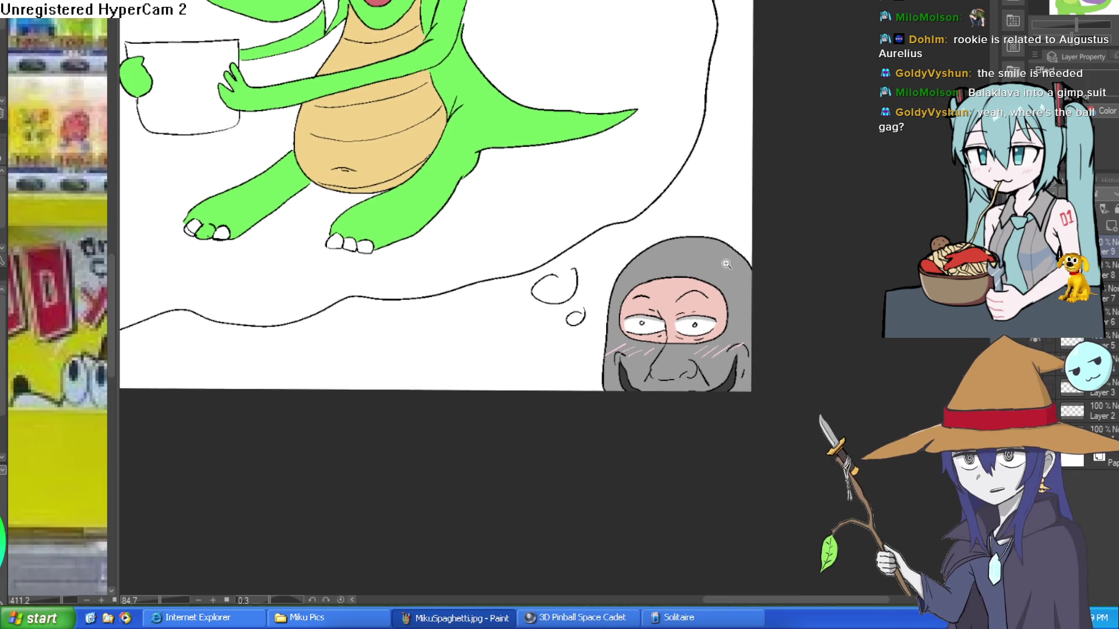
scroll(733, 265, "down", 3)
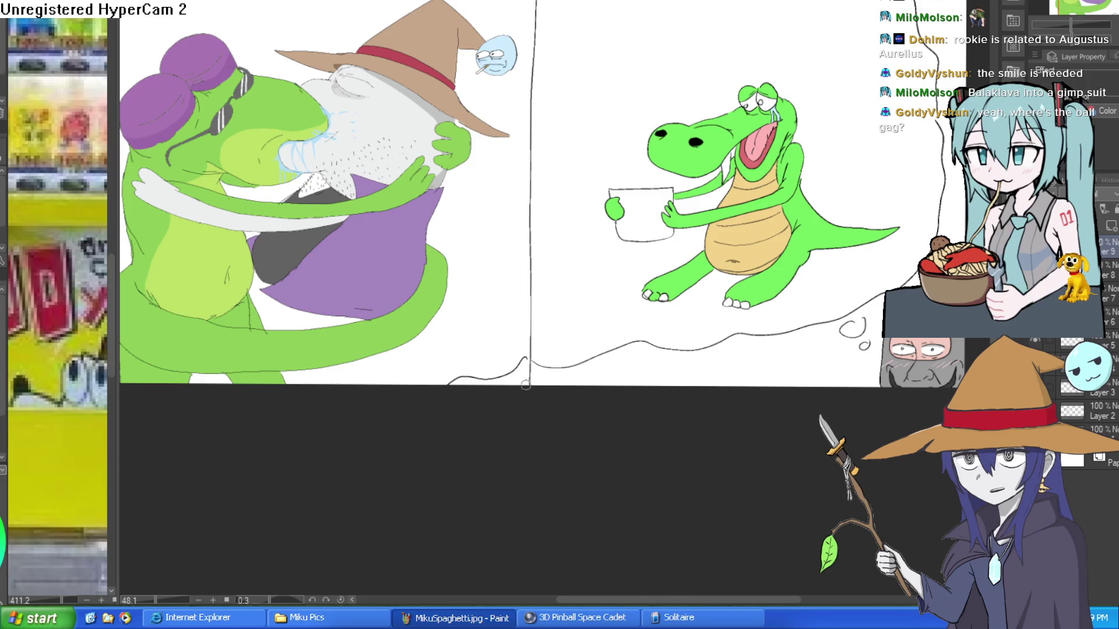
scroll(588, 396, "down", 2)
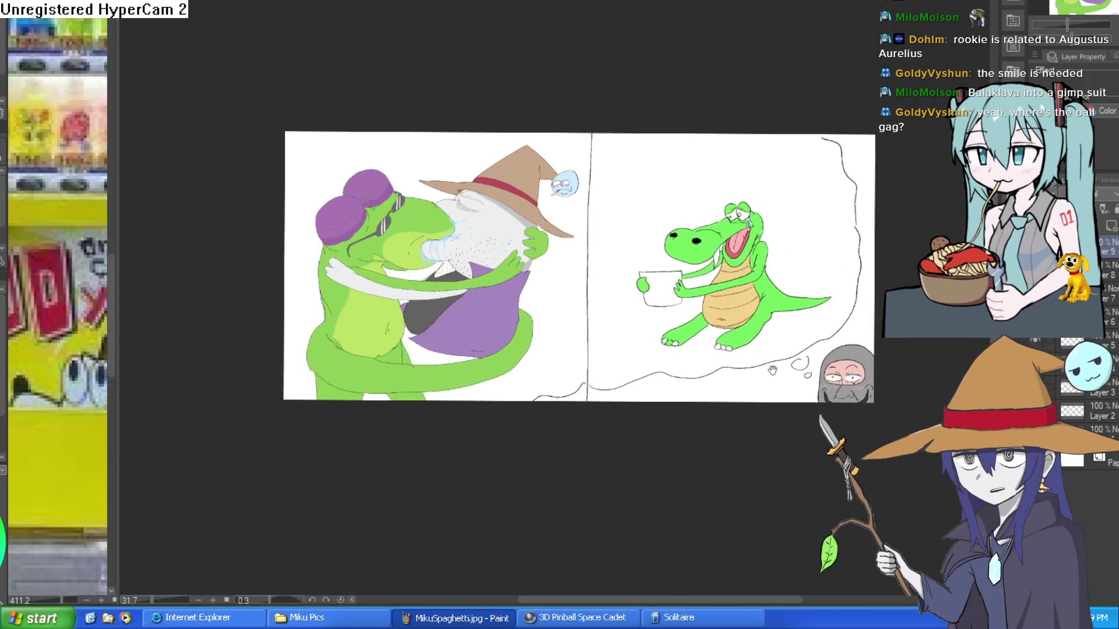
left_click_drag(820, 320, 821, 340)
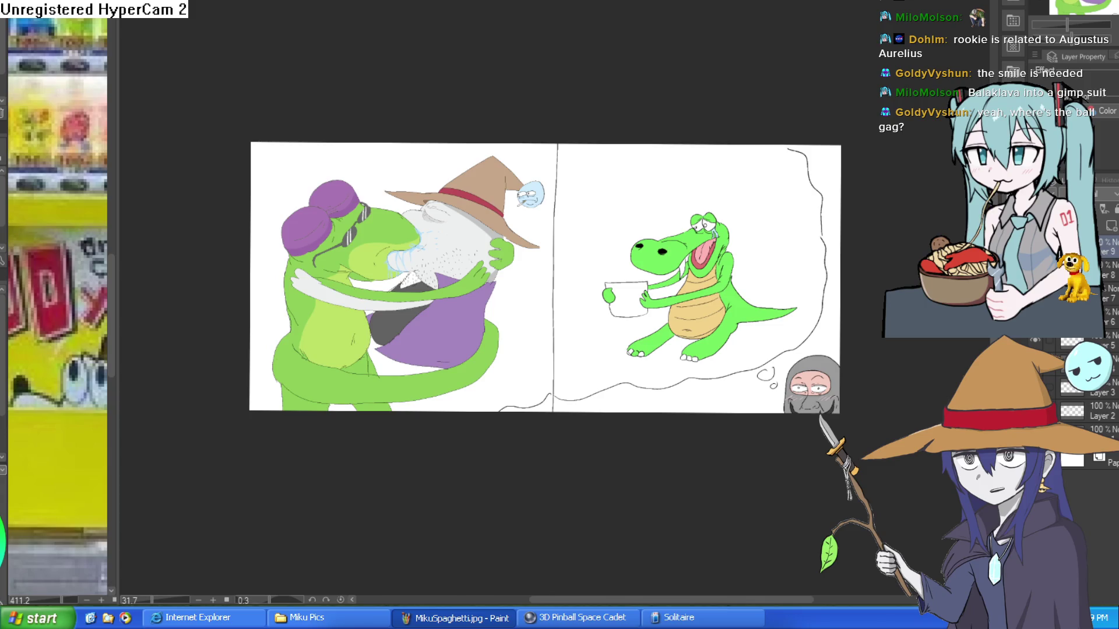
scroll(696, 295, "up", 3)
scroll(696, 296, "down", 3)
scroll(696, 296, "down", 3)
scroll(779, 289, "up", 3)
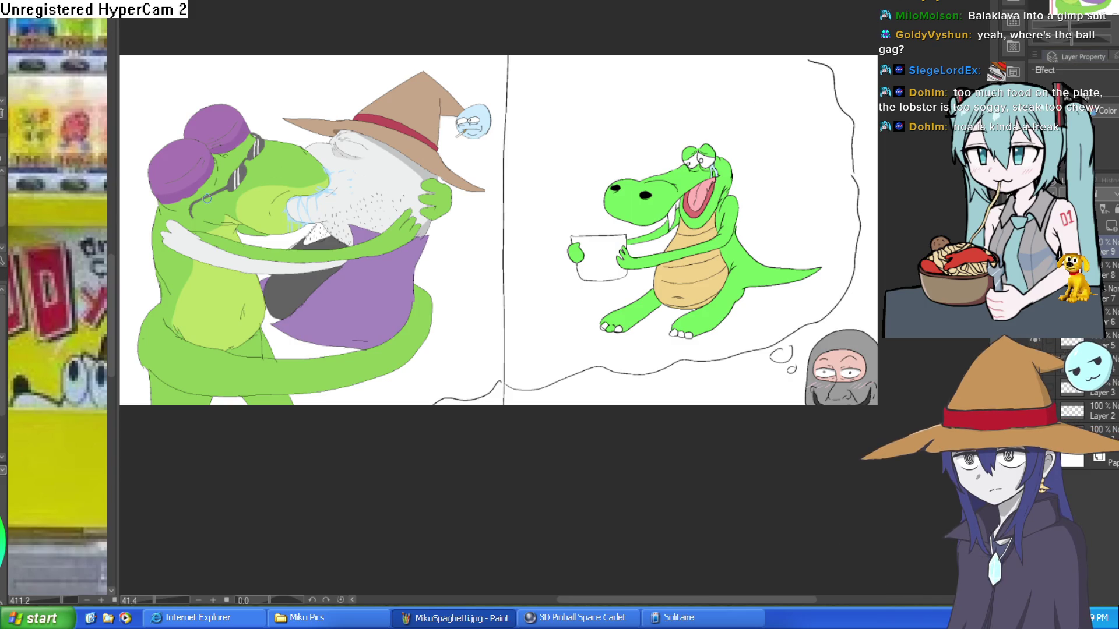
scroll(207, 198, "up", 2)
scroll(206, 198, "down", 1)
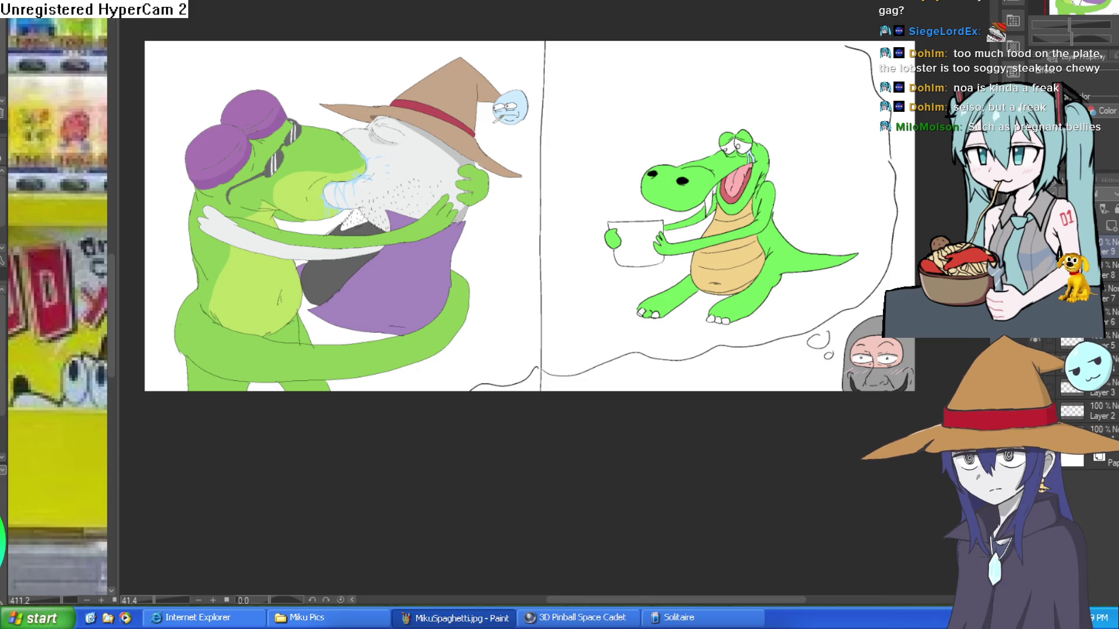
scroll(772, 300, "up", 3)
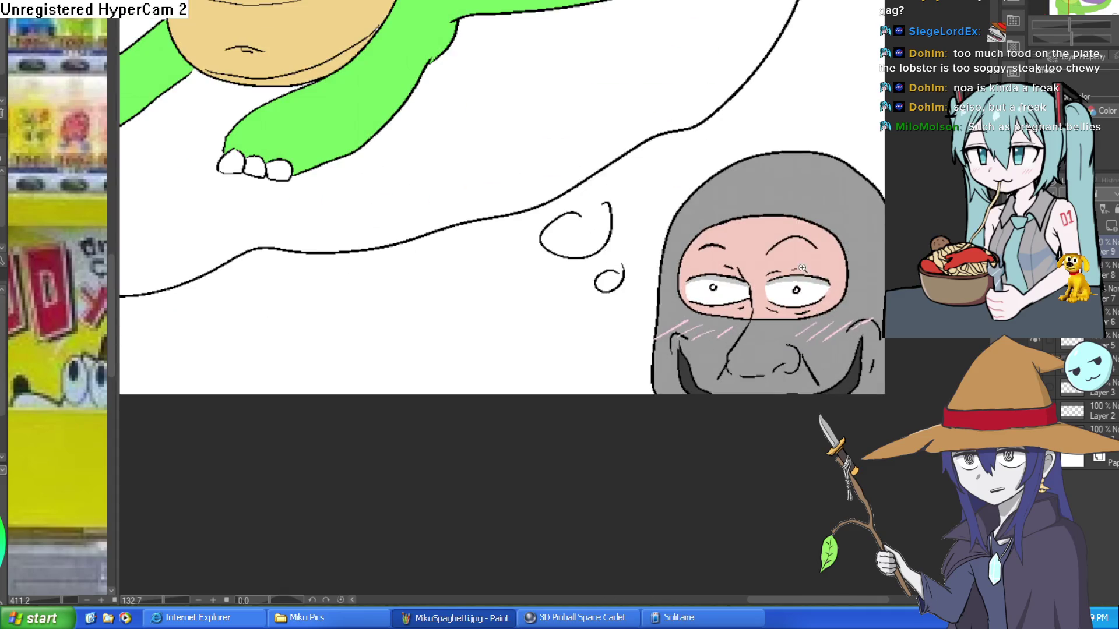
scroll(799, 306, "down", 1)
scroll(886, 282, "up", 3)
scroll(887, 282, "down", 8)
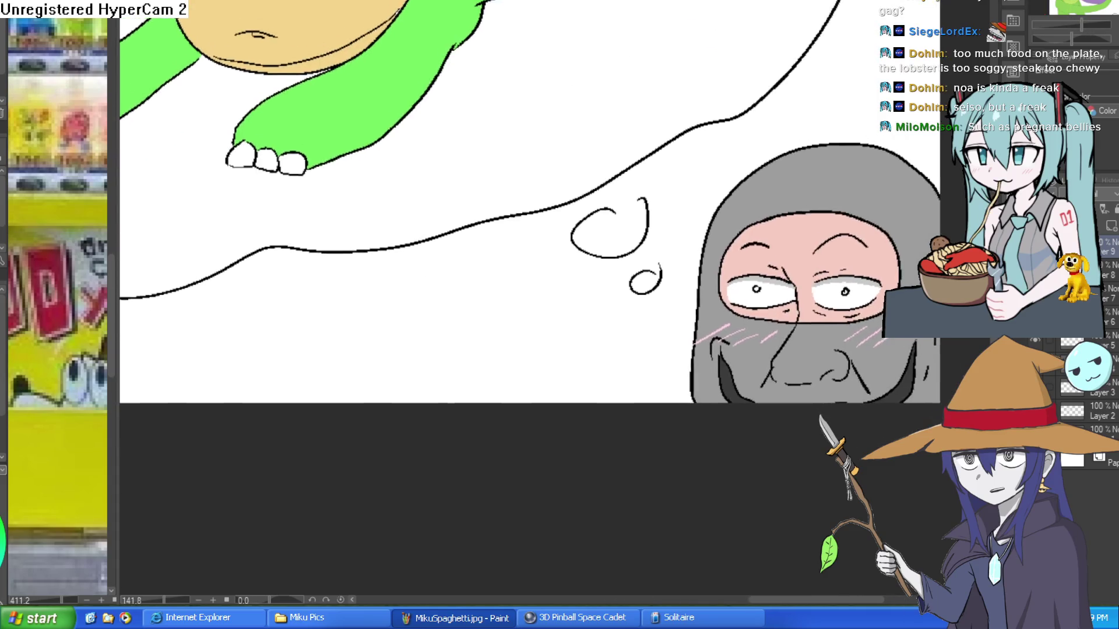
scroll(724, 333, "up", 2)
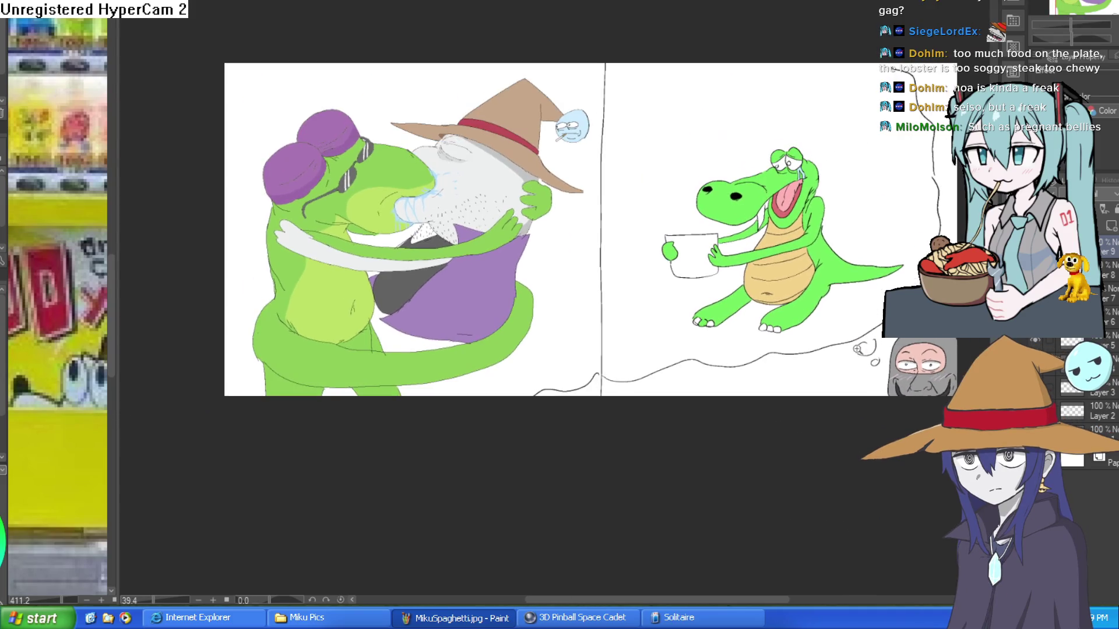
scroll(827, 355, "up", 3)
scroll(819, 367, "down", 3)
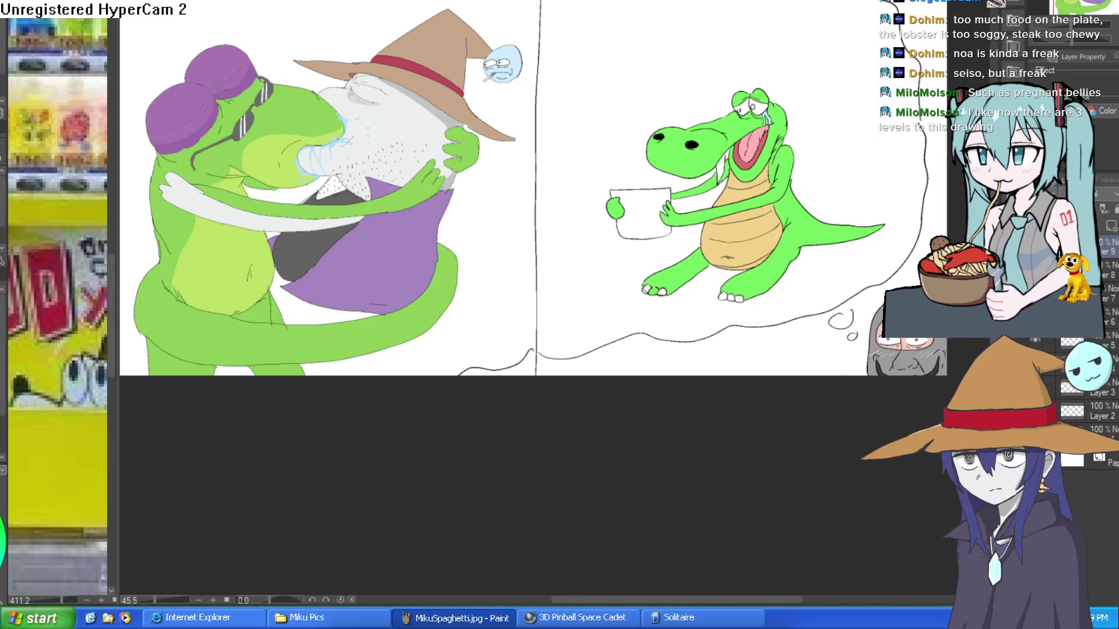
scroll(483, 178, "up", 3)
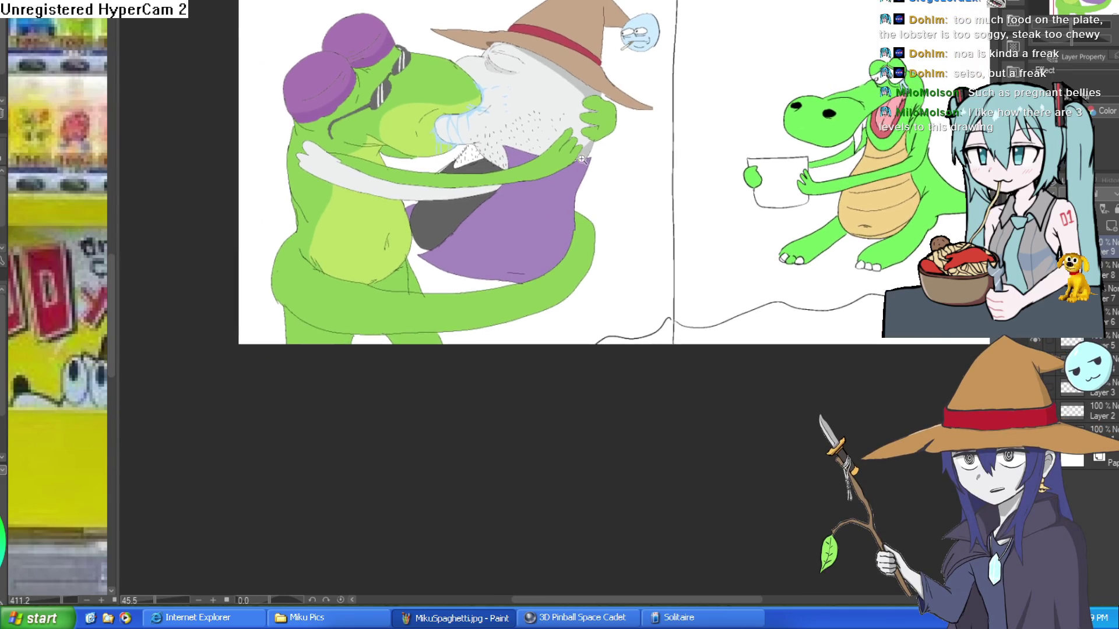
scroll(602, 201, "down", 3)
scroll(601, 271, "up", 2)
scroll(601, 271, "up", 1)
scroll(602, 270, "up", 1)
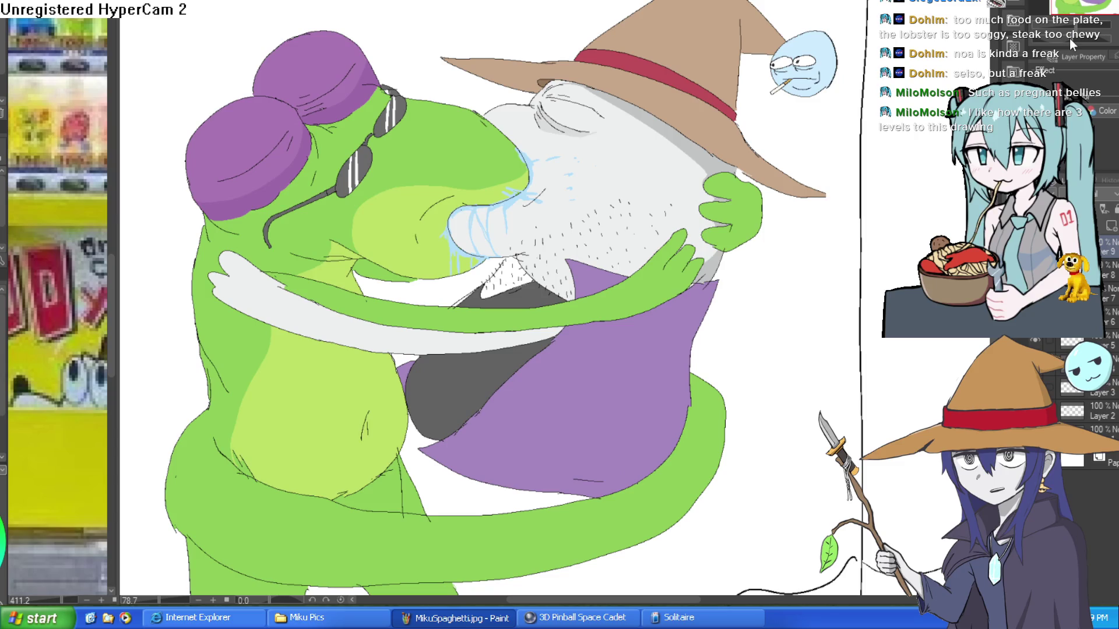
left_click_drag(792, 344, 577, 317)
left_click_drag(909, 326, 576, 303)
left_click_drag(733, 187, 657, 172)
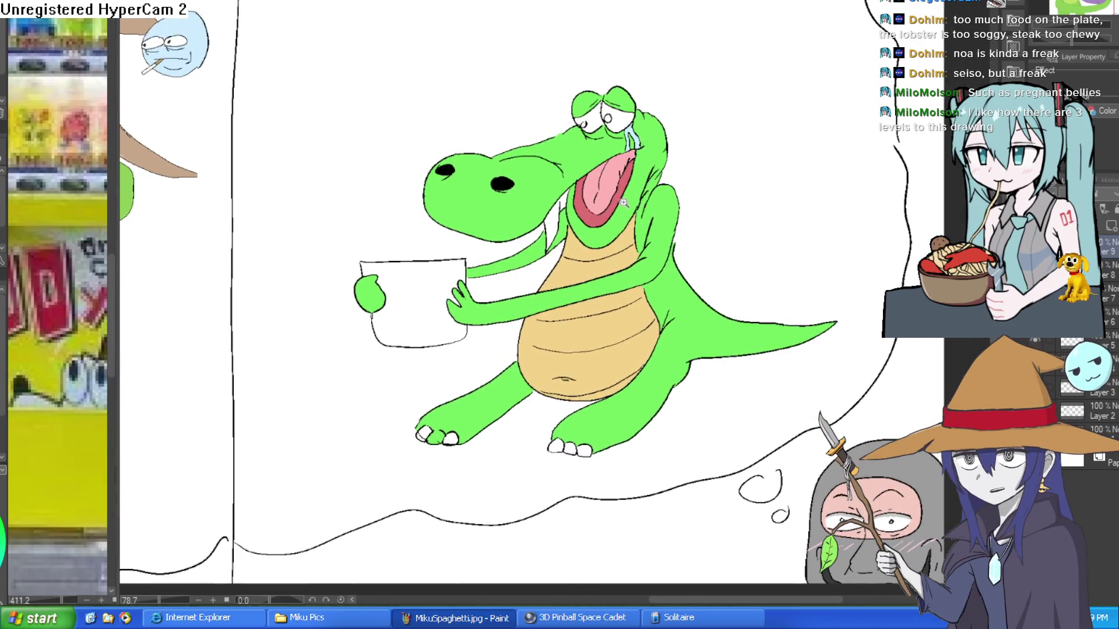
scroll(649, 205, "up", 2)
scroll(781, 229, "up", 1)
scroll(781, 229, "down", 2)
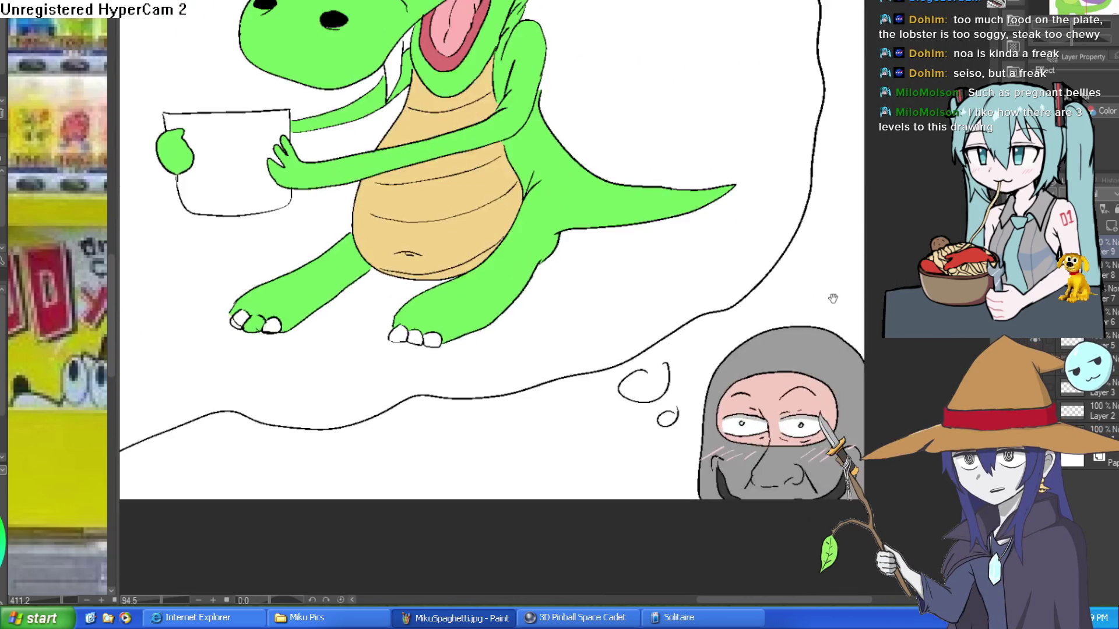
scroll(571, 239, "down", 3)
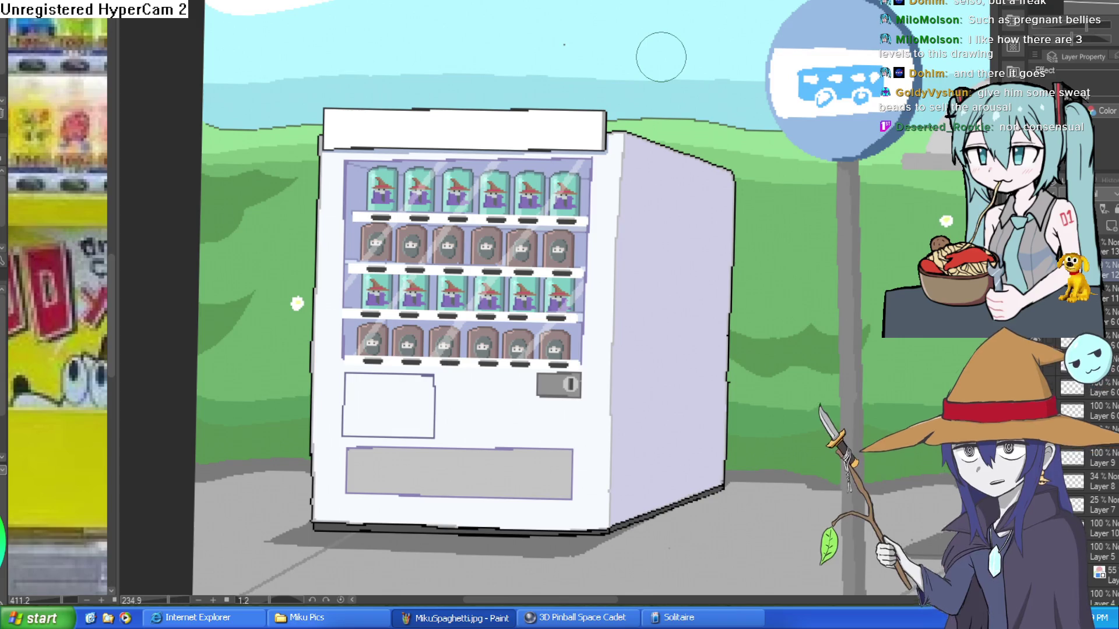
Cycle canvases with Ctrl+Tab to the crocodile comic and bring the crocodile panel into view.
key("ctrl+Tab")
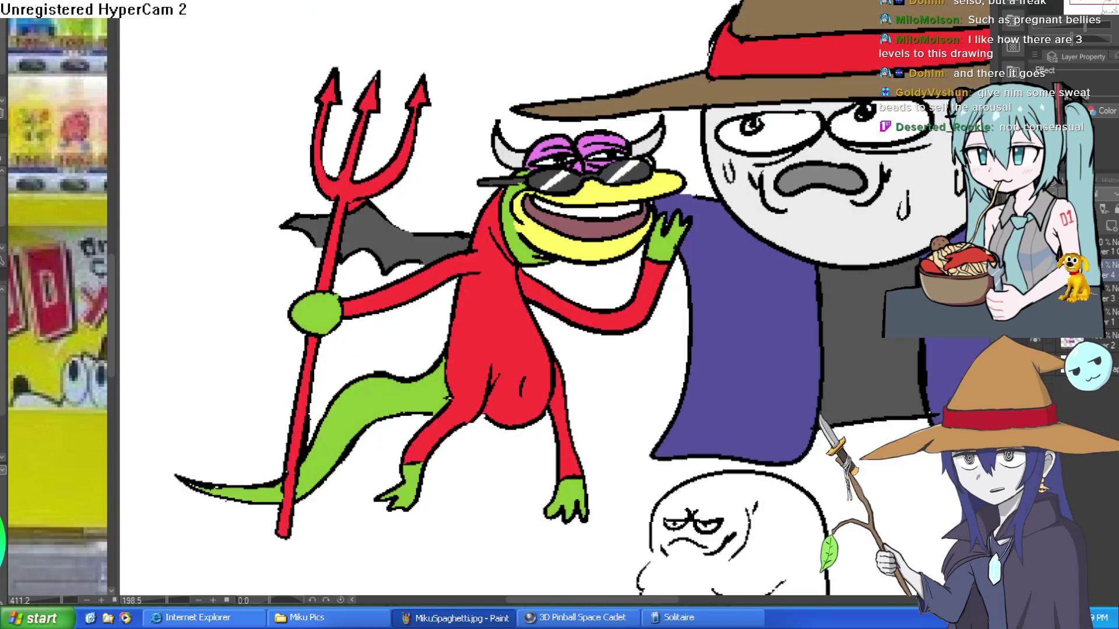
key("ctrl+Tab")
scroll(625, 118, "down", 4)
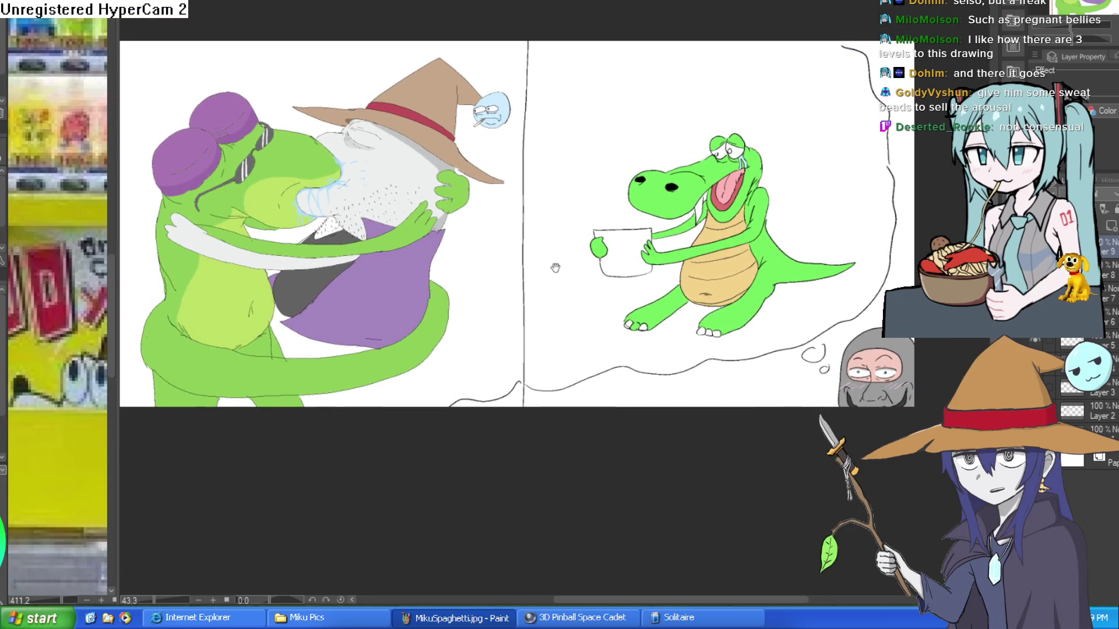
scroll(539, 245, "up", 4)
left_click_drag(801, 166, 368, 142)
scroll(813, 147, "up", 4)
mouse_move(707, 136)
left_mouse_down()
mouse_move(669, 150)
mouse_move(716, 140)
mouse_move(695, 160)
left_mouse_up()
Zoom and pan over the hooded figure's face and the crocodile to inspect them.
scroll(717, 141, "down", 4)
mouse_move(866, 167)
left_mouse_down()
mouse_move(693, 163)
mouse_move(674, 192)
mouse_move(736, 157)
mouse_move(745, 200)
left_mouse_up()
scroll(682, 190, "up", 3)
scroll(671, 143, "down", 3)
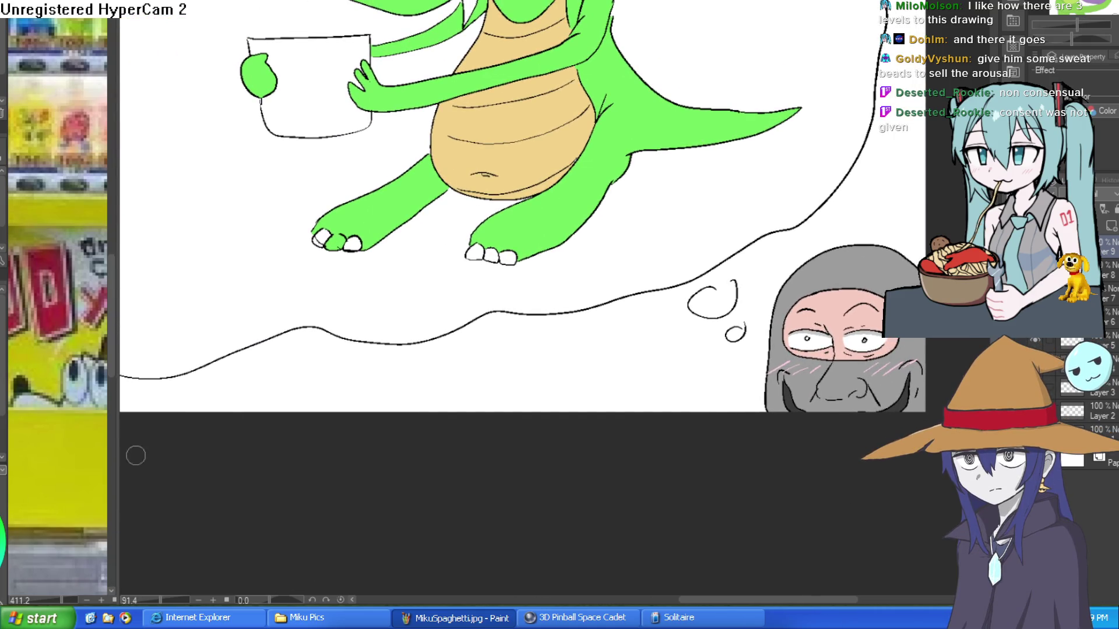
left_click_drag(853, 350, 652, 245)
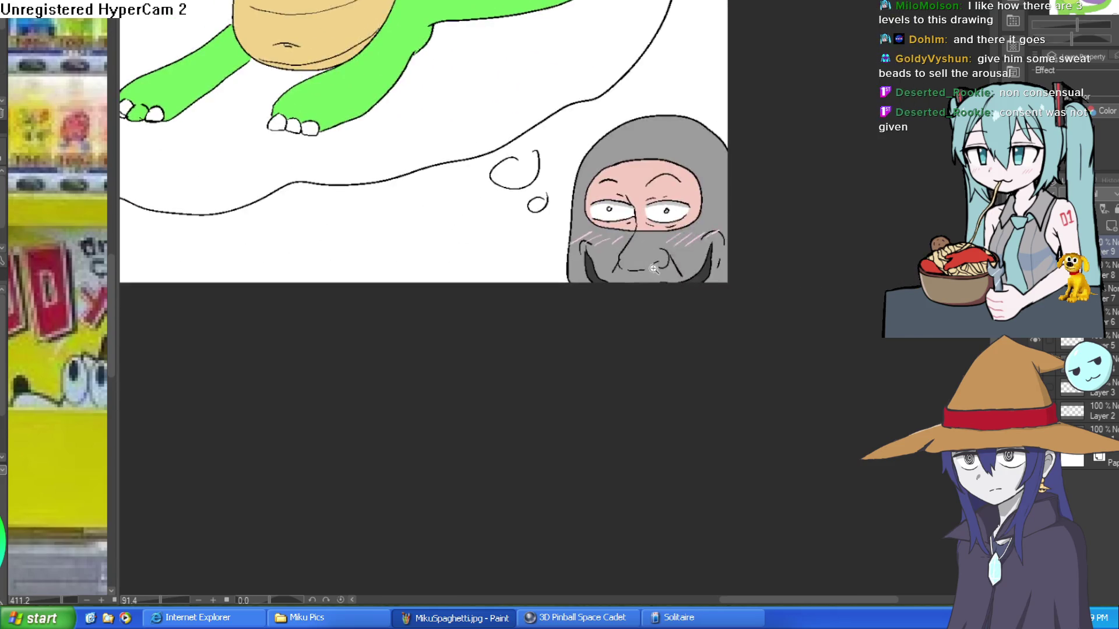
scroll(626, 313, "up", 5)
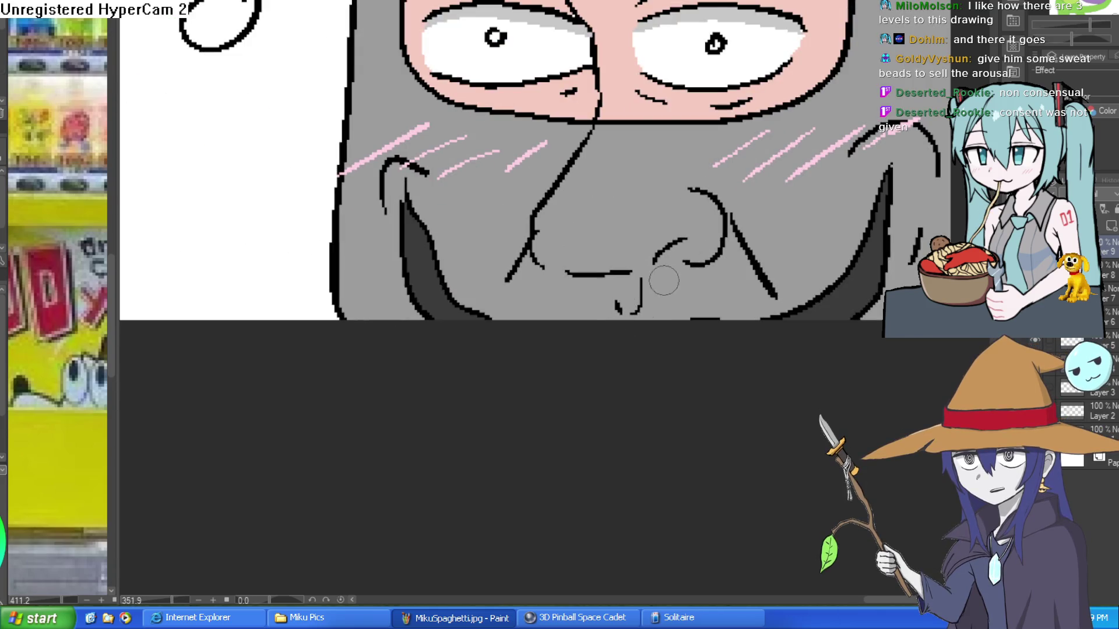
scroll(655, 239, "up", 2)
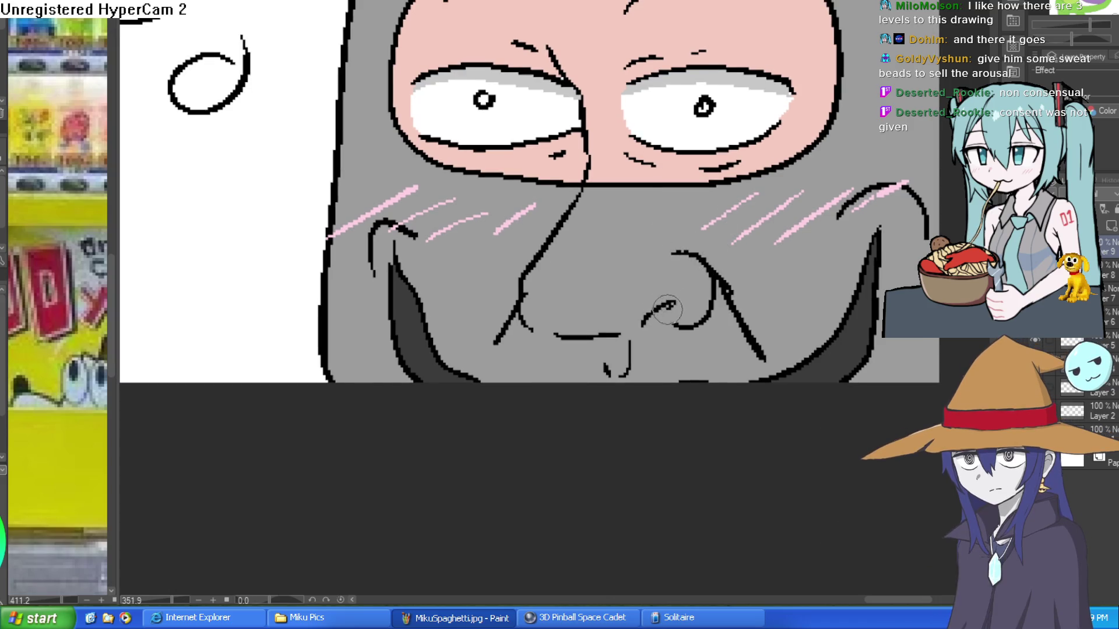
scroll(717, 251, "down", 2)
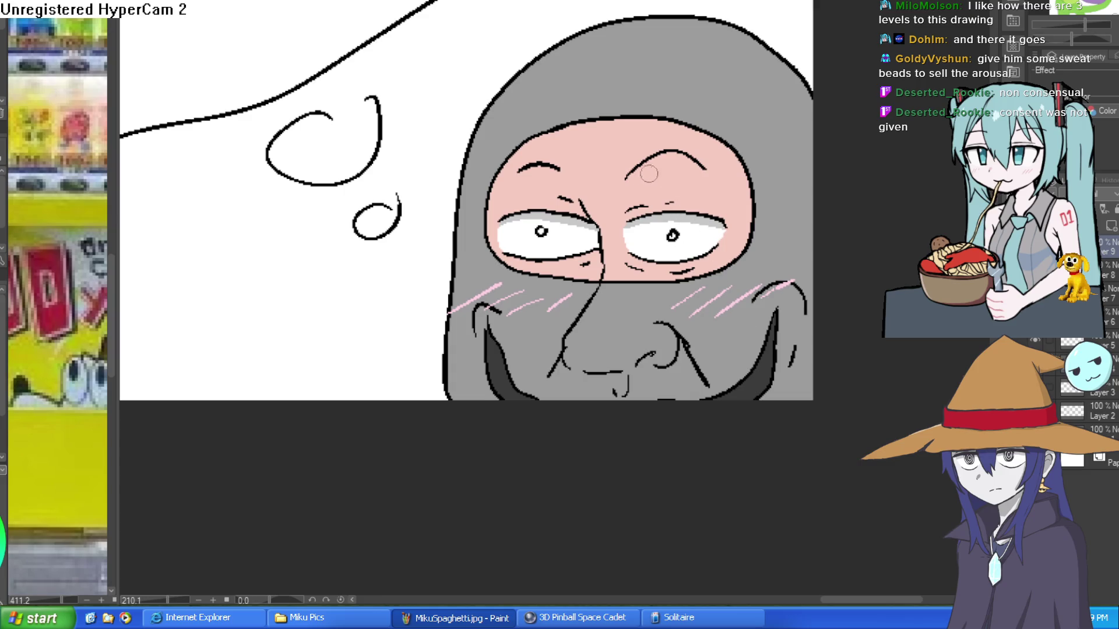
scroll(664, 210, "down", 3)
mouse_move(660, 240)
left_mouse_down()
mouse_move(601, 263)
mouse_move(595, 291)
mouse_move(657, 353)
mouse_move(685, 214)
left_mouse_up()
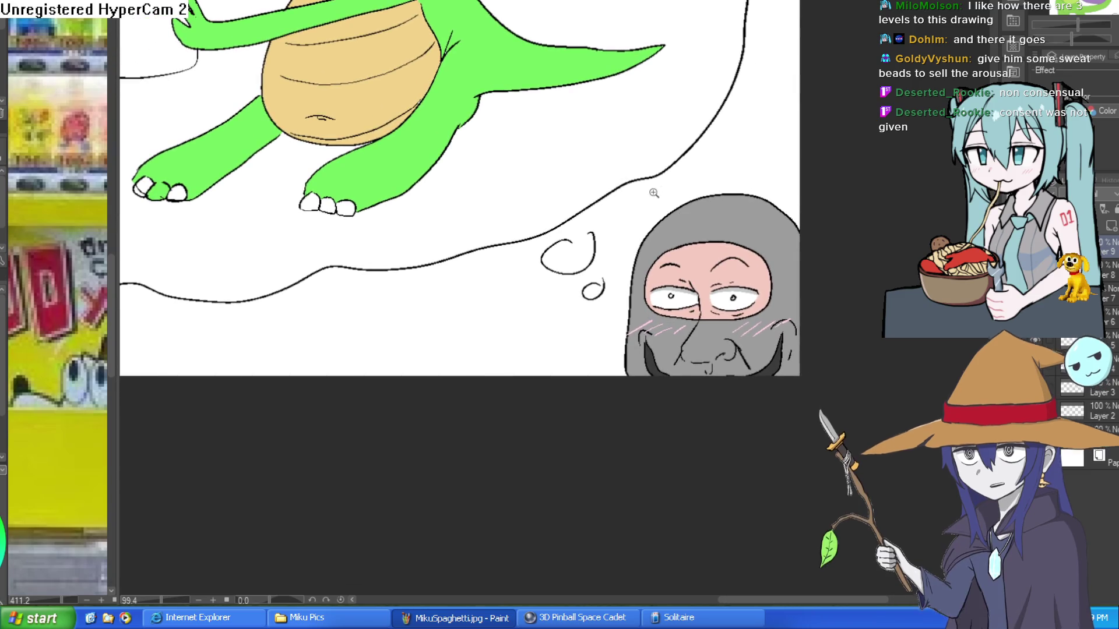
scroll(641, 211, "down", 1)
scroll(597, 210, "up", 2)
scroll(613, 233, "down", 2)
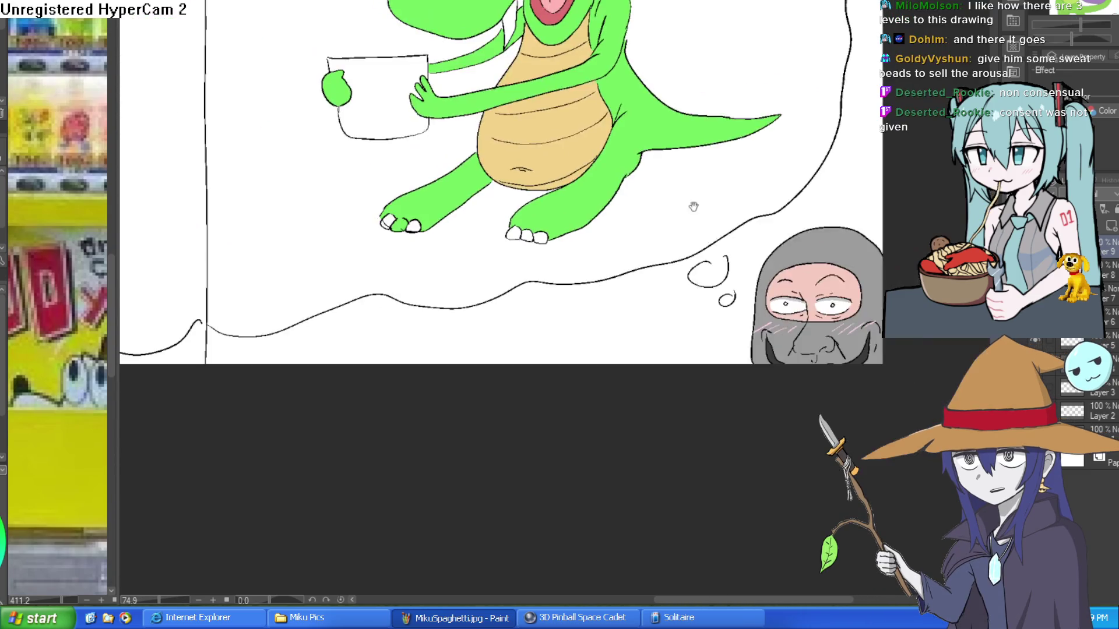
scroll(613, 233, "up", 1)
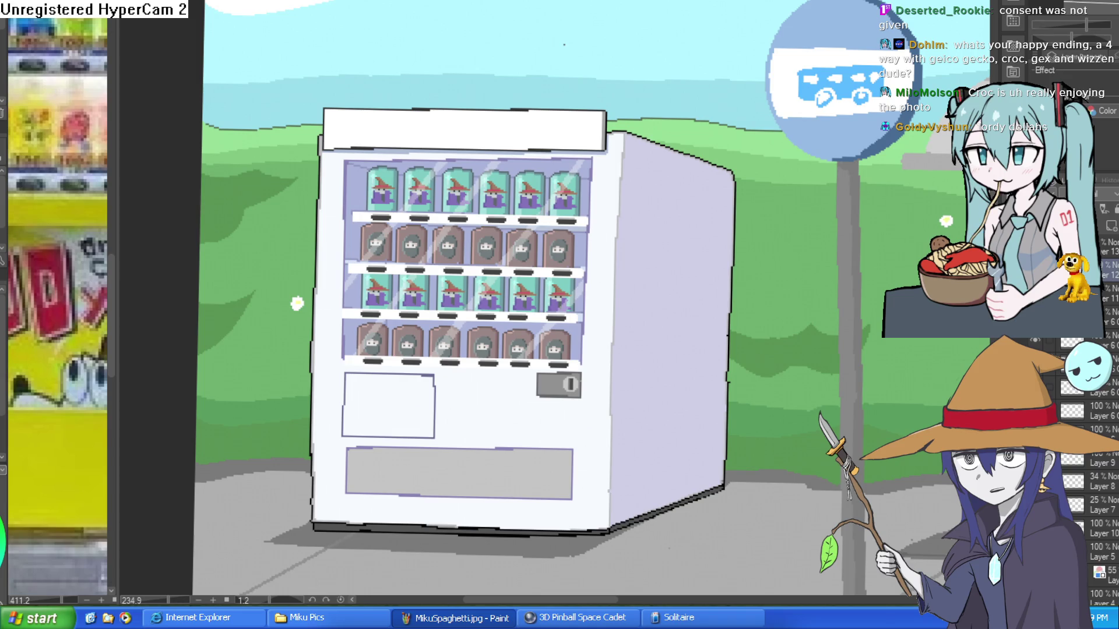
Back on the crocodile comic, draw sweat drops on the forehead, beside the right eyebrow and the cheek edge.
key("ctrl+Tab")
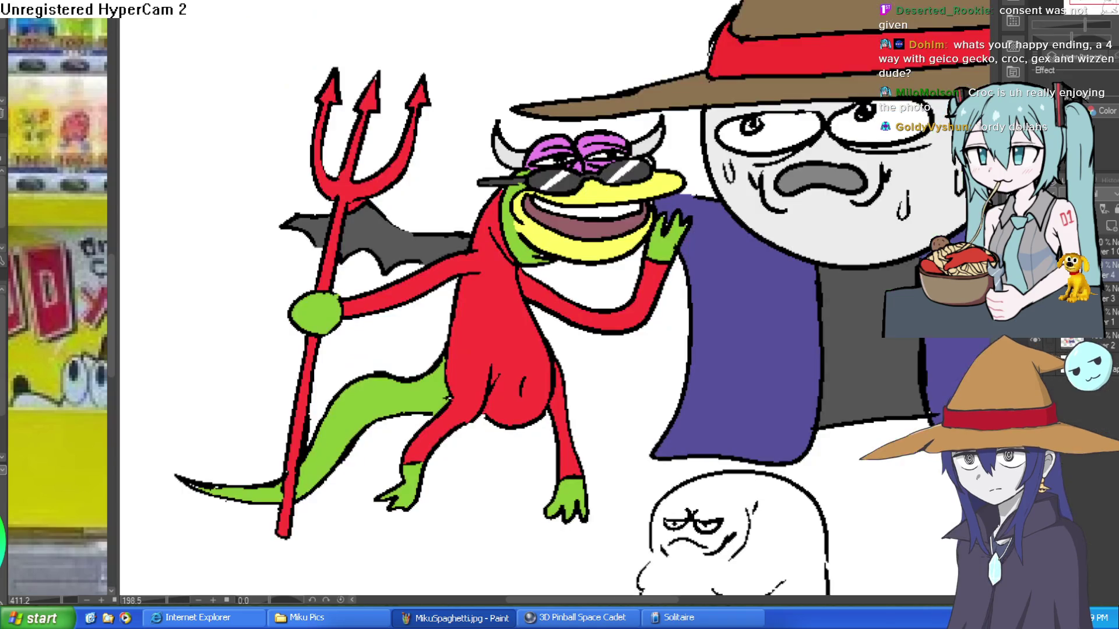
key("ctrl+Tab")
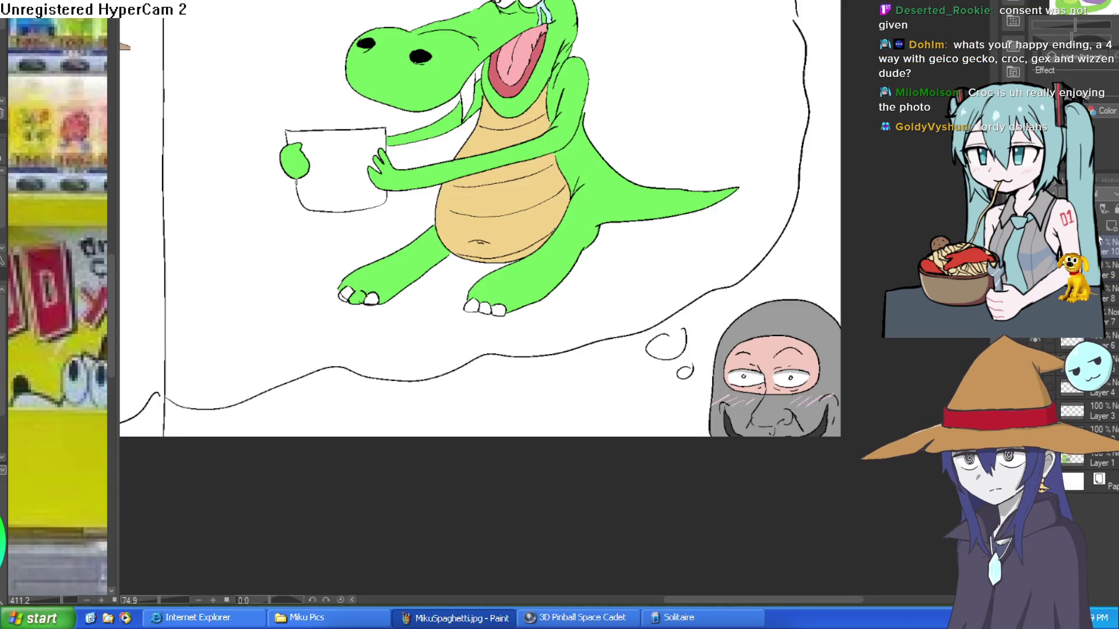
scroll(643, 302, "up", 3)
scroll(643, 302, "up", 4)
mouse_move(539, 278)
left_mouse_down()
mouse_move(568, 281)
mouse_move(553, 318)
left_mouse_up()
left_click_drag(696, 341, 668, 277)
mouse_move(674, 285)
left_mouse_down()
mouse_move(679, 308)
mouse_move(685, 286)
left_mouse_up()
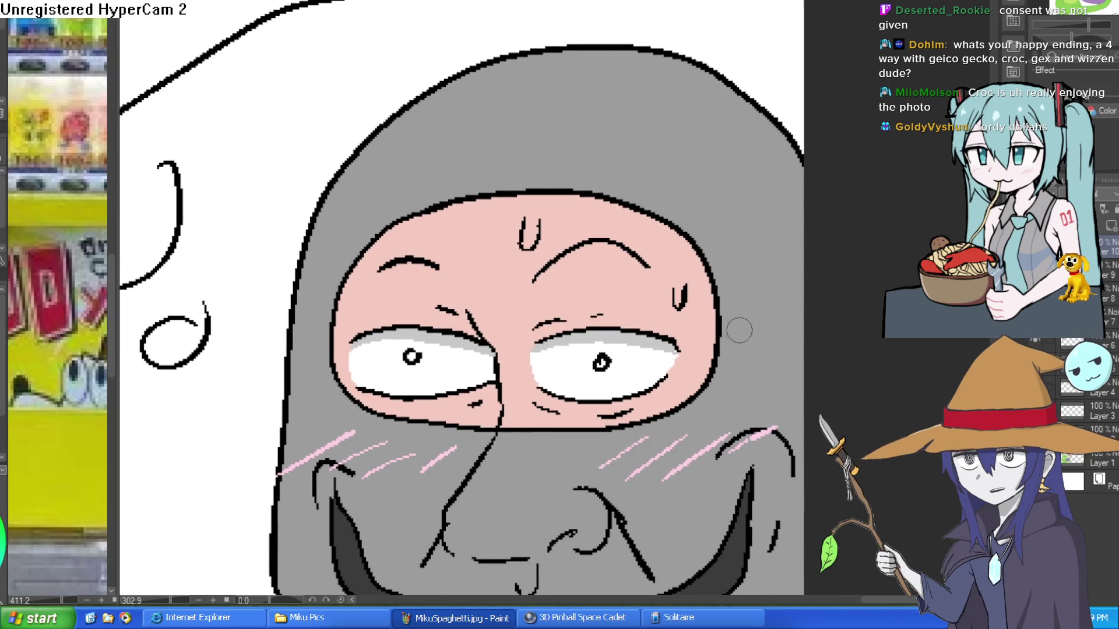
left_click_drag(750, 313, 734, 342)
Draw more sweat drops around the hood, above the forehead, on its left side and beside the head.
mouse_move(782, 300)
left_mouse_down()
mouse_move(784, 319)
mouse_move(796, 285)
left_mouse_up()
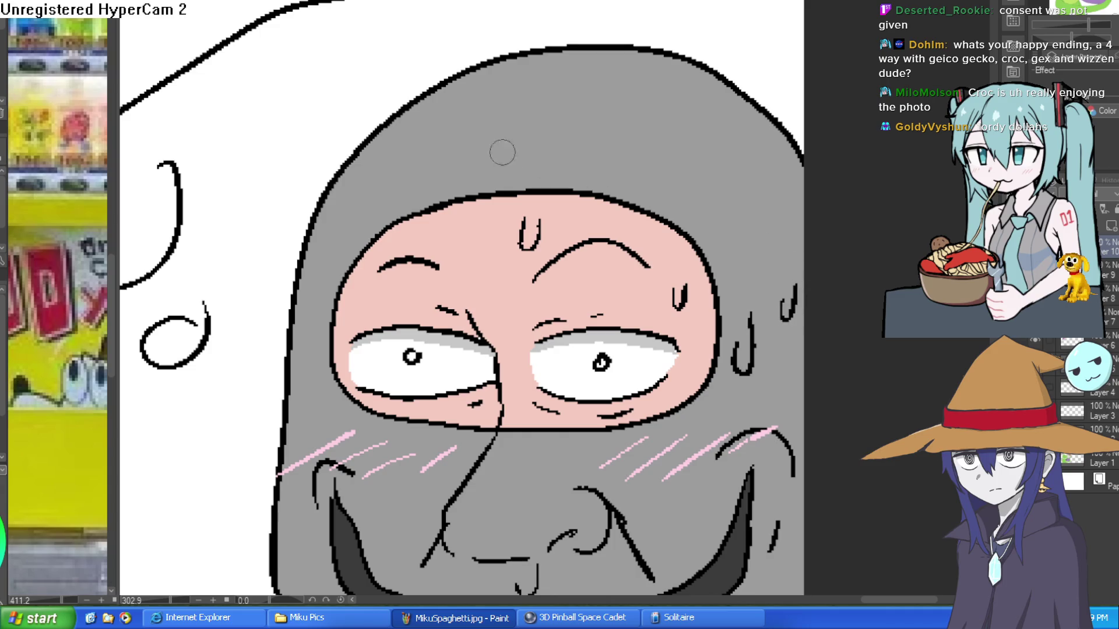
left_click_drag(365, 180, 362, 200)
left_click_drag(369, 199, 384, 178)
left_click_drag(558, 106, 560, 125)
left_click_drag(561, 124, 572, 108)
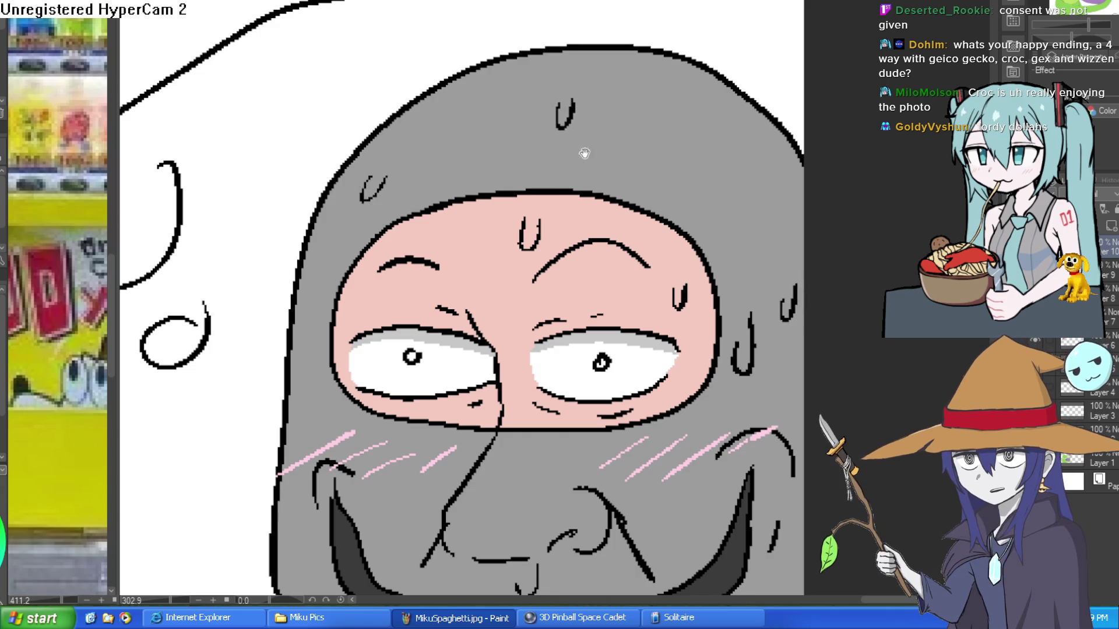
scroll(583, 149, "down", 3)
left_click_drag(345, 243, 349, 282)
left_click_drag(349, 280, 357, 257)
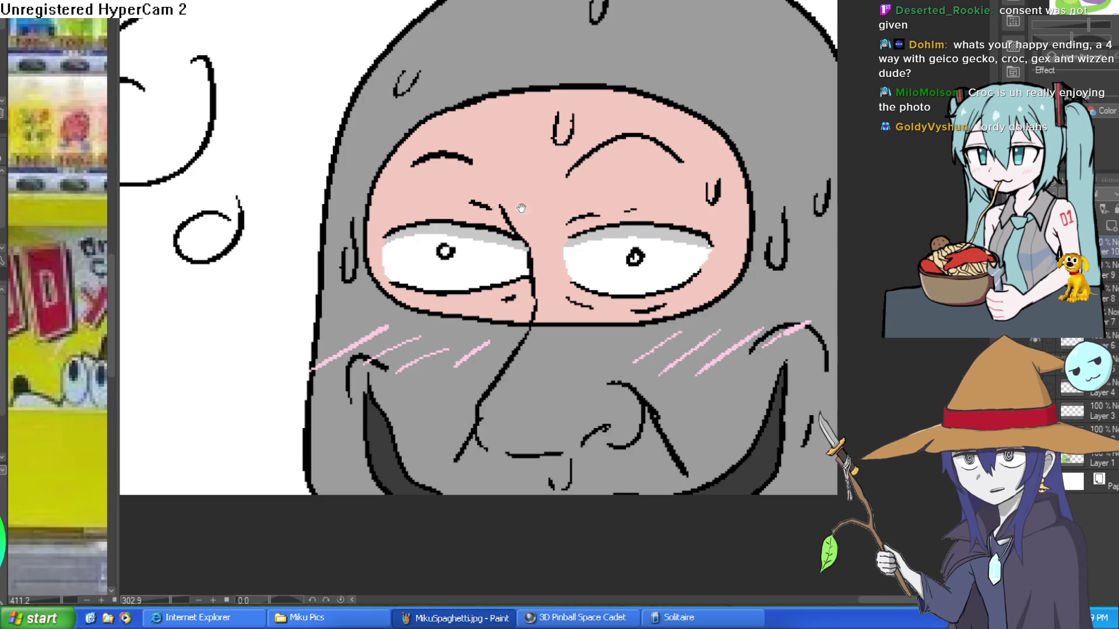
left_click_drag(497, 208, 442, 143)
scroll(734, 29, "up", 3)
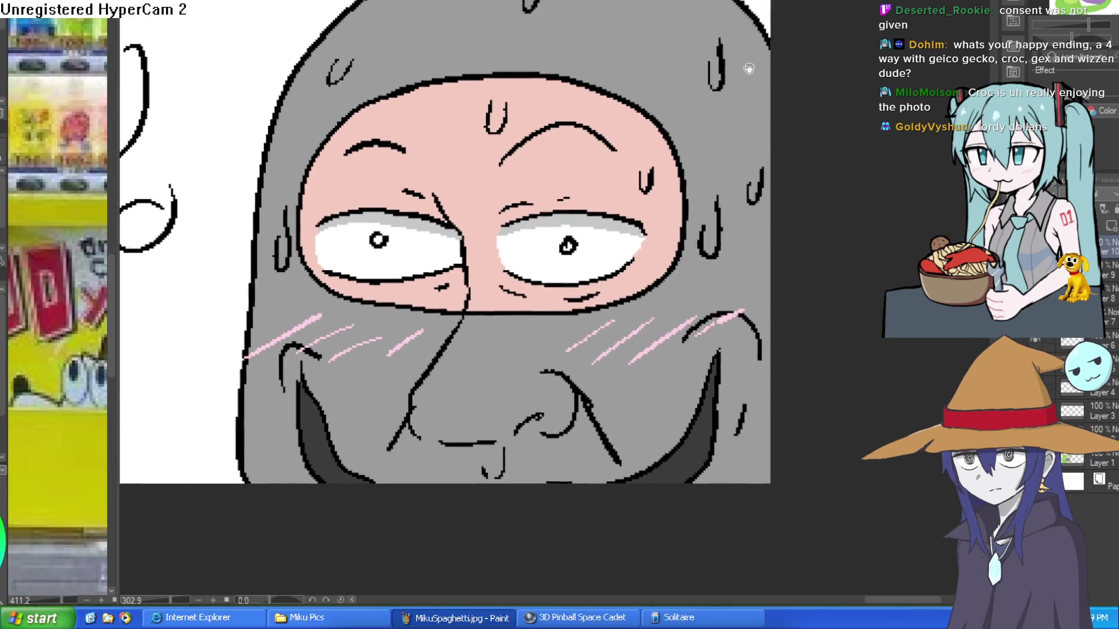
scroll(636, 136, "up", 3)
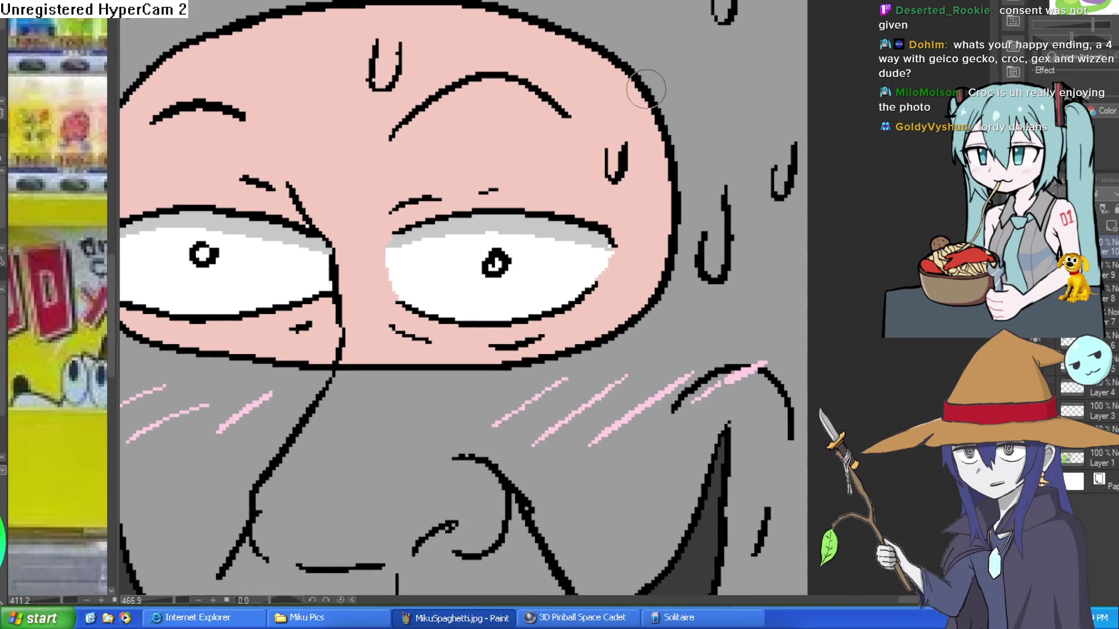
mouse_move(658, 90)
left_mouse_down()
mouse_move(693, 126)
mouse_move(706, 171)
mouse_move(673, 148)
left_mouse_up()
Add light-blue highlights to the forehead and right sweat drops, then fill the light-grey mask dark grey.
scroll(641, 149, "down", 4)
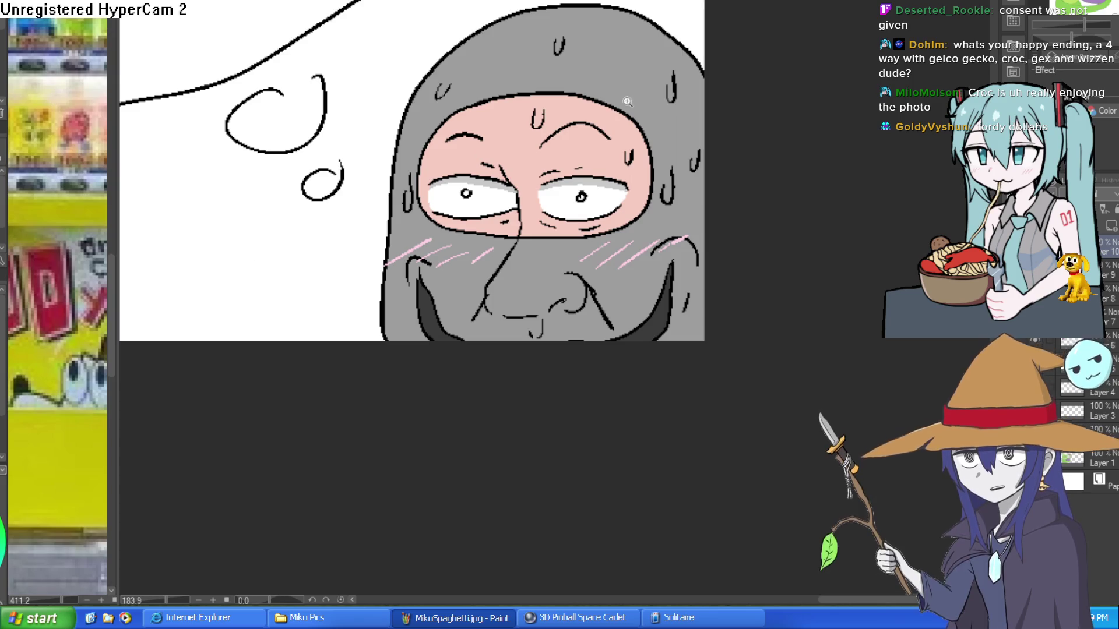
scroll(502, 114, "up", 5)
mouse_move(457, 100)
left_mouse_down()
mouse_move(501, 96)
mouse_move(428, 31)
left_mouse_up()
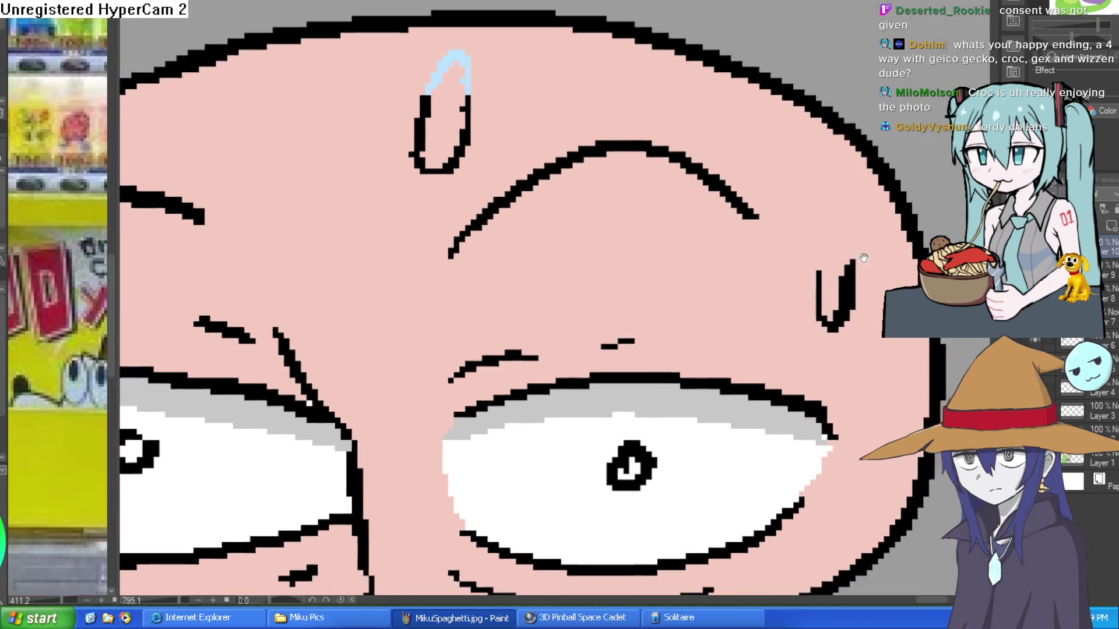
left_click_drag(782, 175, 799, 204)
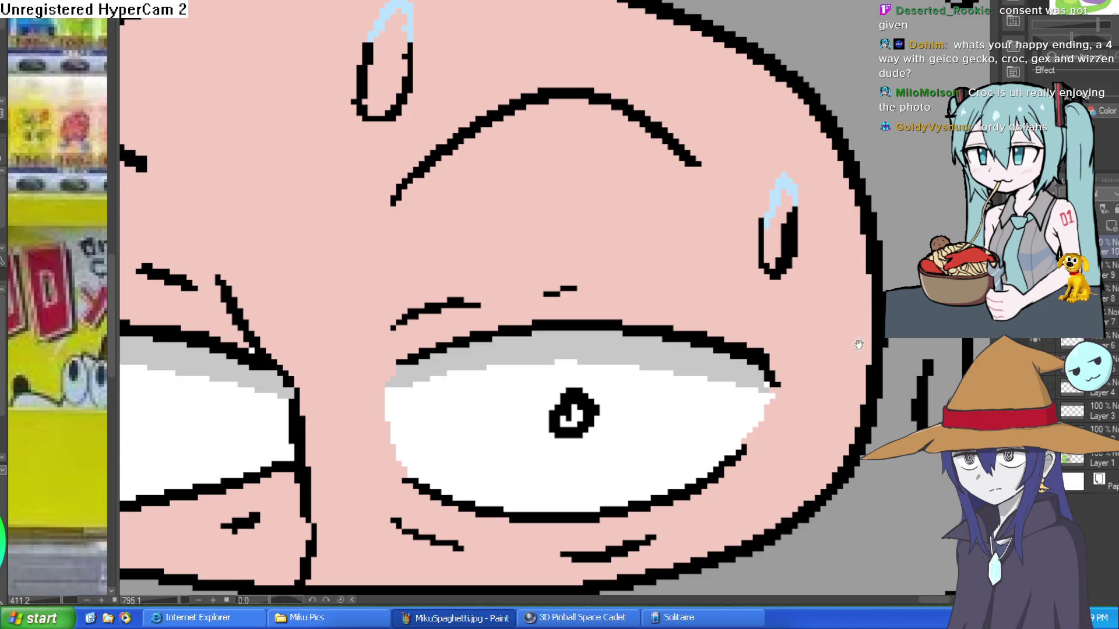
scroll(807, 195, "down", 2)
scroll(807, 195, "down", 2)
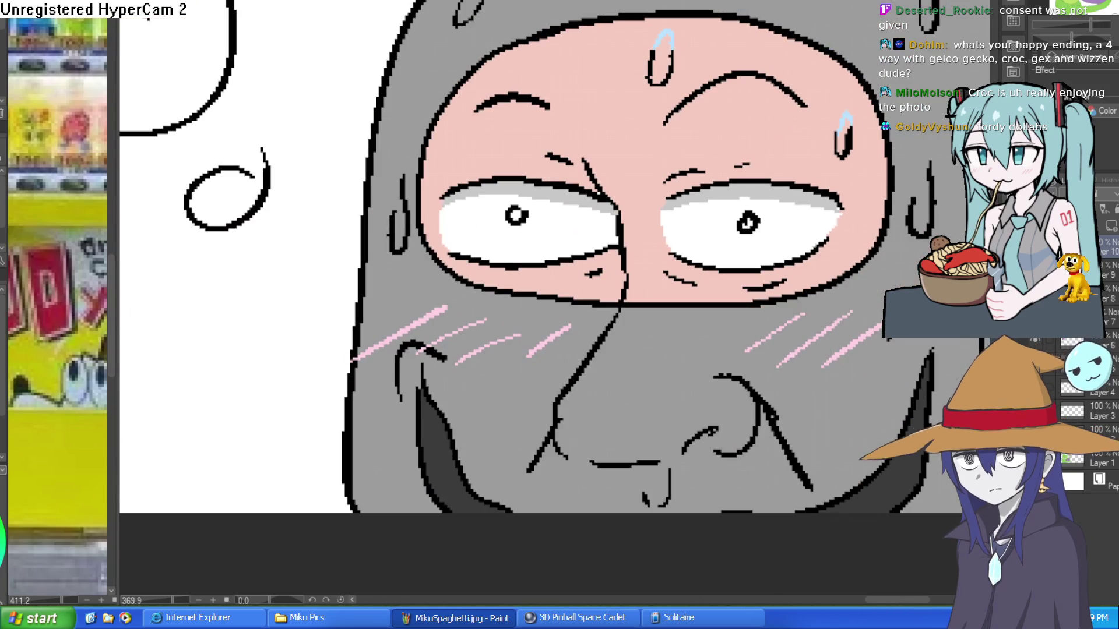
key("g")
left_click(432, 285)
Fill the remaining light-grey areas of the hood dark grey.
left_click(398, 438)
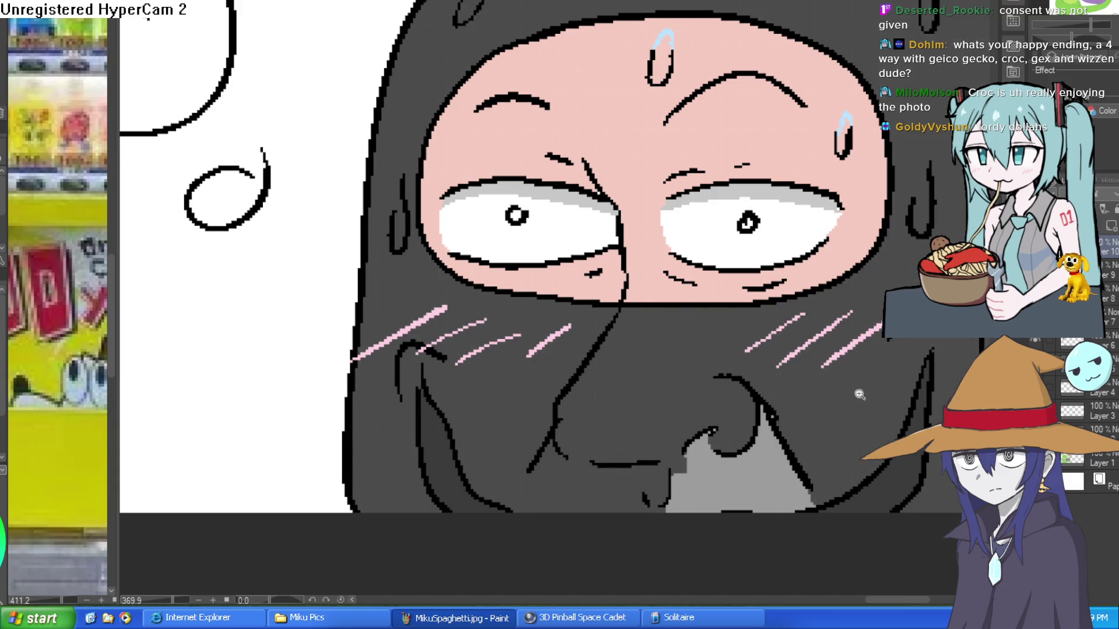
left_click(792, 460)
scroll(746, 335, "down", 5)
scroll(746, 335, "up", 7)
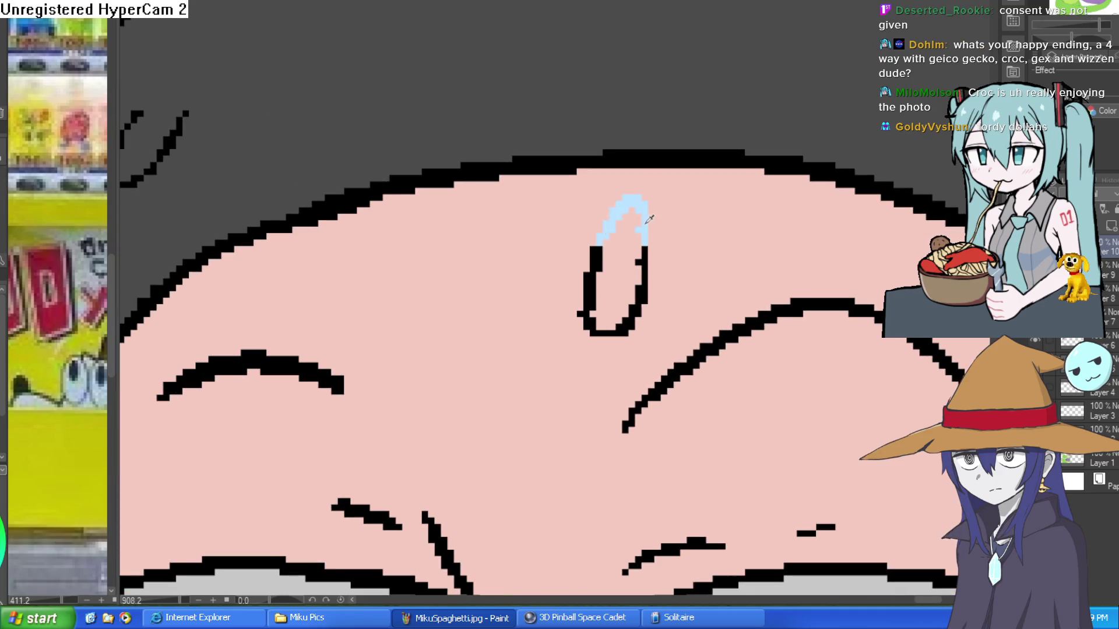
Sample the light blue and fill the forehead and right sweat drops with it.
left_click(649, 219, "alt")
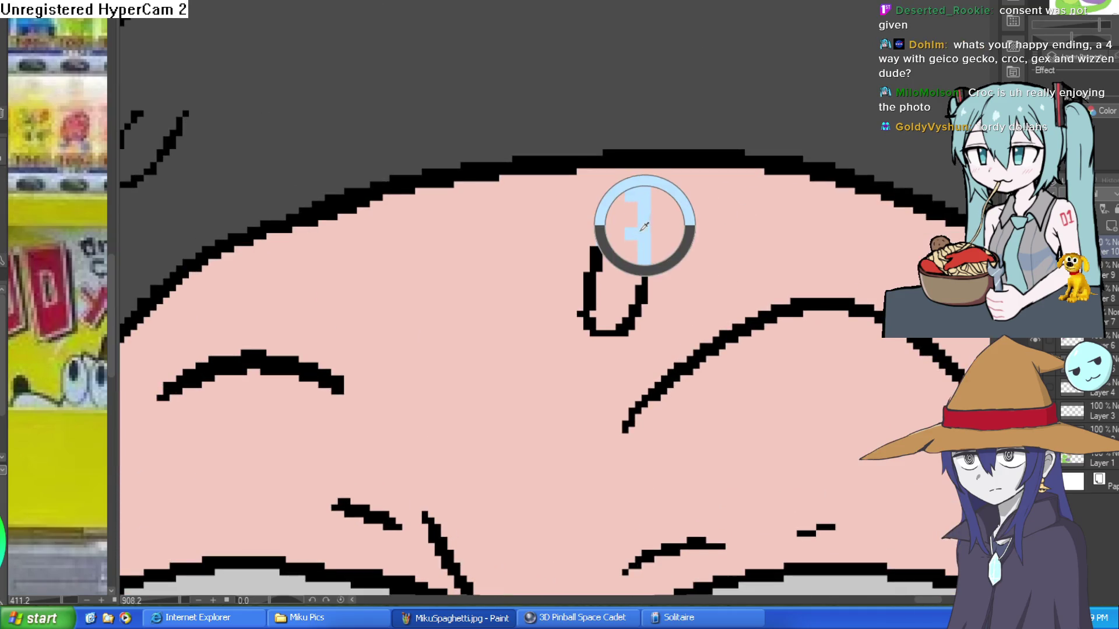
left_click(622, 274)
left_click_drag(844, 357, 497, 316)
left_click(714, 402)
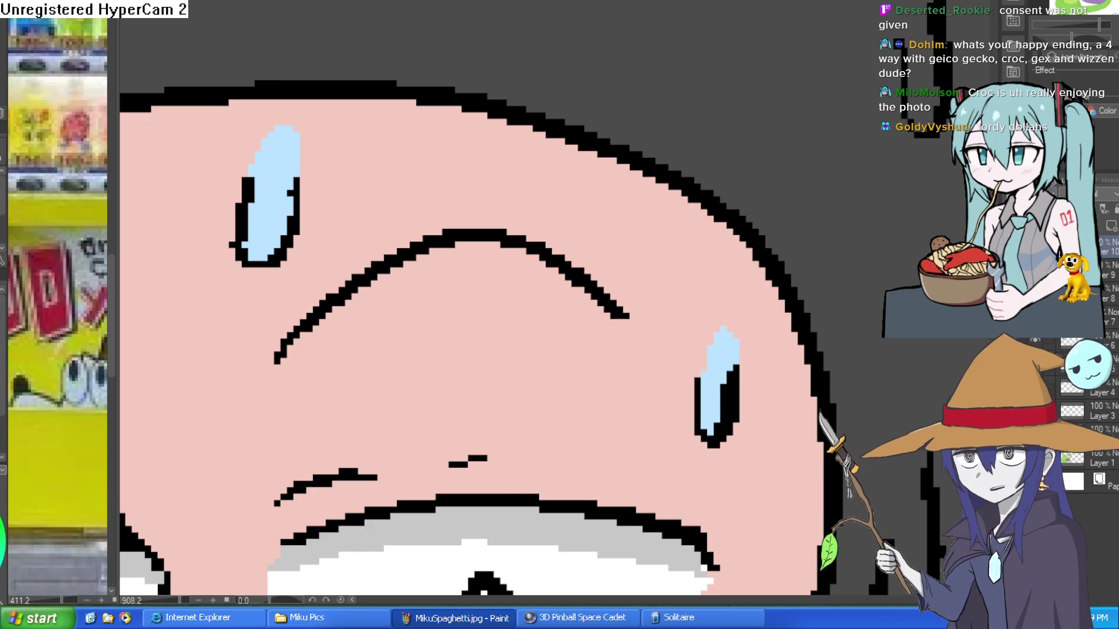
Brush dark grey into the right and left sweat drops on the hood.
mouse_move(906, 1)
left_mouse_down()
mouse_move(574, 163)
mouse_move(579, 142)
mouse_move(617, 164)
mouse_move(592, 139)
mouse_move(600, 129)
left_mouse_up()
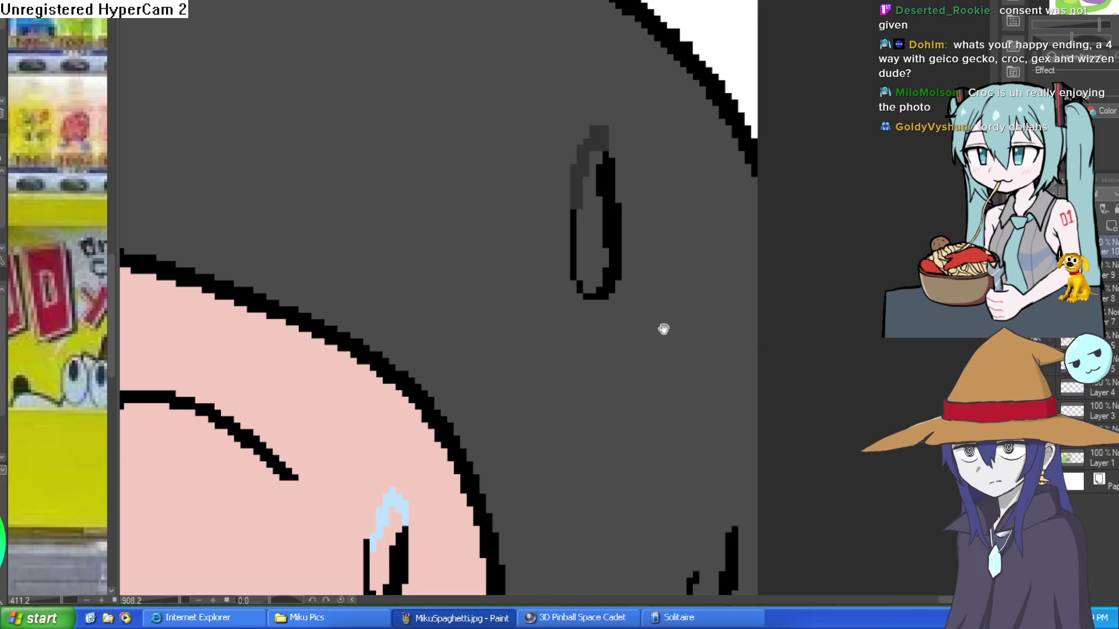
left_click_drag(668, 316, 595, 0)
mouse_move(624, 213)
left_mouse_down()
mouse_move(641, 155)
mouse_move(632, 212)
left_mouse_up()
mouse_move(526, 290)
left_mouse_down()
mouse_move(490, 262)
mouse_move(501, 355)
mouse_move(552, 317)
left_mouse_up()
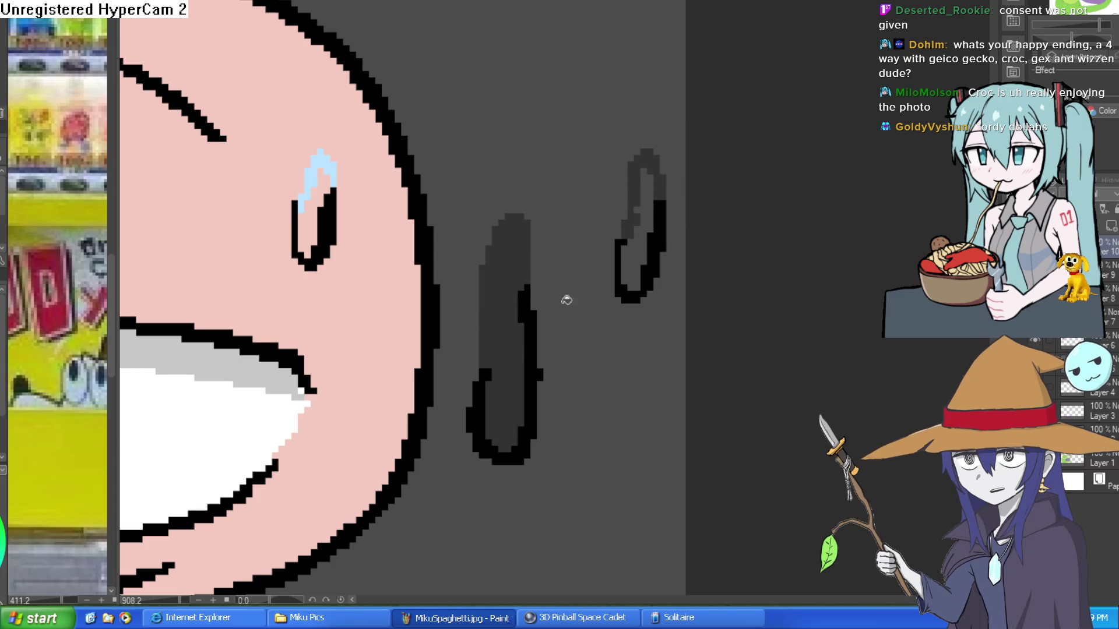
scroll(674, 218, "down", 3)
Close and shade the sweat drops atop the hood and on its left side dark grey.
mouse_move(415, 132)
left_mouse_down()
mouse_move(437, 155)
mouse_move(534, 165)
left_mouse_up()
mouse_move(489, 117)
left_mouse_down()
mouse_move(474, 130)
mouse_move(492, 112)
left_mouse_up()
left_click_drag(244, 236, 229, 225)
left_click_drag(142, 425, 229, 254)
left_click_drag(233, 248, 242, 338)
left_click_drag(315, 88, 329, 63)
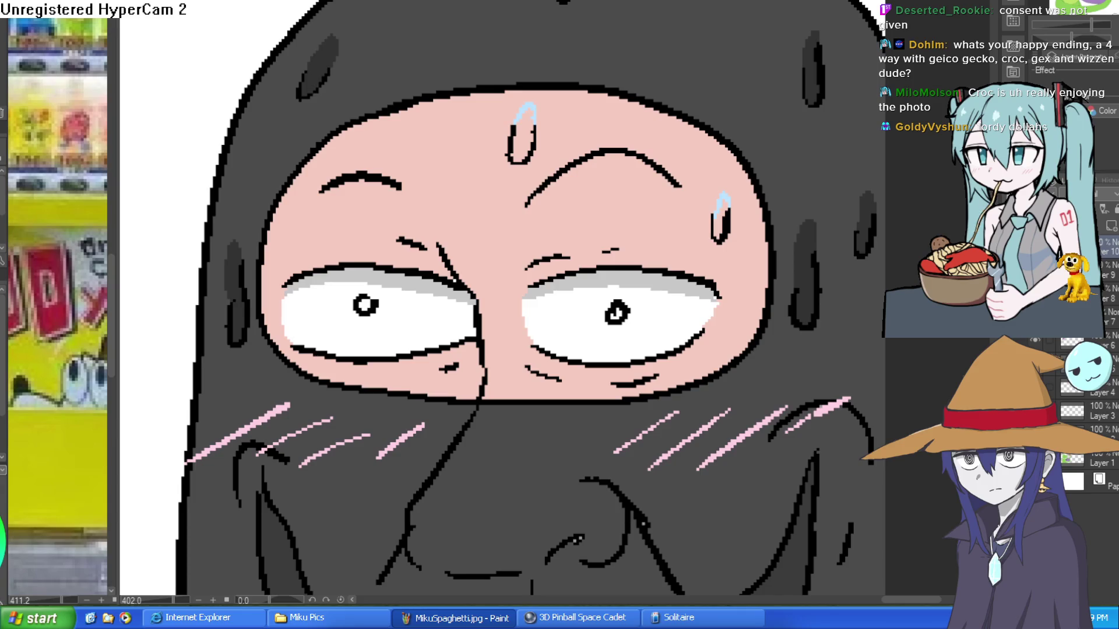
Sample the light blue from a sweat drop and fill the upper forehead drop.
scroll(862, 157, "down", 5)
scroll(836, 132, "up", 6)
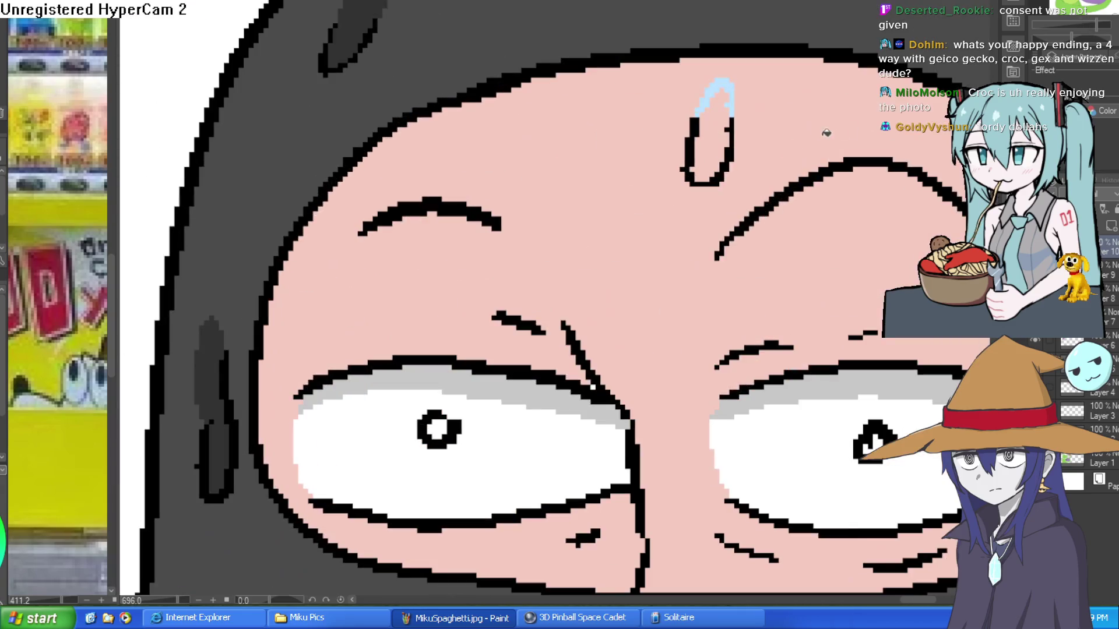
left_click(728, 94, "alt")
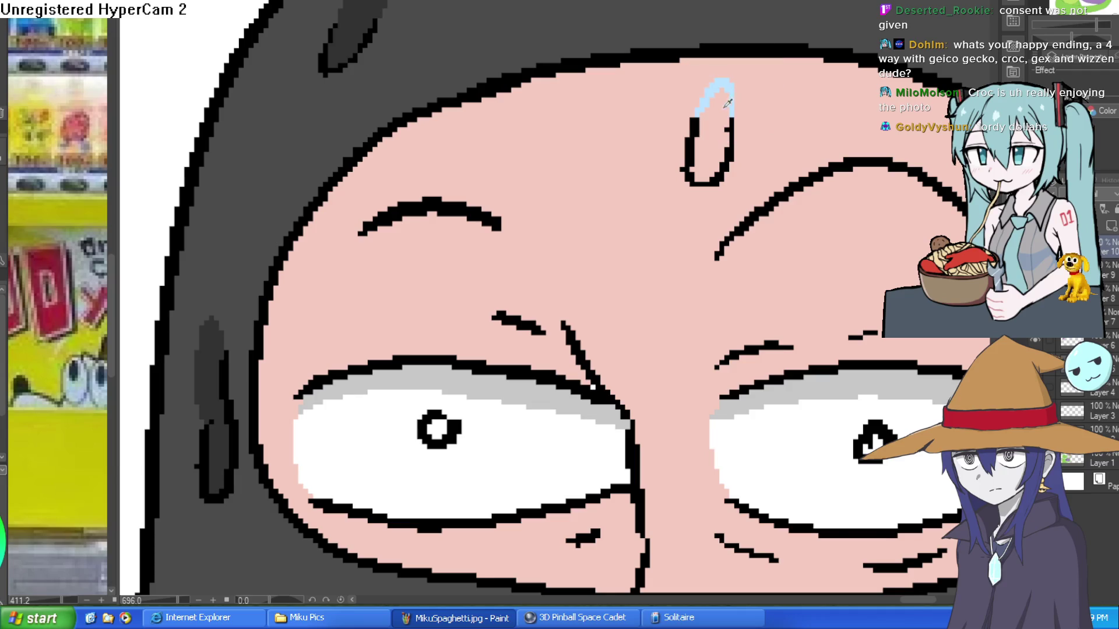
left_click(711, 140)
Zoom and pan to look over the whole masked face.
scroll(688, 204, "right", 5)
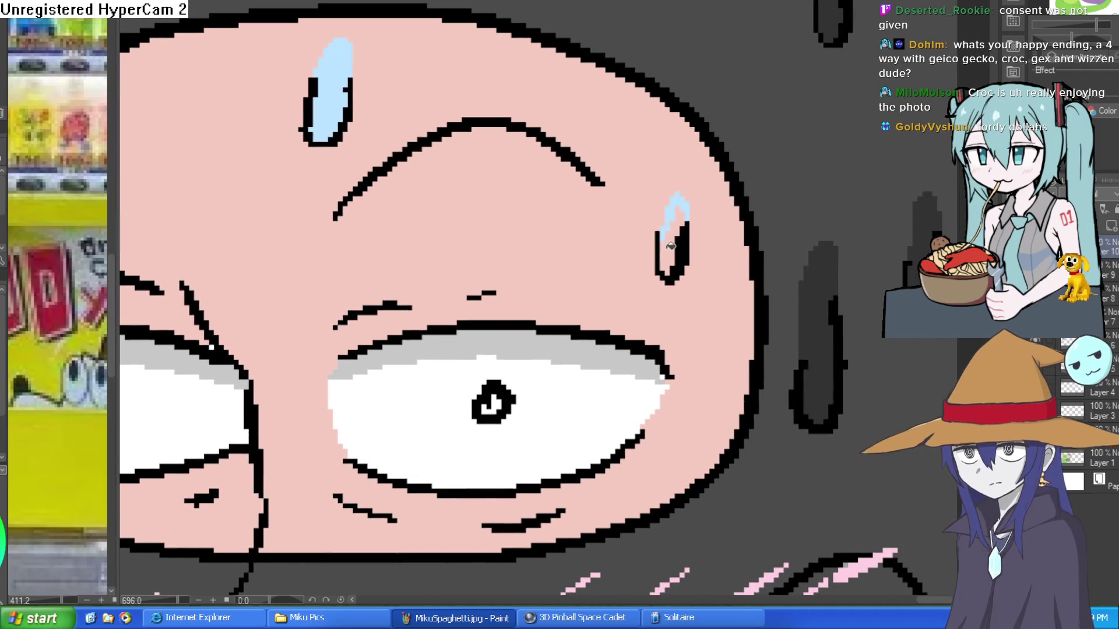
scroll(670, 246, "down", 5)
left_click_drag(703, 263, 721, 236)
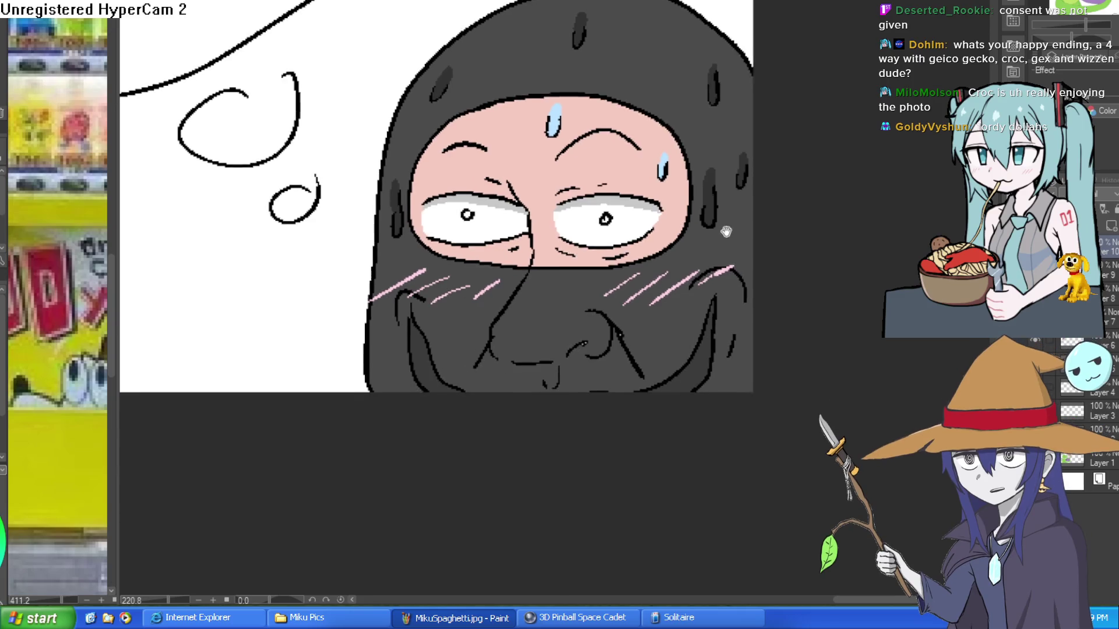
scroll(714, 239, "down", 3)
scroll(708, 245, "up", 6)
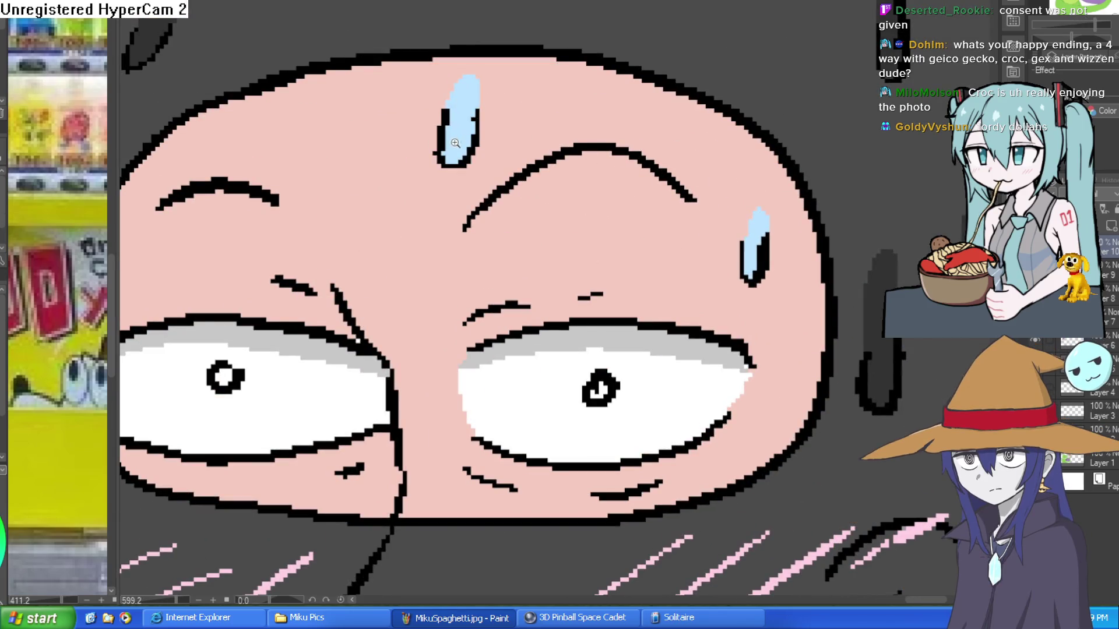
scroll(454, 143, "up", 2)
scroll(619, 114, "up", 2)
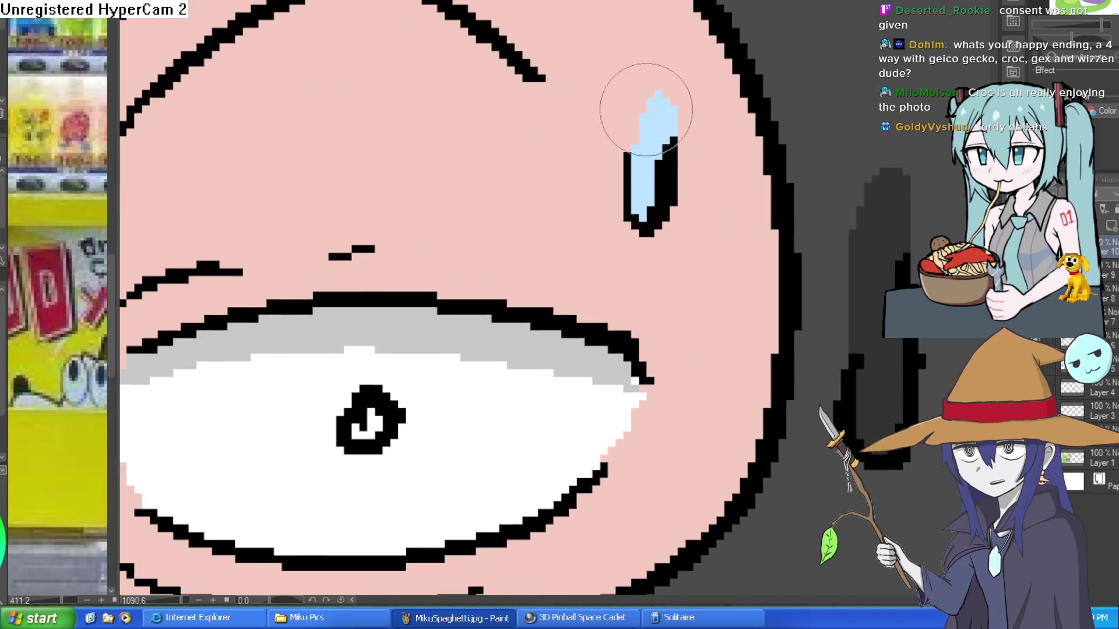
scroll(724, 194, "down", 6)
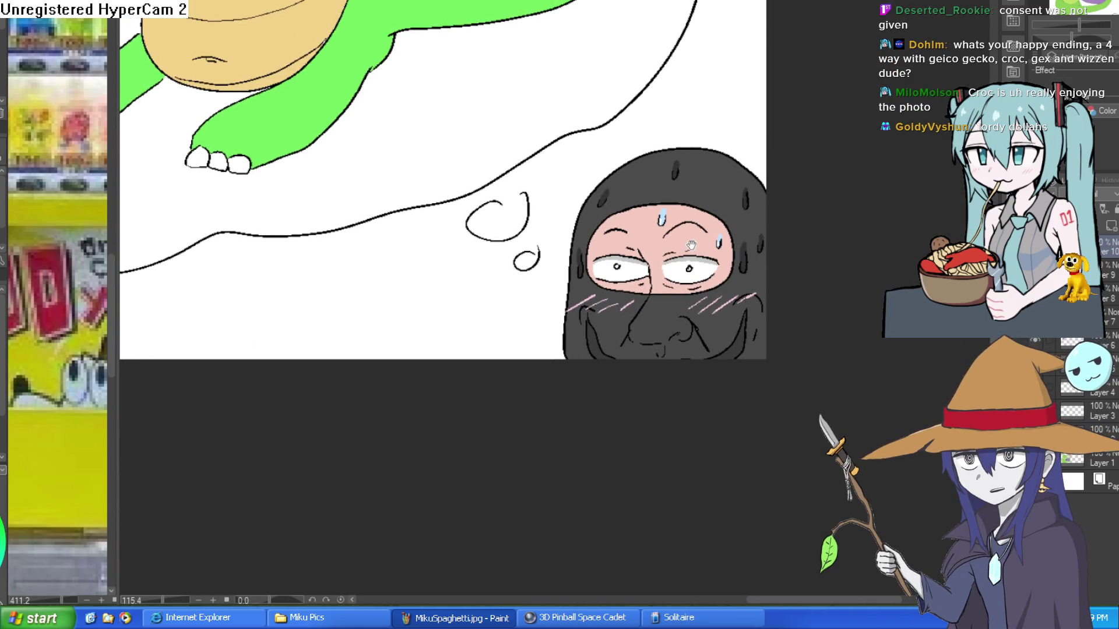
scroll(744, 333, "down", 2)
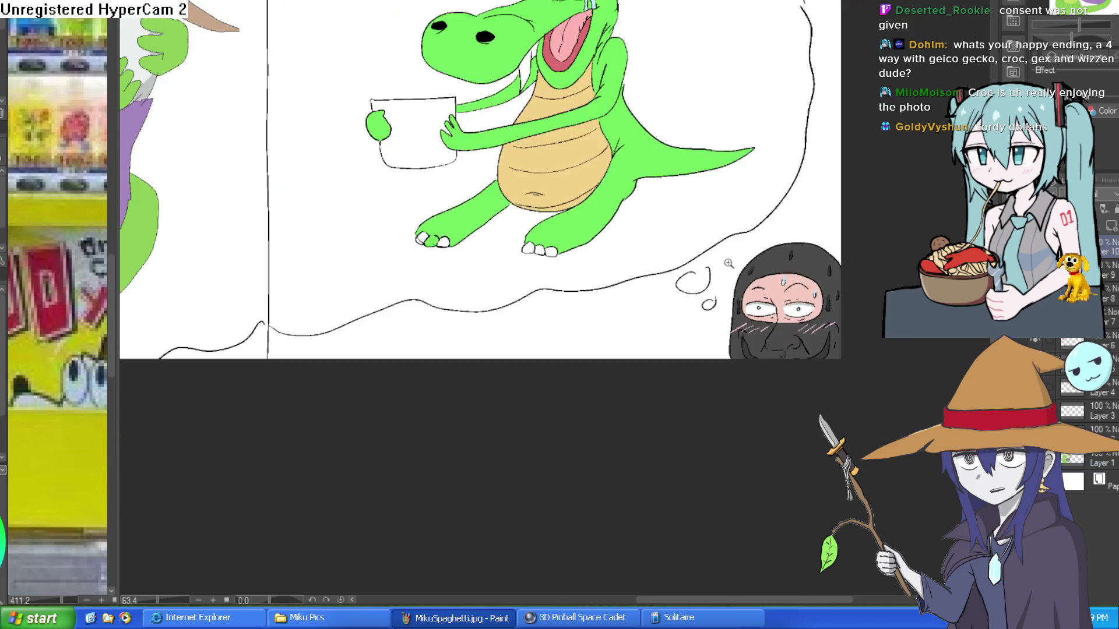
scroll(736, 300, "down", 1)
Pan across the wizard hug panel and center the two-panel comic in view.
mouse_move(735, 300)
left_mouse_down()
mouse_move(894, 270)
mouse_move(801, 273)
mouse_move(738, 315)
left_mouse_up()
mouse_move(679, 278)
left_mouse_down()
mouse_move(734, 300)
mouse_move(745, 350)
mouse_move(720, 308)
mouse_move(722, 259)
mouse_move(707, 244)
left_mouse_up()
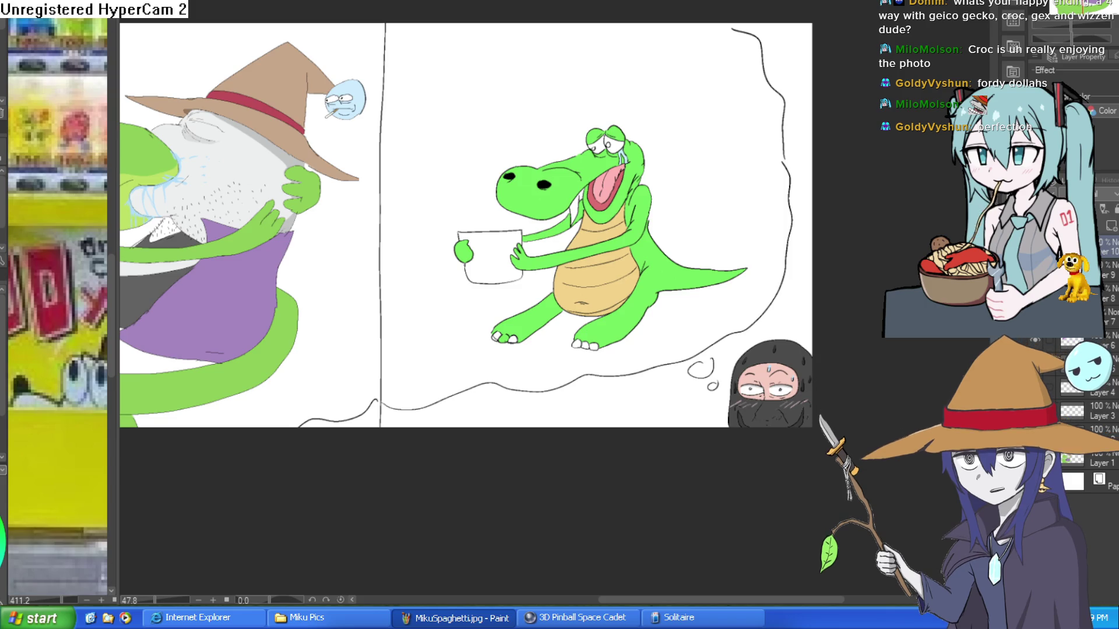
left_click_drag(487, 316, 662, 347)
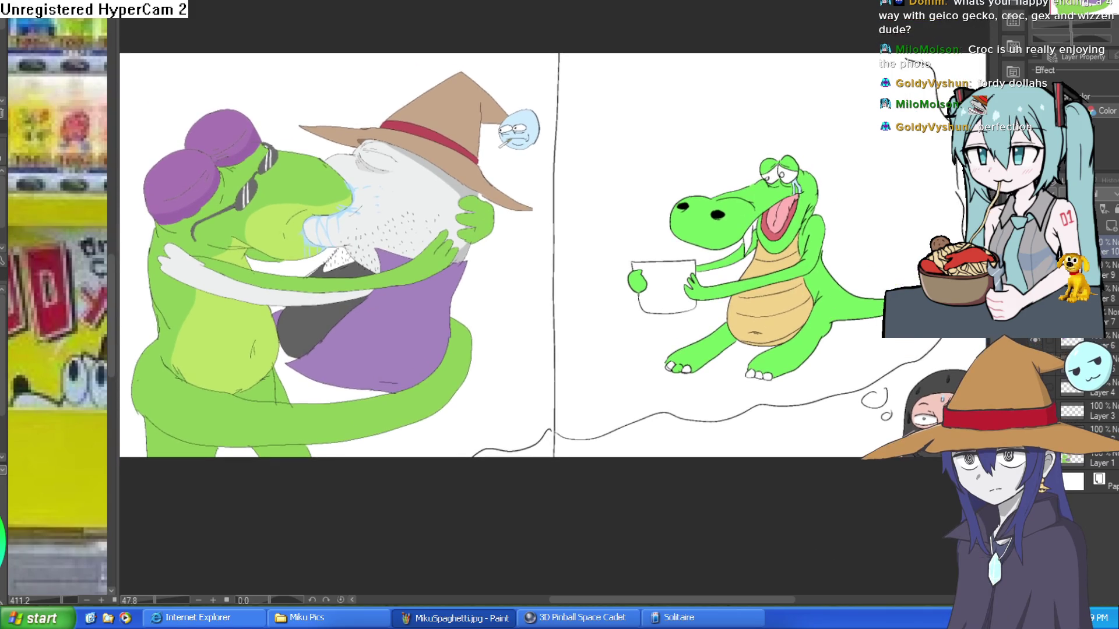
scroll(501, 262, "down", 1)
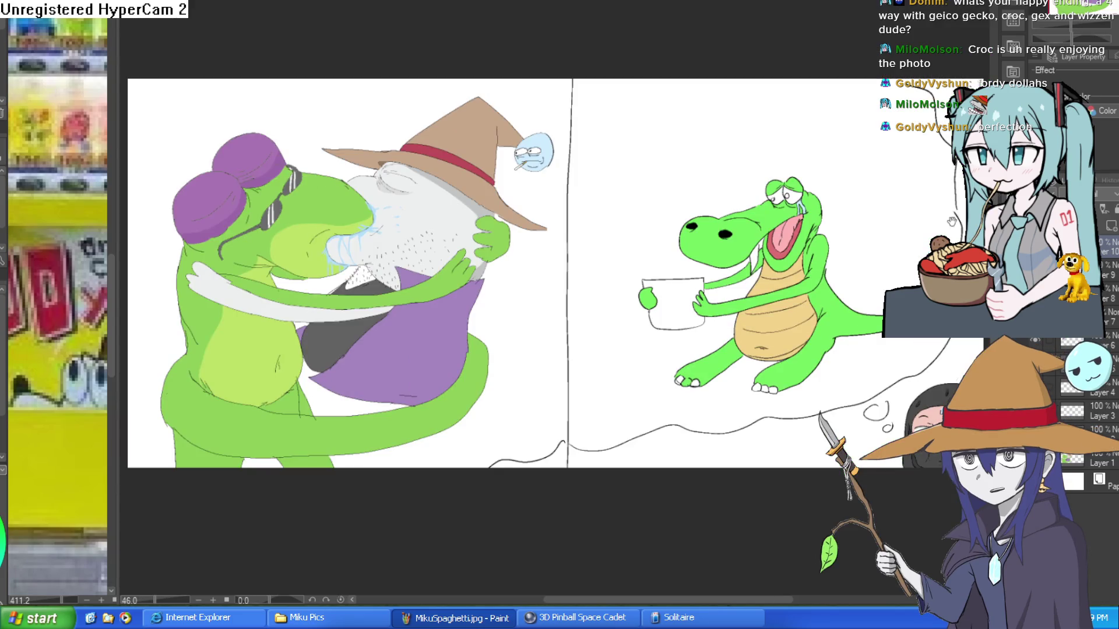
left_click_drag(957, 219, 953, 188)
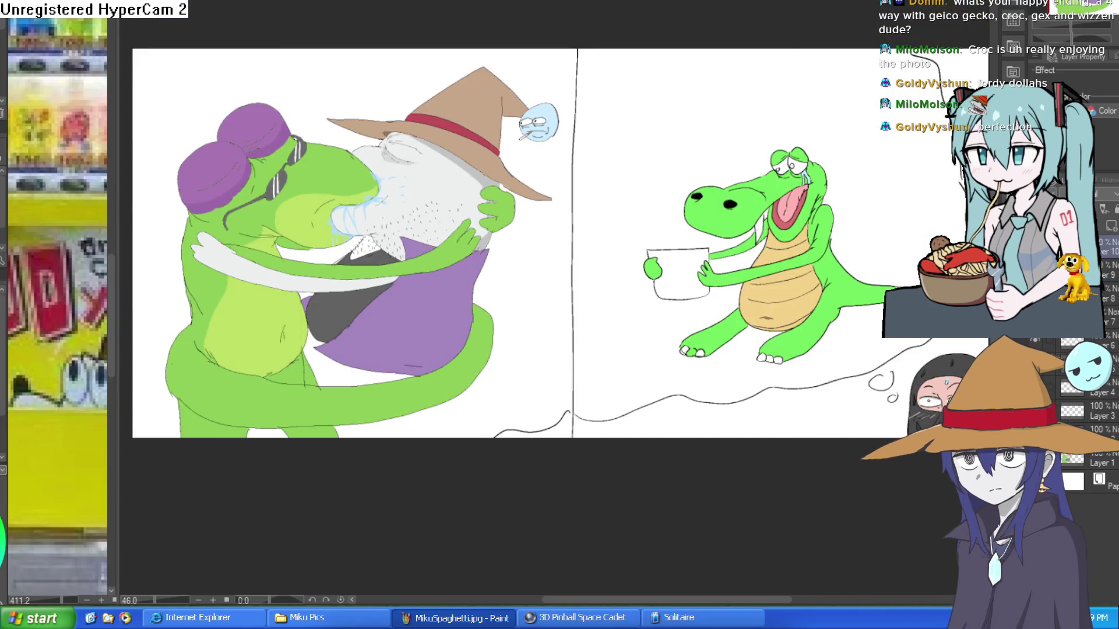
scroll(753, 274, "up", 2)
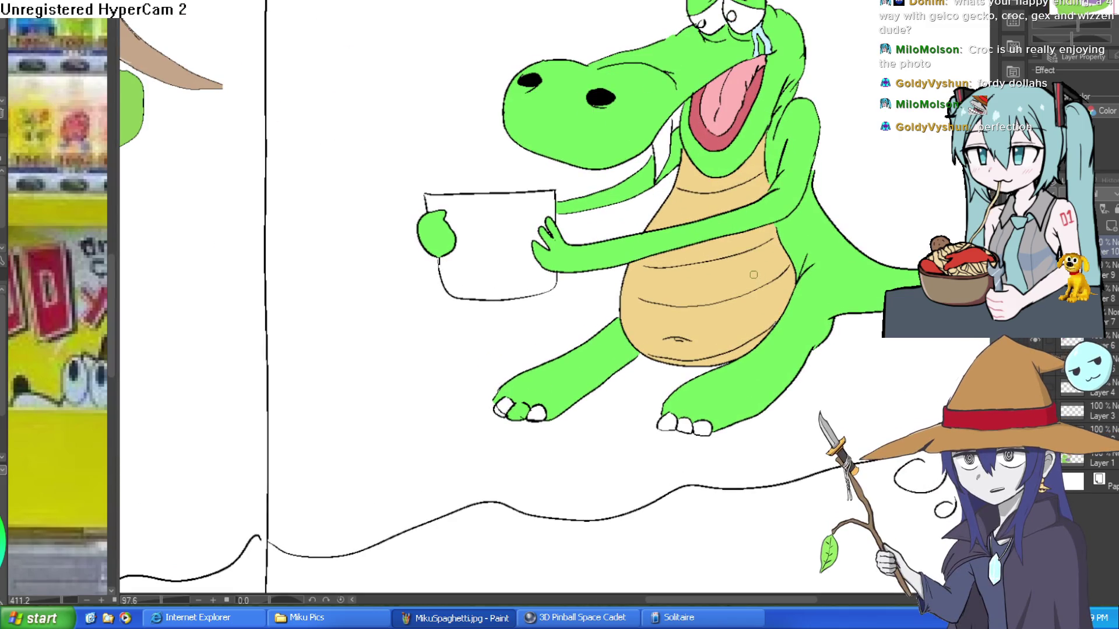
scroll(763, 263, "down", 1)
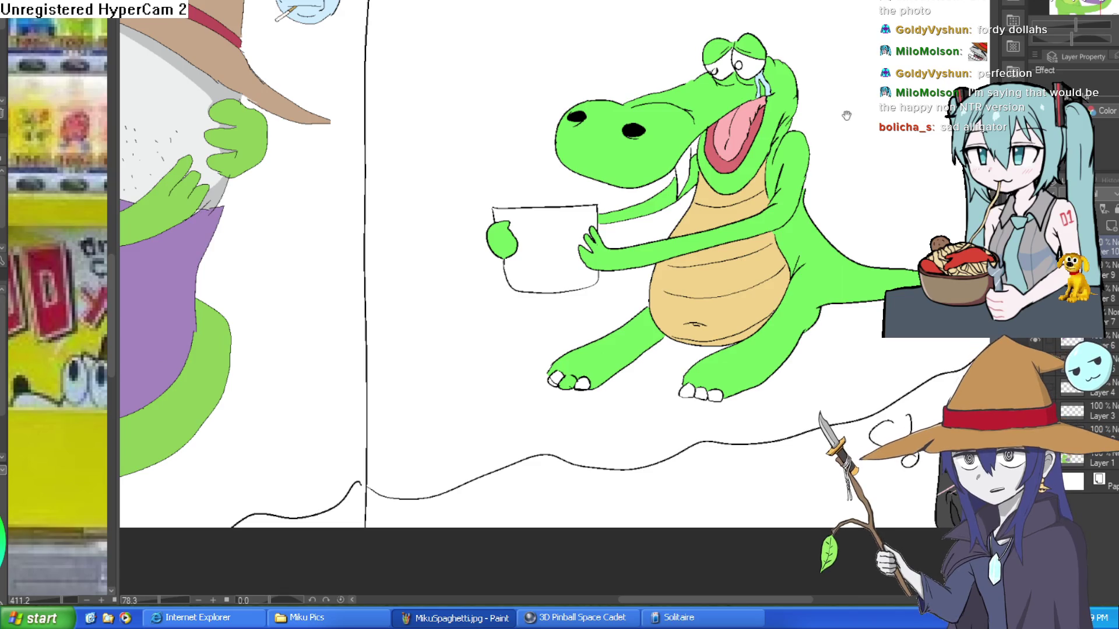
left_click_drag(846, 116, 819, 100)
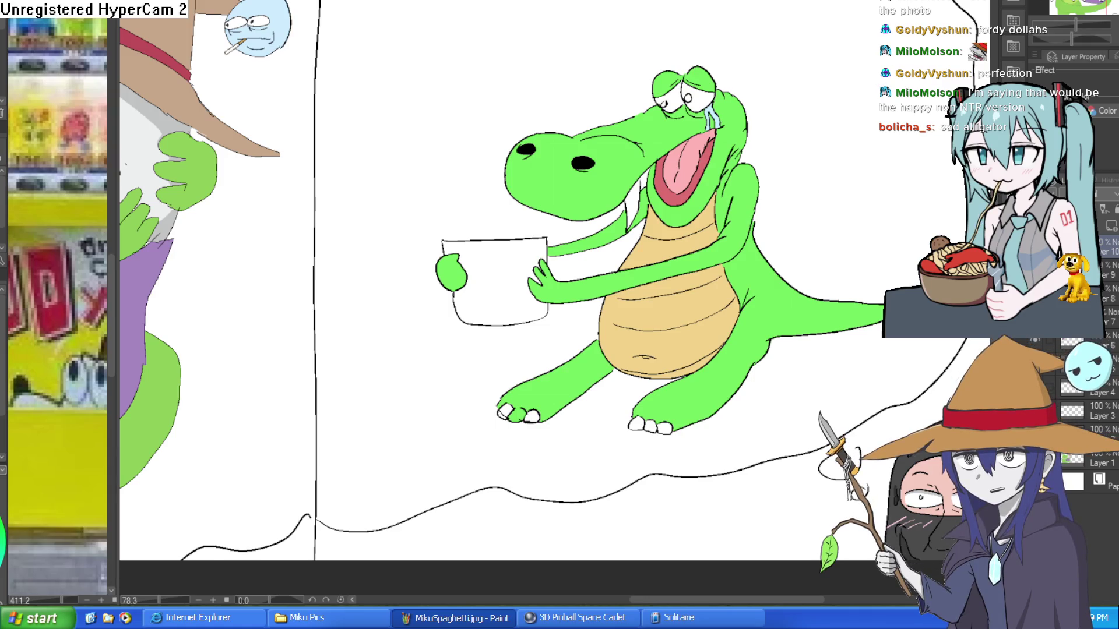
Switch to the vending machine document and center the machine in view.
key("ctrl+Tab")
mouse_move(493, 110)
left_mouse_down()
mouse_move(569, 100)
mouse_move(657, 155)
mouse_move(643, 184)
mouse_move(650, 169)
left_mouse_up()
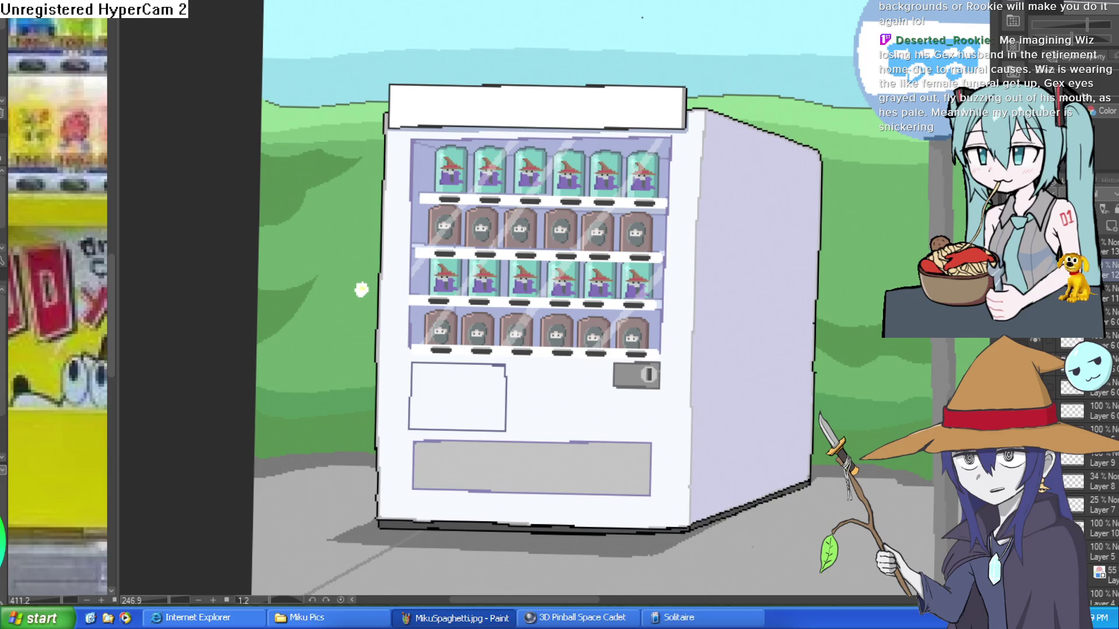
Cycle two documents ahead to the crocodile comic and zoom out over its panels.
key("ctrl+Tab")
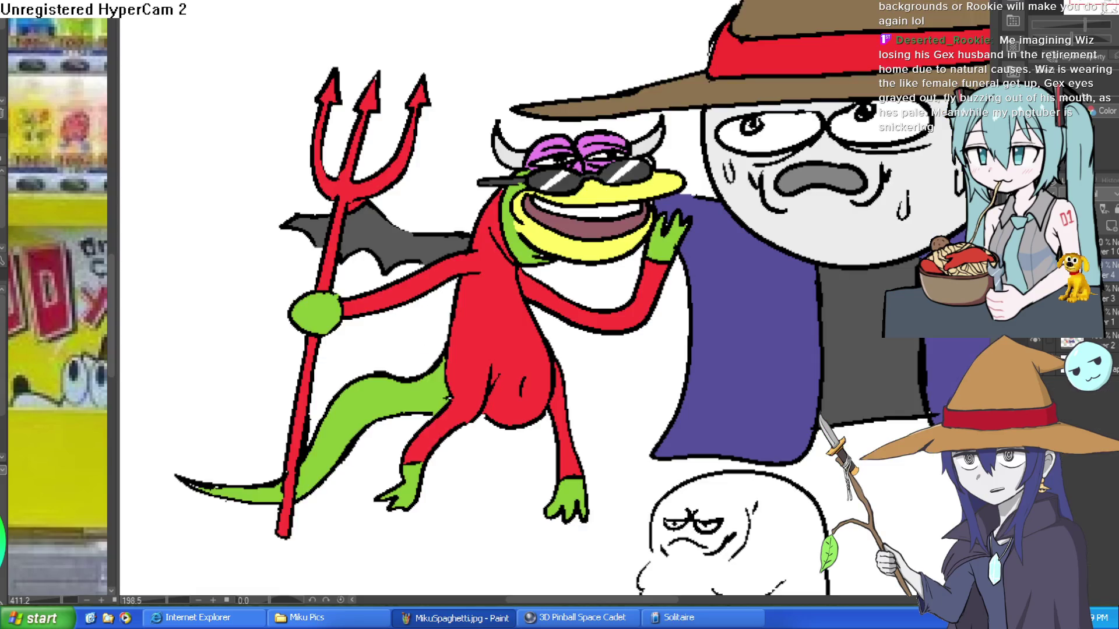
key("ctrl+Tab")
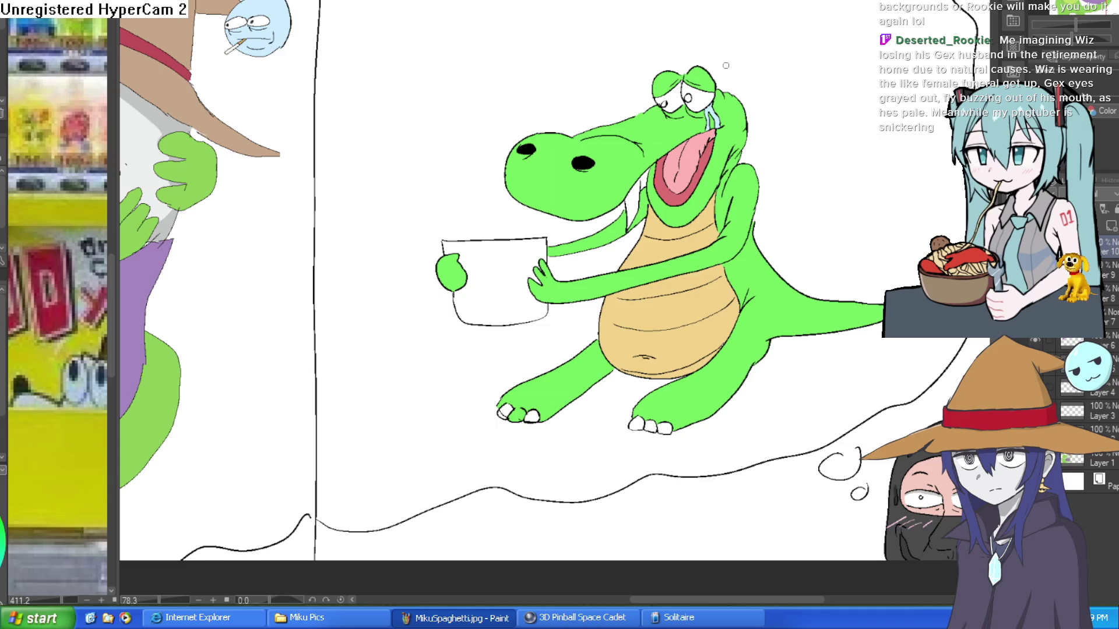
left_click_drag(828, 119, 814, 113)
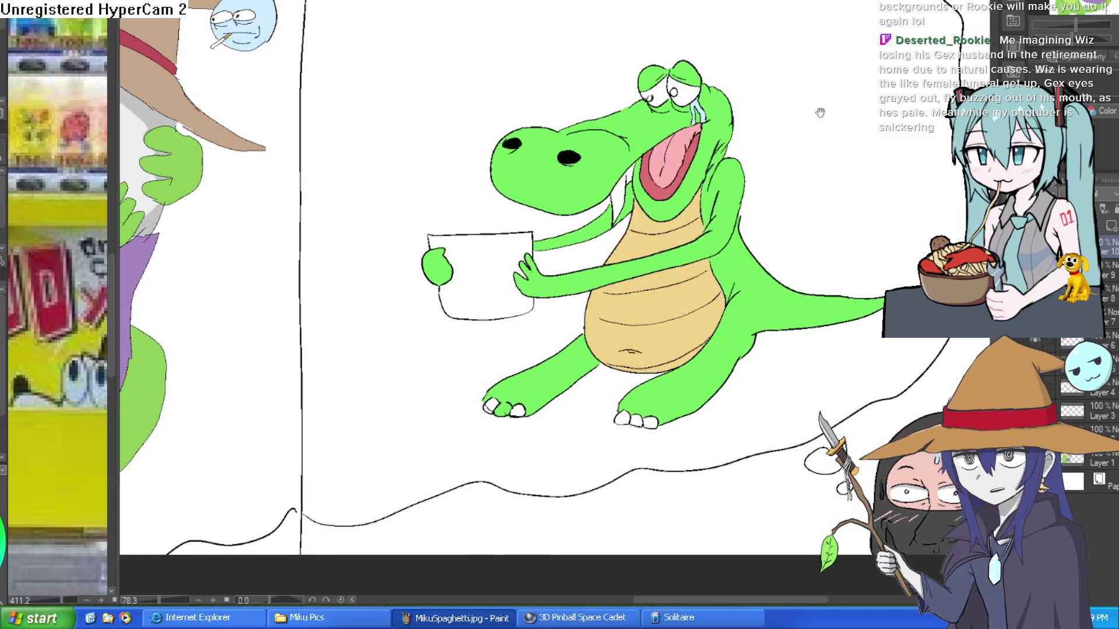
scroll(814, 113, "down", 3)
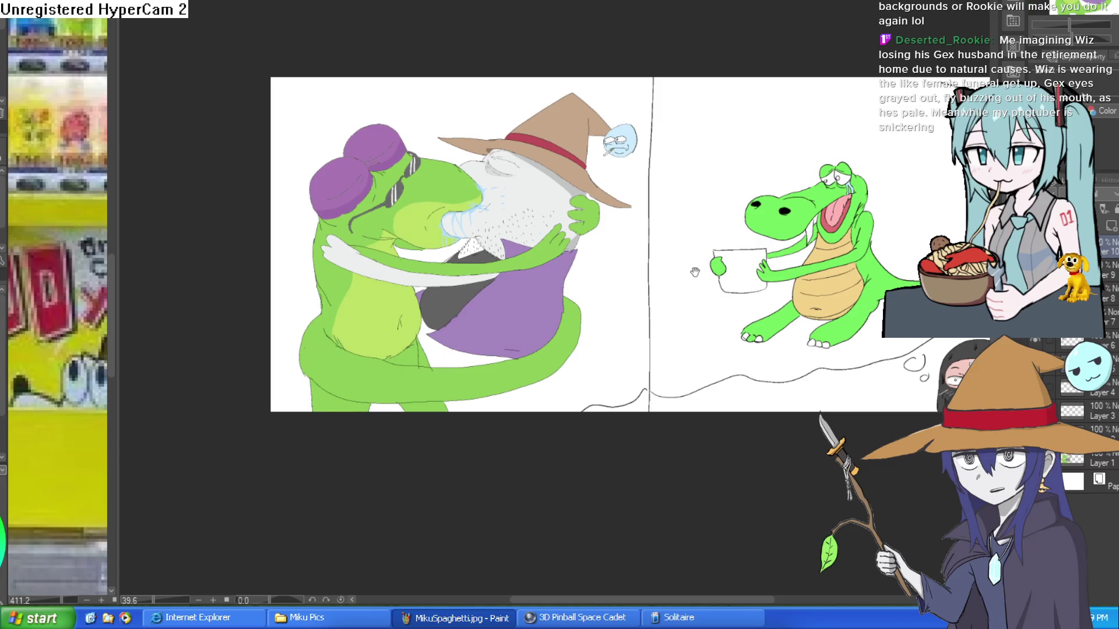
Zoom and pan around the comic's left panel to frame the hugging pair.
scroll(655, 244, "up", 1)
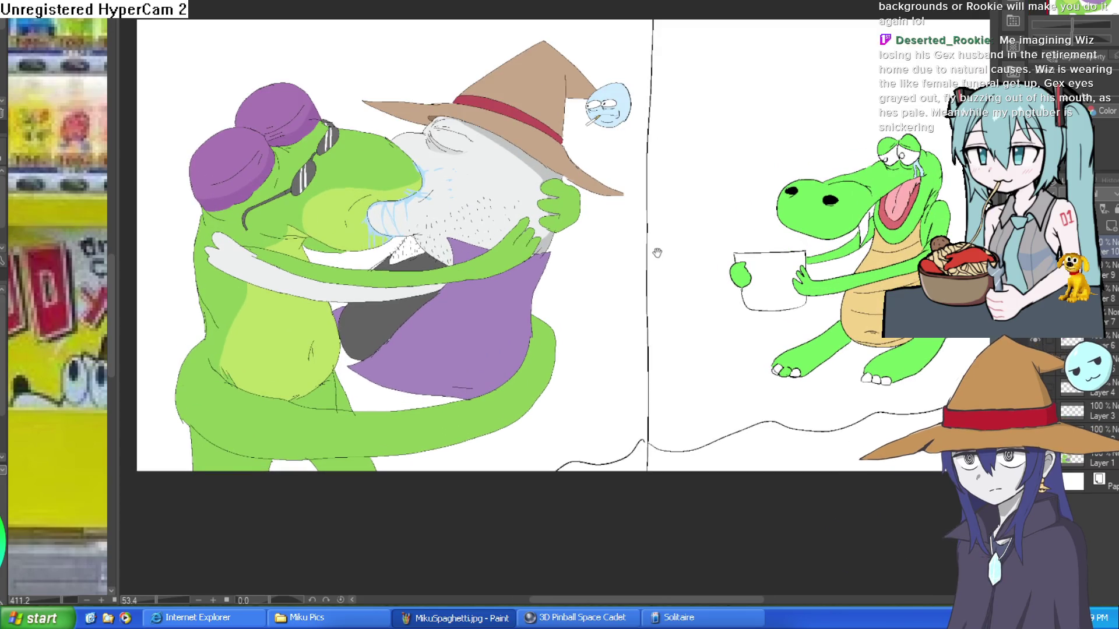
scroll(658, 244, "up", 1)
left_click_drag(641, 270, 658, 201)
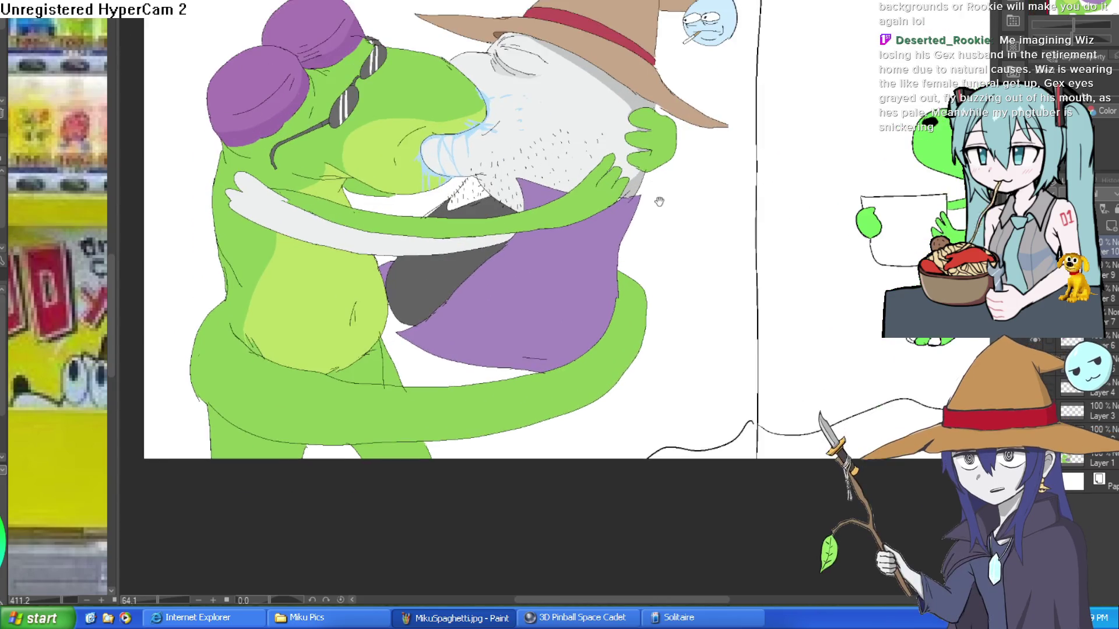
scroll(657, 221, "up", 1)
scroll(661, 226, "up", 1)
scroll(693, 236, "down", 1)
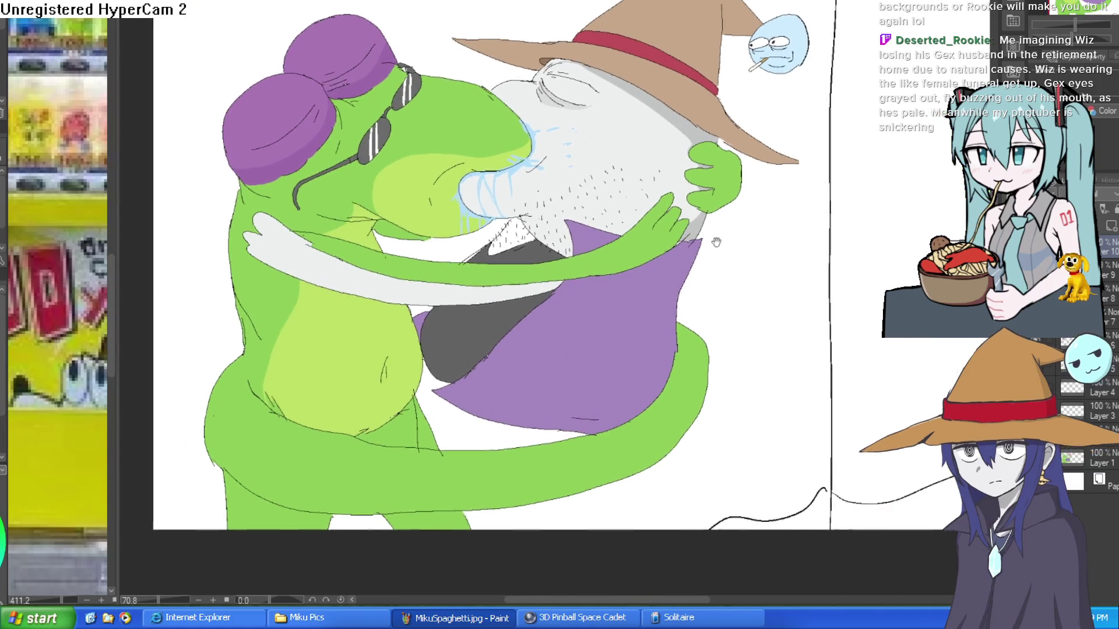
scroll(707, 245, "up", 1)
scroll(704, 243, "down", 1)
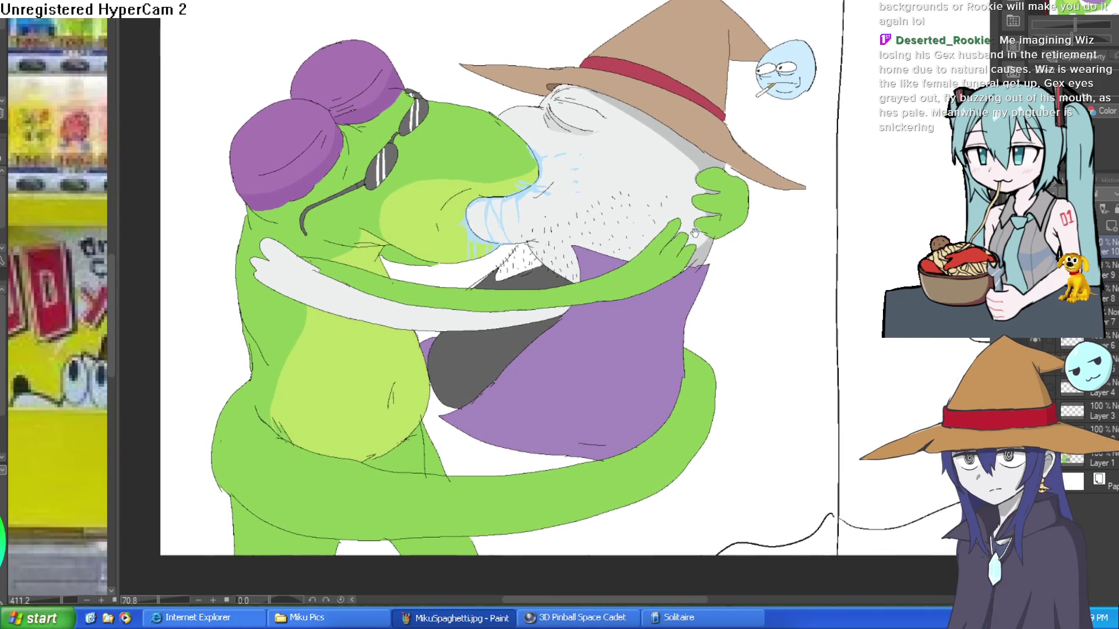
scroll(704, 244, "up", 2)
scroll(694, 244, "up", 1)
scroll(676, 245, "down", 1)
scroll(665, 245, "down", 1)
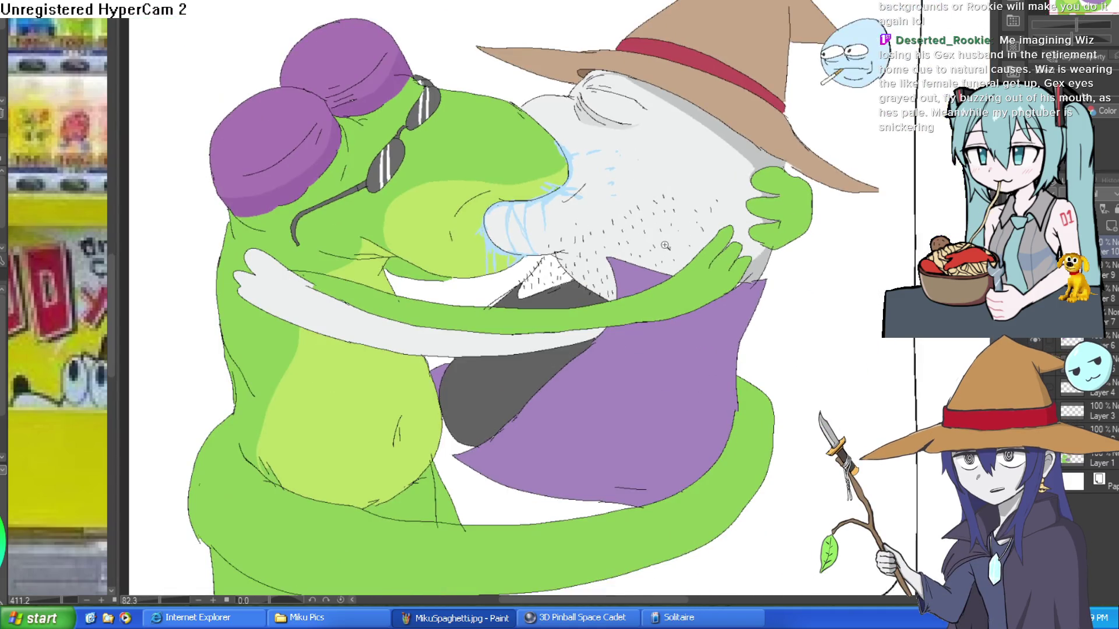
left_click_drag(664, 245, 652, 282)
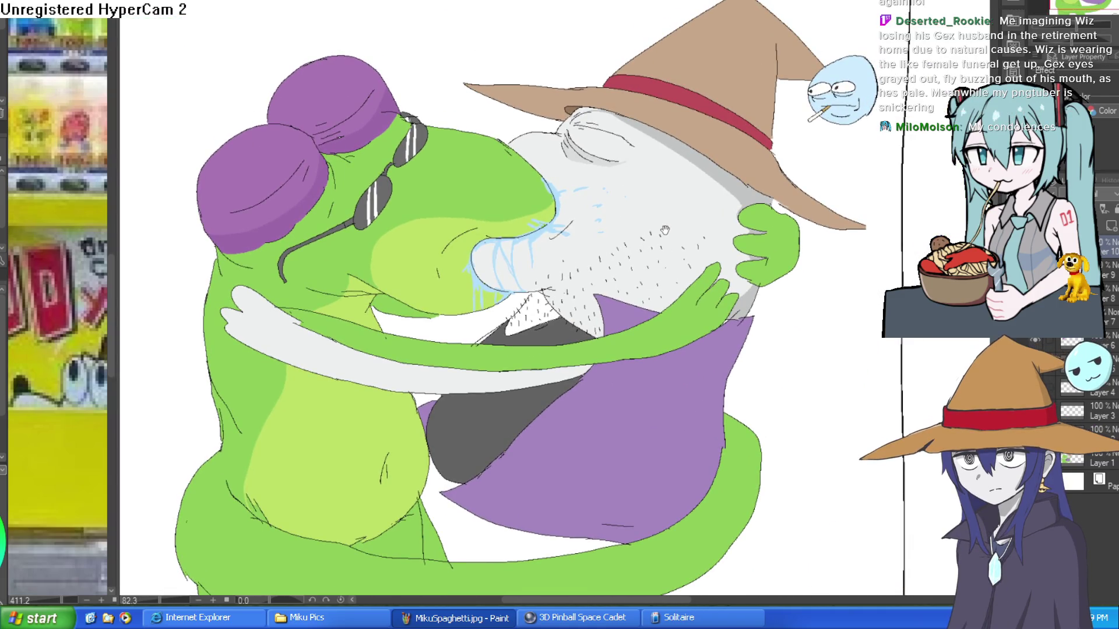
mouse_move(595, 343)
left_mouse_down()
mouse_move(603, 318)
mouse_move(636, 304)
left_mouse_up()
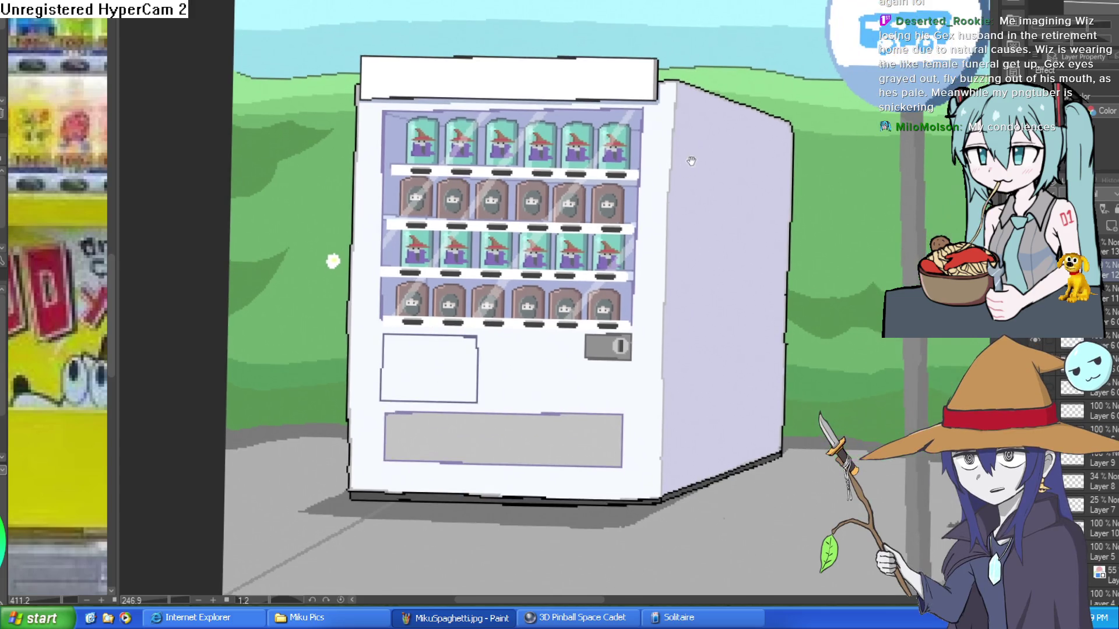
Zoom and pan over the vending machine's upper part, then switch to the devil Gex drawing.
scroll(722, 203, "up", 2)
scroll(721, 202, "down", 3)
left_click_drag(722, 203, 690, 170)
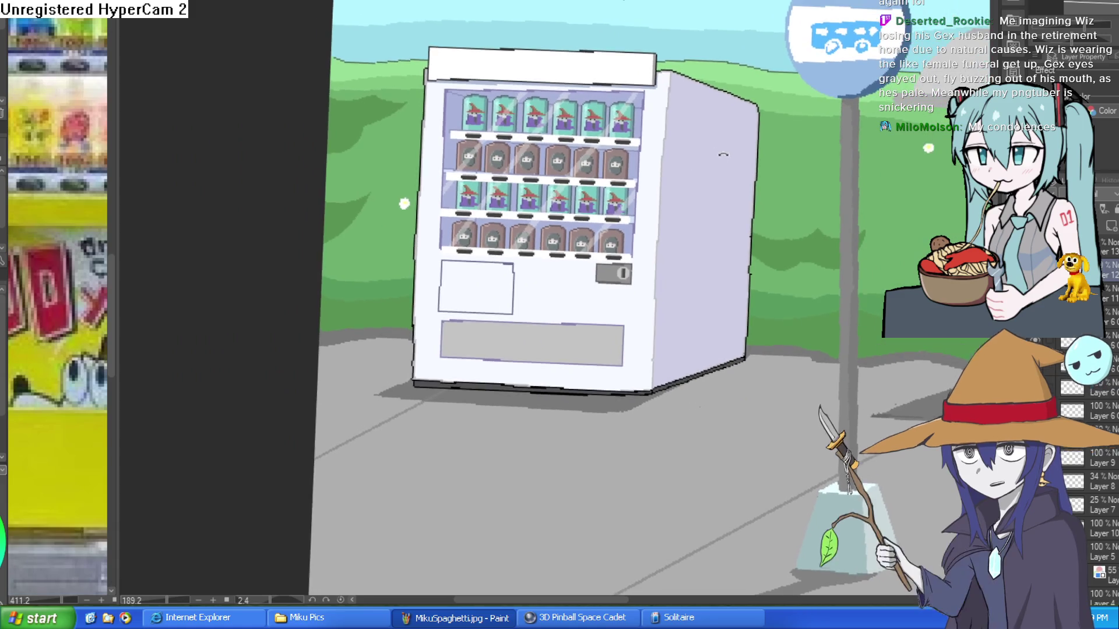
scroll(619, 276, "up", 5)
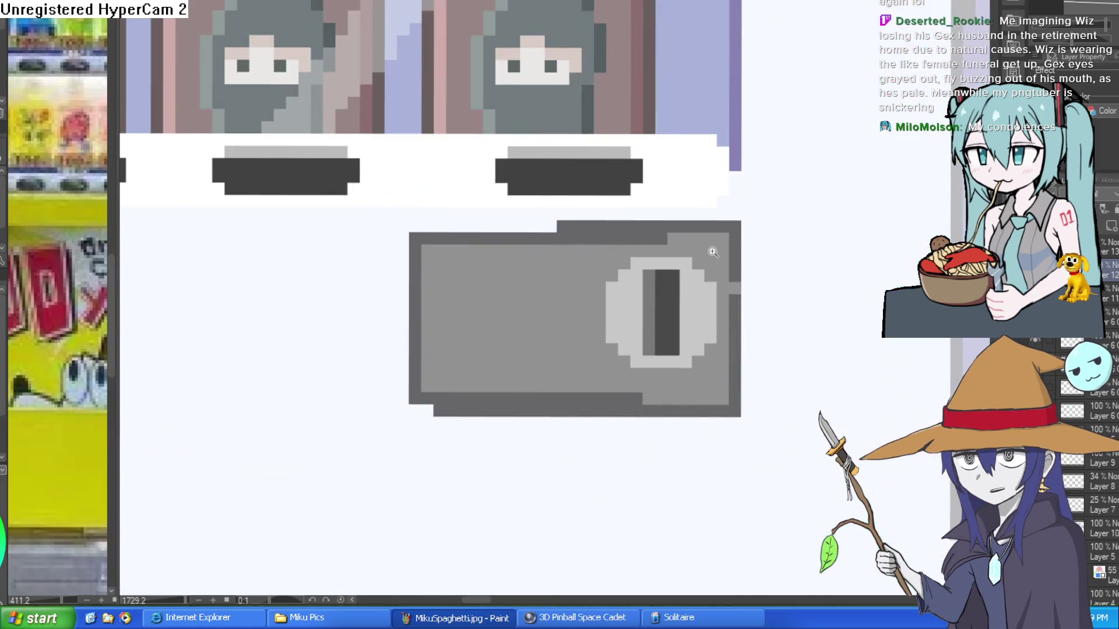
scroll(638, 326, "down", 3)
left_click_drag(639, 326, 648, 425)
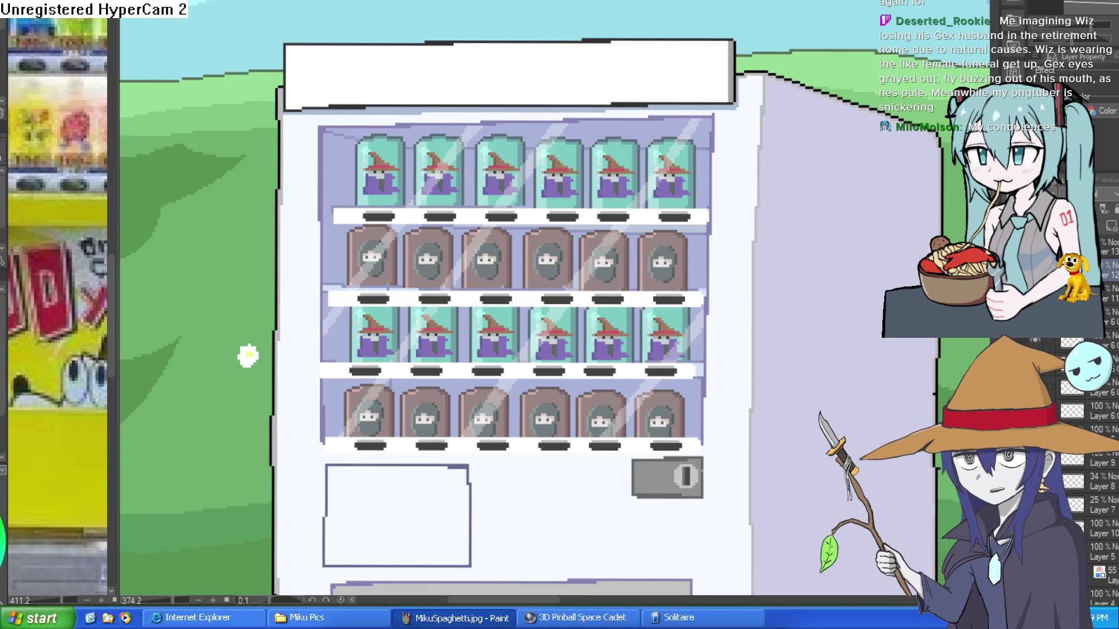
key("ctrl+Tab")
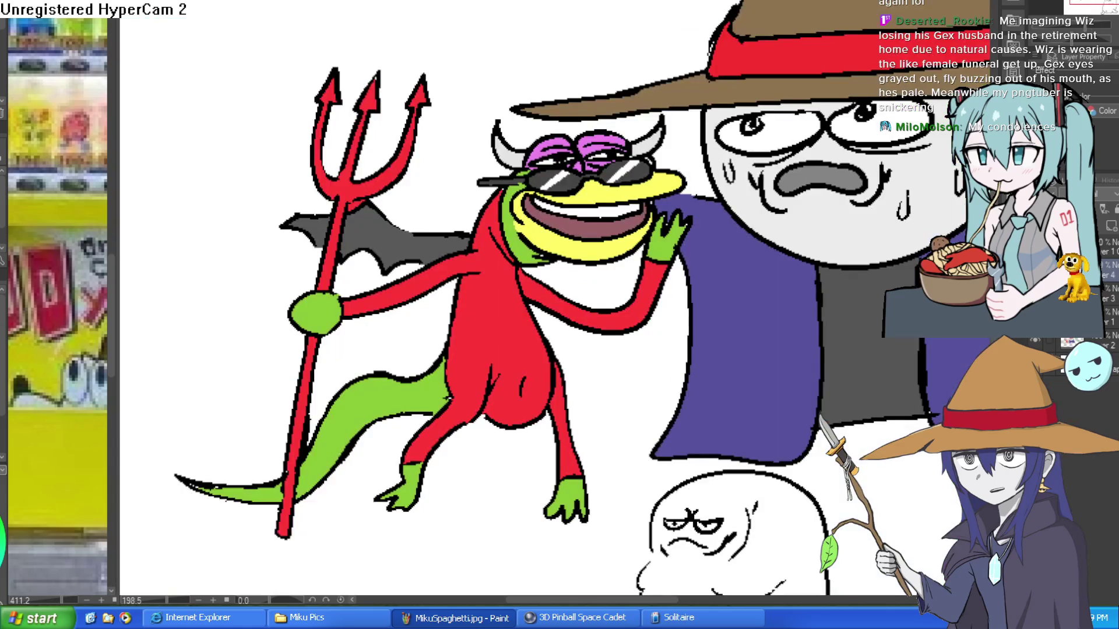
Cycle on to the two-panel comic and zoom out to fit the whole page.
key("ctrl+Tab")
scroll(806, 70, "right", 5)
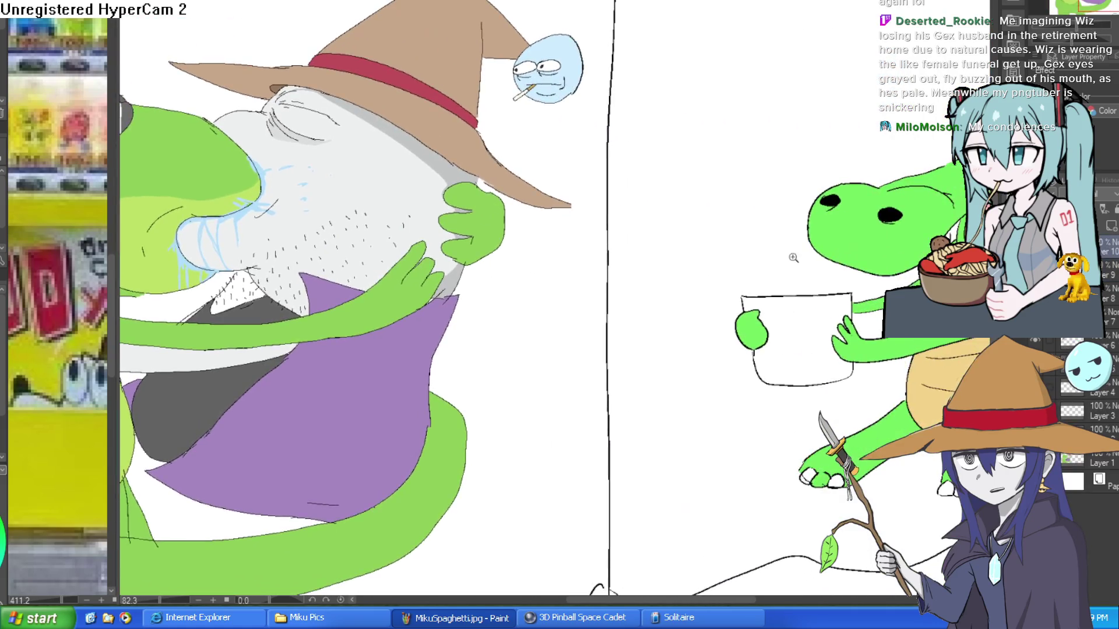
scroll(756, 234, "down", 5)
scroll(755, 233, "down", 1)
scroll(755, 234, "up", 2)
mouse_move(756, 233)
left_mouse_down()
mouse_move(754, 160)
mouse_move(719, 222)
mouse_move(725, 193)
left_mouse_up()
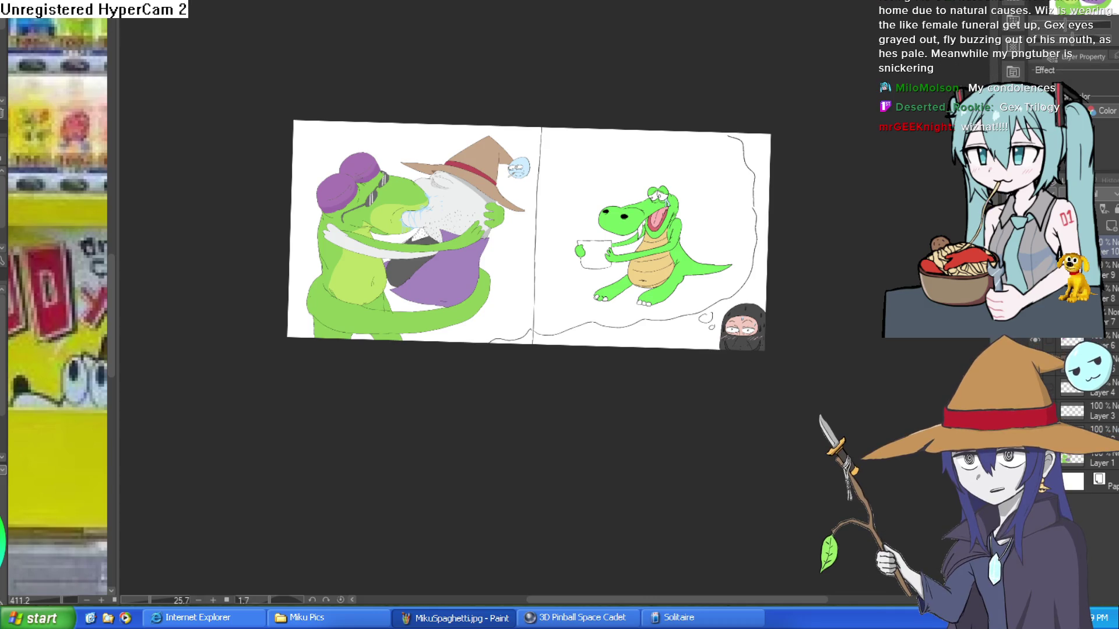
Switch from the comic to the devil Gex document with Ctrl+Tab.
key("ctrl+Tab")
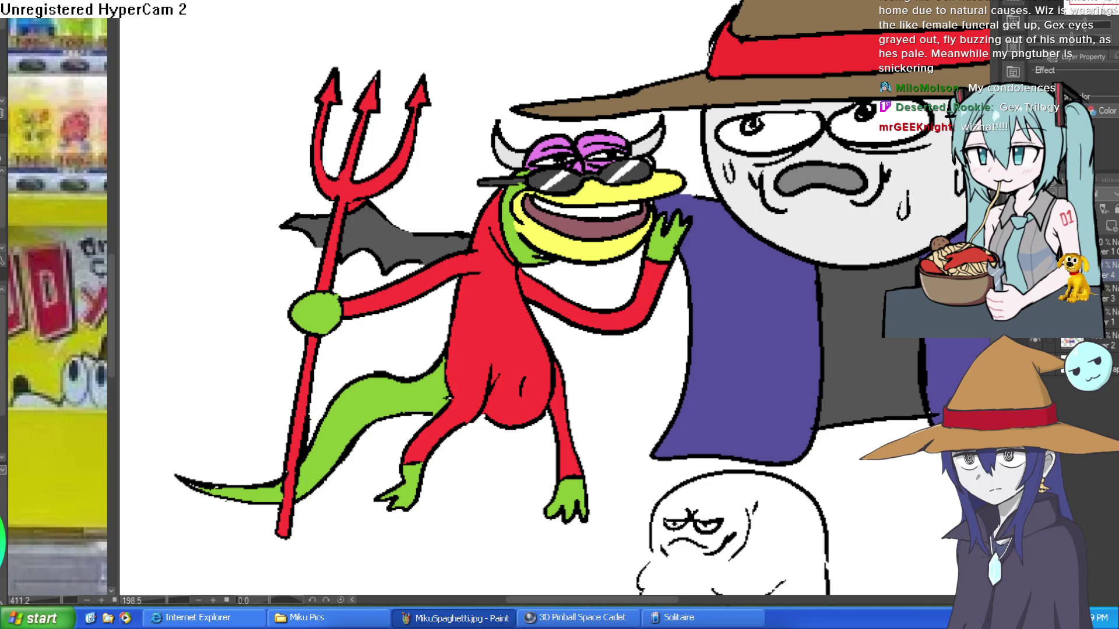
Switch to the vending machine and zoom and pan onto its blank right side panel.
key("ctrl+Tab")
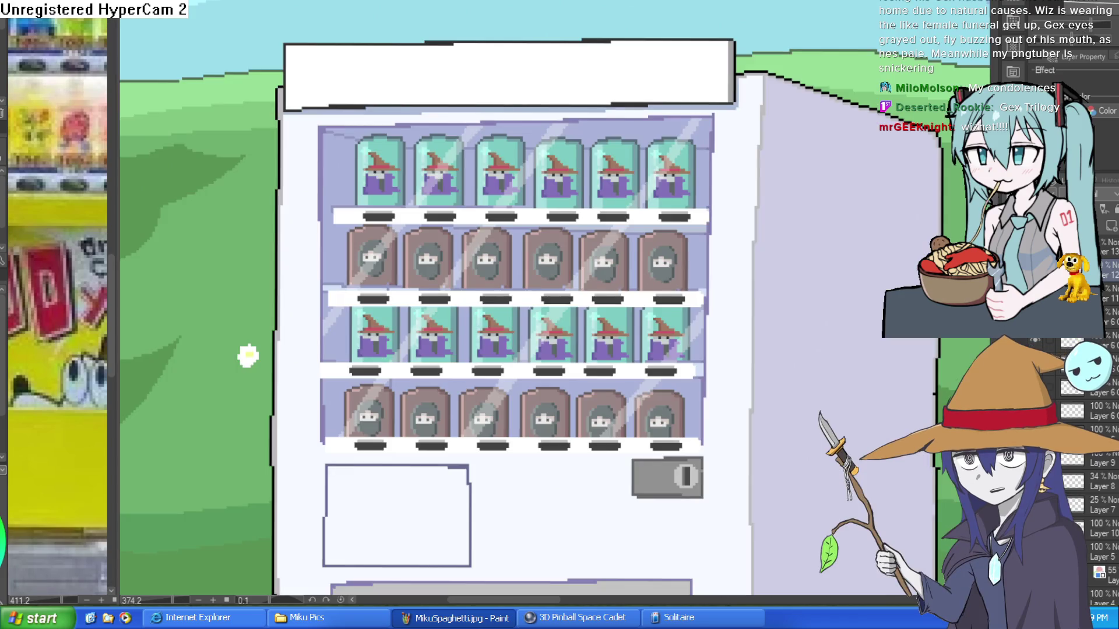
scroll(528, 133, "up", 3)
left_click_drag(528, 133, 530, 131)
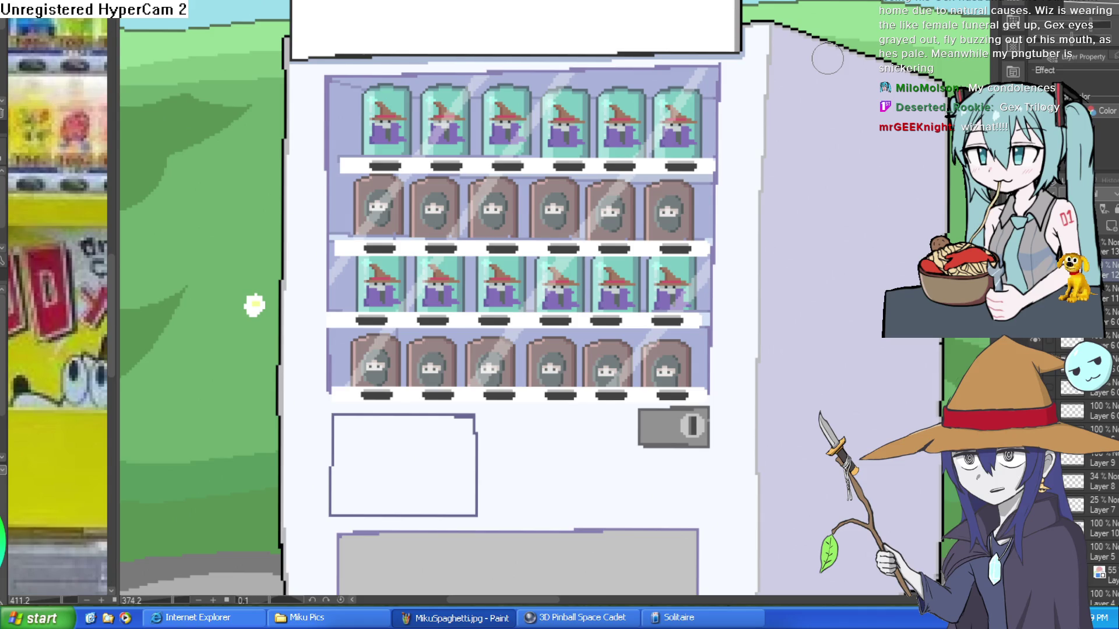
mouse_move(770, 106)
left_mouse_down()
mouse_move(723, 175)
mouse_move(693, 192)
mouse_move(660, 294)
mouse_move(601, 275)
left_mouse_up()
scroll(660, 294, "down", 2)
scroll(645, 242, "up", 4)
scroll(716, 267, "up", 1)
scroll(701, 268, "down", 4)
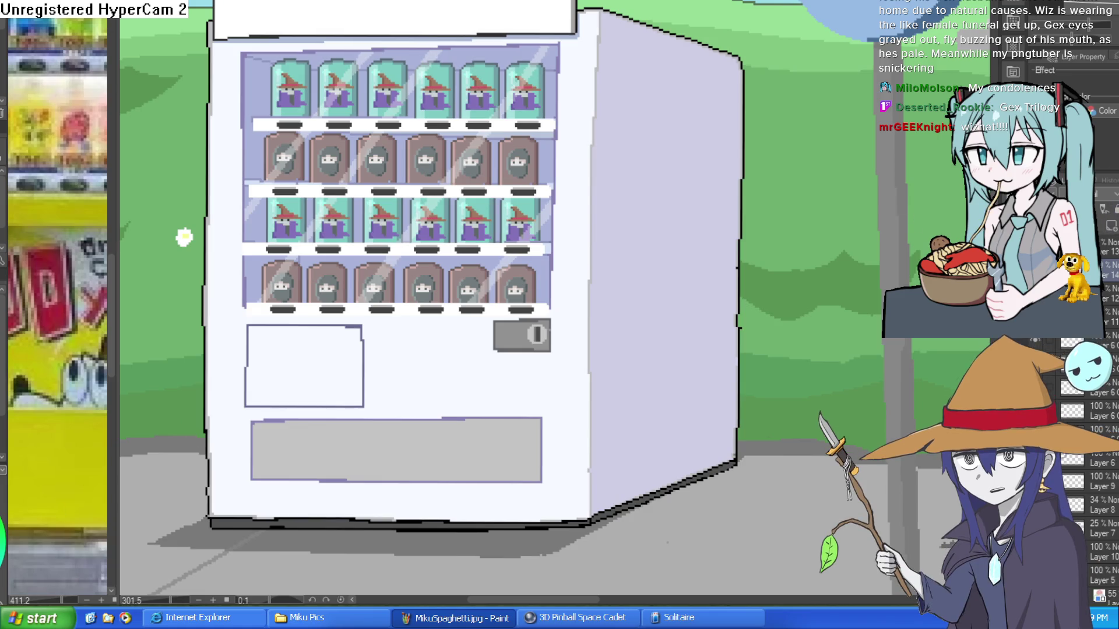
left_click_drag(611, 207, 554, 261)
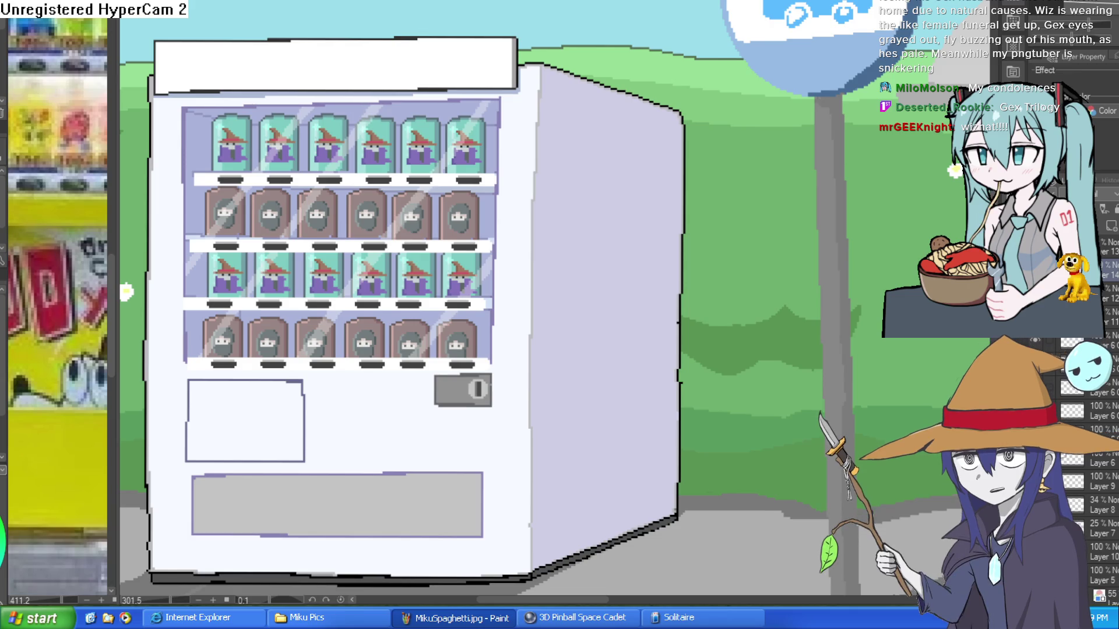
scroll(562, 177, "up", 3)
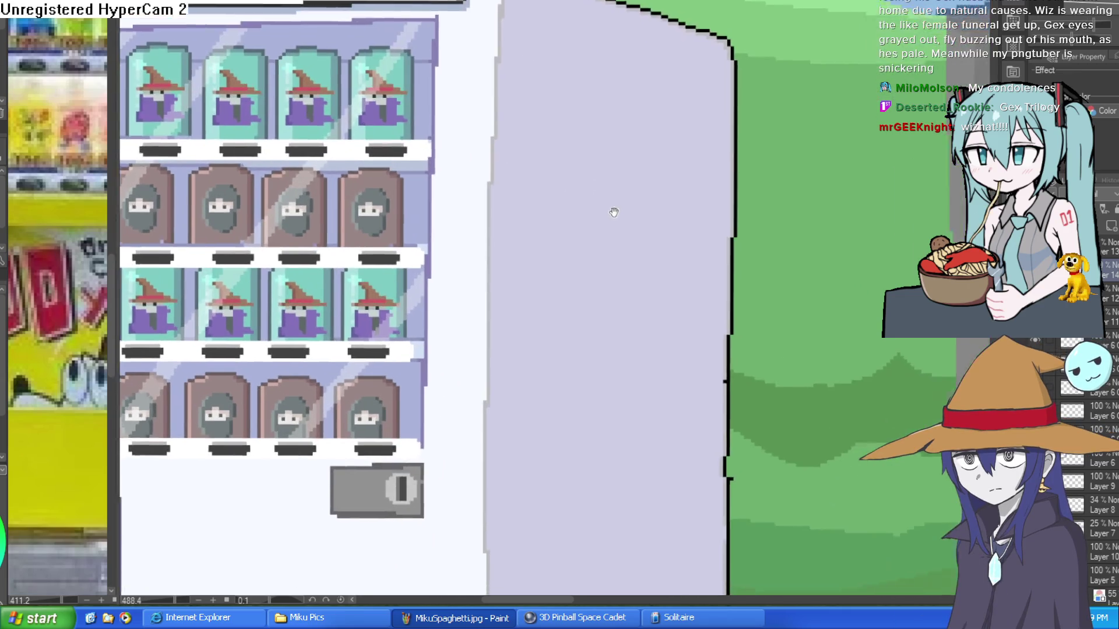
Draw the mascot's round head circle, undoing several discarded attempts.
mouse_move(516, 166)
left_mouse_down()
mouse_move(497, 182)
mouse_move(632, 253)
mouse_move(526, 153)
left_mouse_up()
key("ctrl+z")
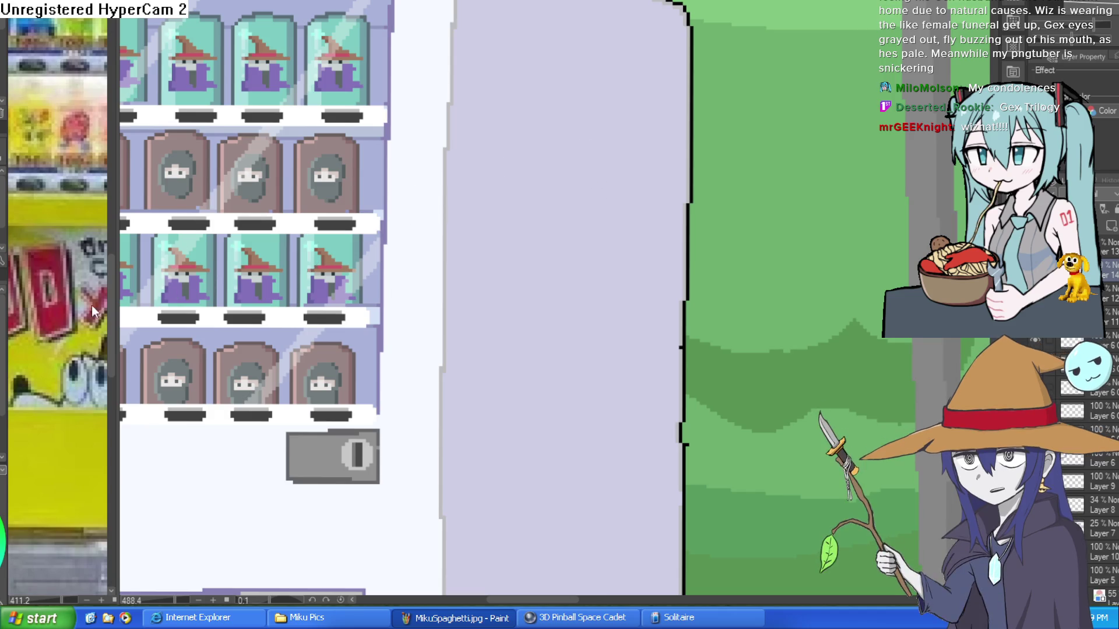
mouse_move(592, 156)
left_mouse_down()
mouse_move(478, 215)
mouse_move(617, 319)
left_mouse_up()
key("ctrl+z")
mouse_move(601, 151)
left_mouse_down()
mouse_move(524, 163)
mouse_move(607, 265)
left_mouse_up()
key("ctrl+z")
mouse_move(608, 143)
left_mouse_down()
mouse_move(499, 277)
mouse_move(654, 180)
mouse_move(603, 140)
left_mouse_up()
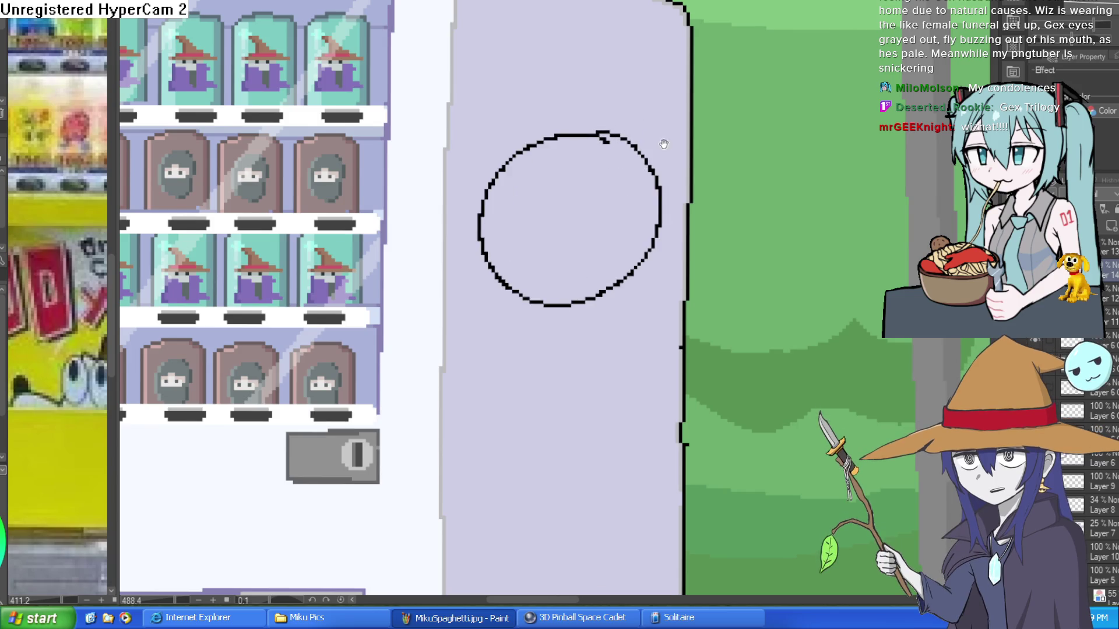
scroll(538, 203, "up", 1)
left_click_drag(444, 233, 670, 206)
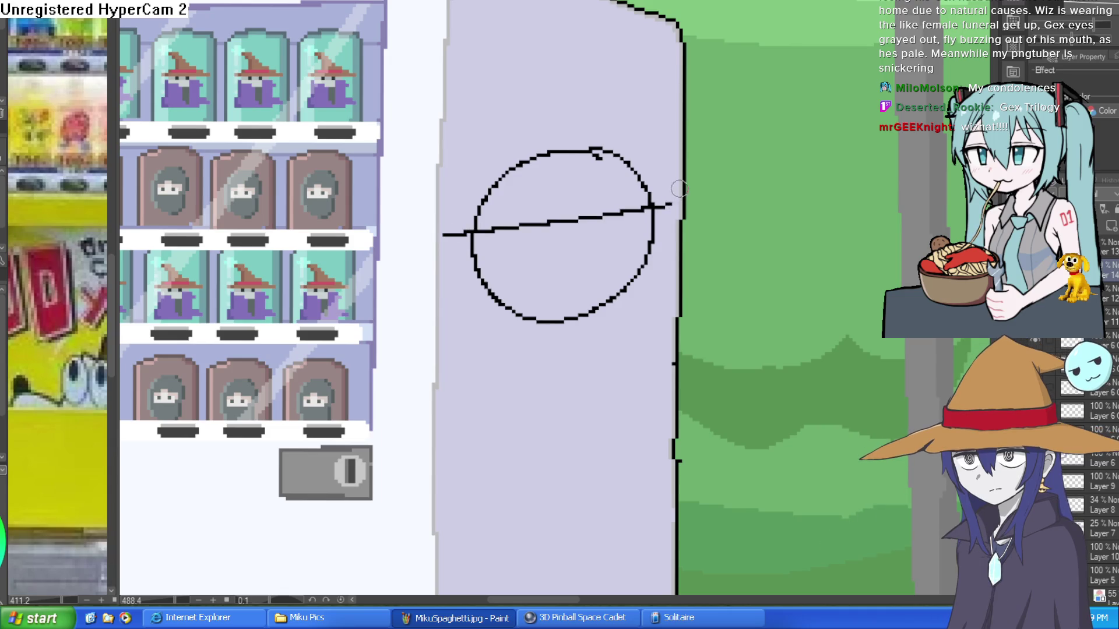
key("ctrl+z")
key("ctrl+z")
mouse_move(569, 178)
left_mouse_down()
mouse_move(475, 262)
mouse_move(637, 212)
mouse_move(568, 174)
left_mouse_up()
Draw the hat's wide brim with pointed ends and erase its thick left end.
mouse_move(455, 249)
left_mouse_down()
mouse_move(663, 213)
mouse_move(646, 208)
left_mouse_up()
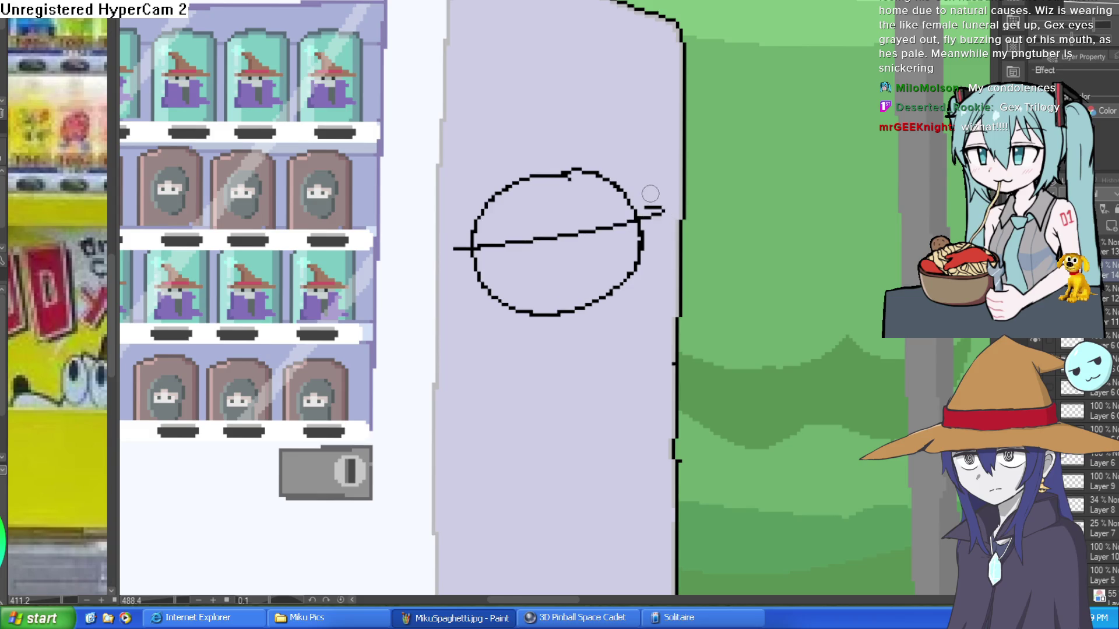
key("ctrl+z")
mouse_move(446, 259)
left_mouse_down()
mouse_move(670, 213)
mouse_move(635, 209)
left_mouse_up()
mouse_move(489, 240)
left_mouse_down()
mouse_move(443, 262)
mouse_move(591, 222)
mouse_move(623, 181)
mouse_move(472, 217)
mouse_move(475, 201)
left_mouse_up()
key("bracketright")
key("bracketright")
key("bracketright")
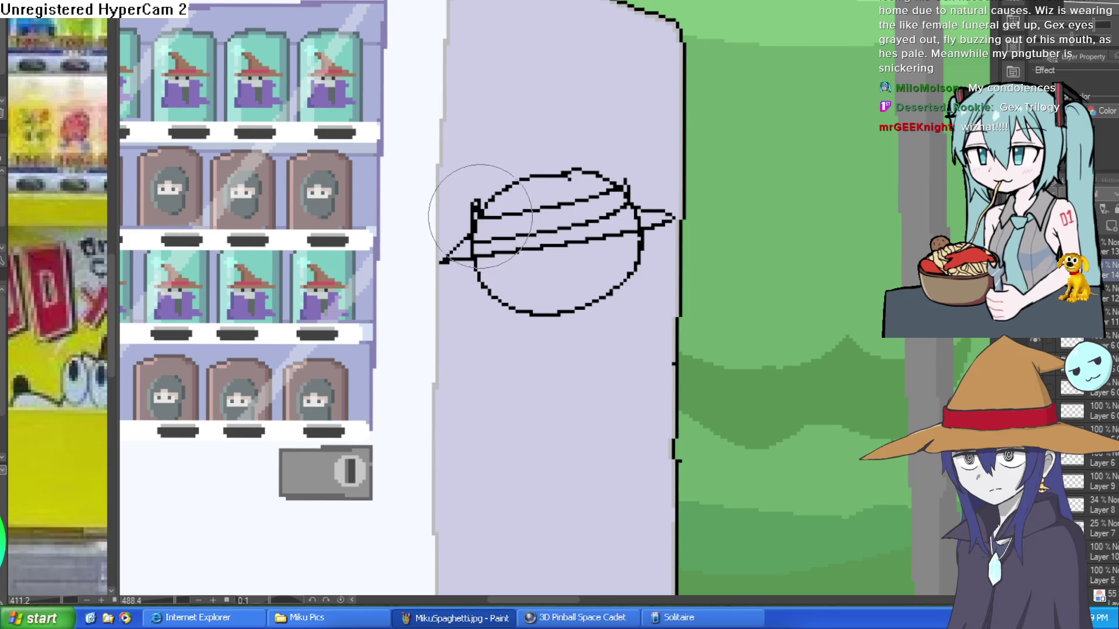
left_click_drag(476, 208, 485, 226)
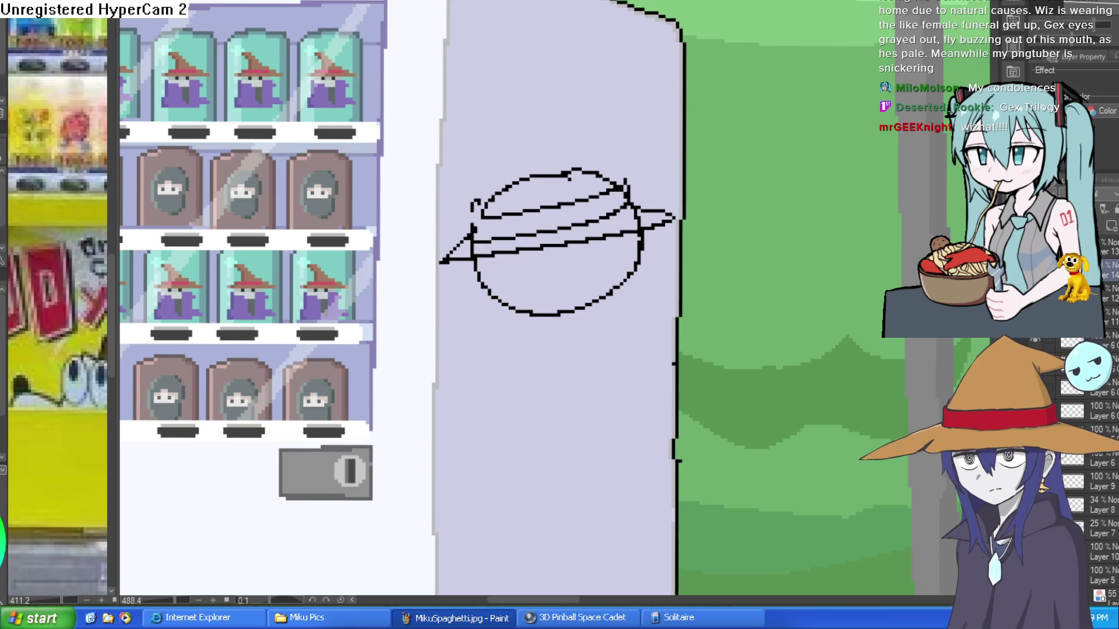
Draw the pointed hat cone with its fold line and ball tip, undoing stray marks.
scroll(616, 124, "up", 3)
left_click_drag(638, 256, 501, 48)
mouse_move(303, 326)
left_mouse_down()
mouse_move(285, 361)
mouse_move(344, 87)
left_mouse_up()
scroll(445, 182, "up", 3)
mouse_move(345, 203)
left_mouse_down()
mouse_move(365, 137)
mouse_move(656, 59)
left_mouse_up()
mouse_move(542, 198)
left_mouse_down()
mouse_move(624, 97)
mouse_move(591, 100)
mouse_move(693, 26)
mouse_move(655, 57)
mouse_move(598, 145)
mouse_move(670, 32)
mouse_move(655, 58)
mouse_move(643, 50)
left_mouse_up()
key("ctrl+z")
left_click(13, 356)
key("ctrl+z")
key("ctrl+z")
scroll(672, 104, "down", 2)
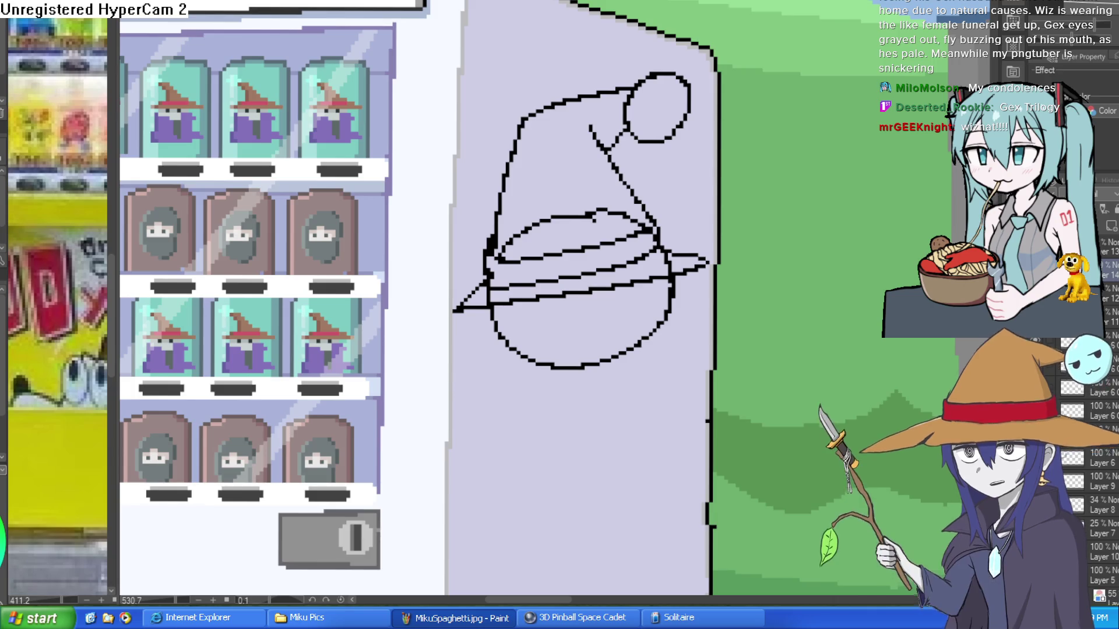
Touch up the wizard hat's band line, left edge and right-side joint with the pixel pen.
mouse_move(635, 222)
left_mouse_down()
mouse_move(622, 217)
mouse_move(641, 224)
mouse_move(647, 212)
mouse_move(539, 219)
mouse_move(511, 241)
mouse_move(532, 225)
mouse_move(618, 212)
left_mouse_up()
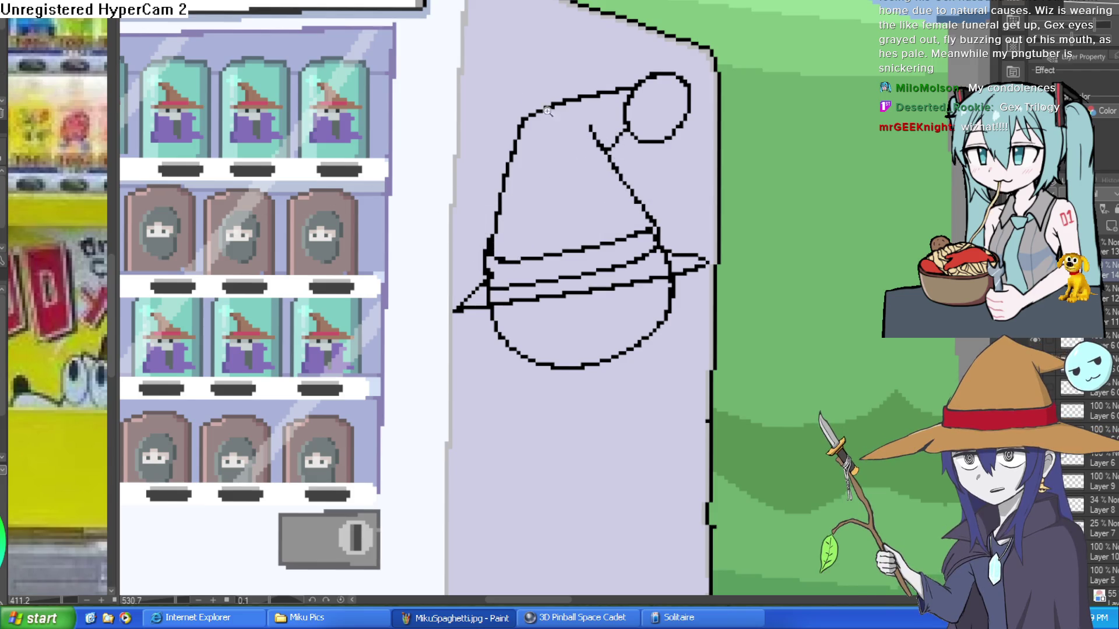
scroll(533, 246, "up", 3)
mouse_move(456, 224)
left_mouse_down()
mouse_move(449, 250)
mouse_move(474, 257)
left_mouse_up()
left_click_drag(805, 270, 639, 272)
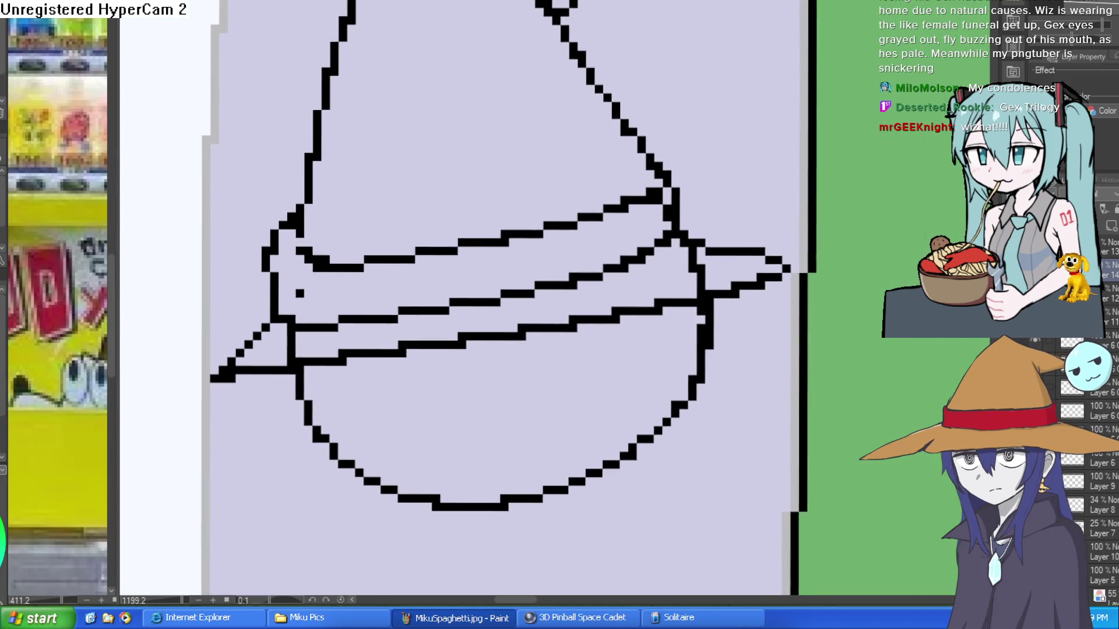
mouse_move(647, 210)
left_mouse_down()
mouse_move(650, 155)
mouse_move(679, 187)
mouse_move(656, 199)
left_mouse_up()
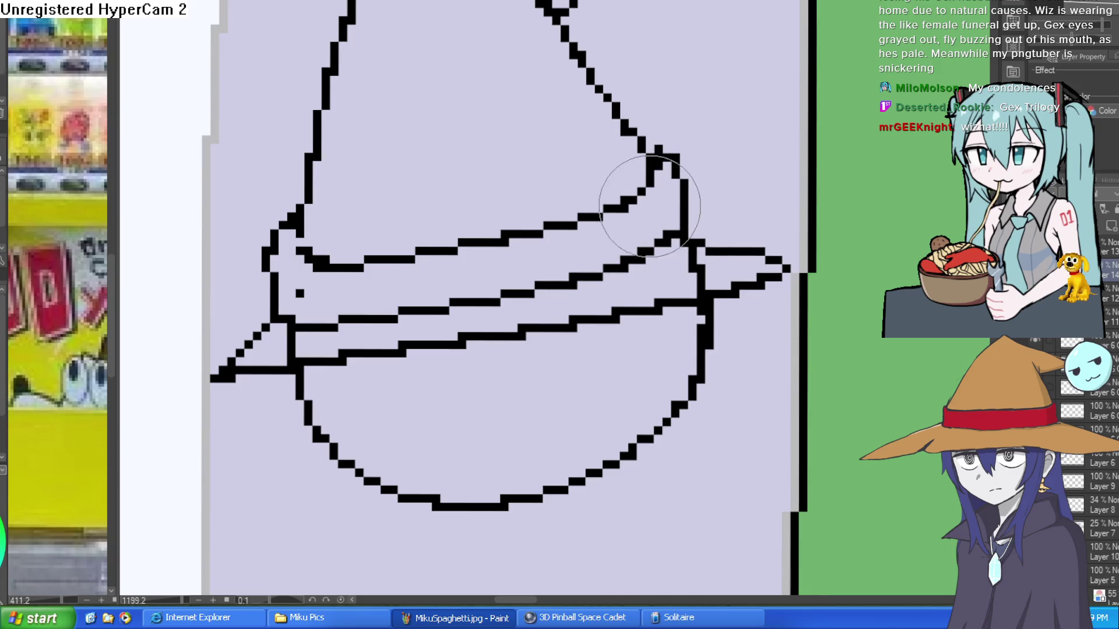
Undo the stray peak at the hat's right brim junction and zoom to inspect the brim.
key("ctrl+z")
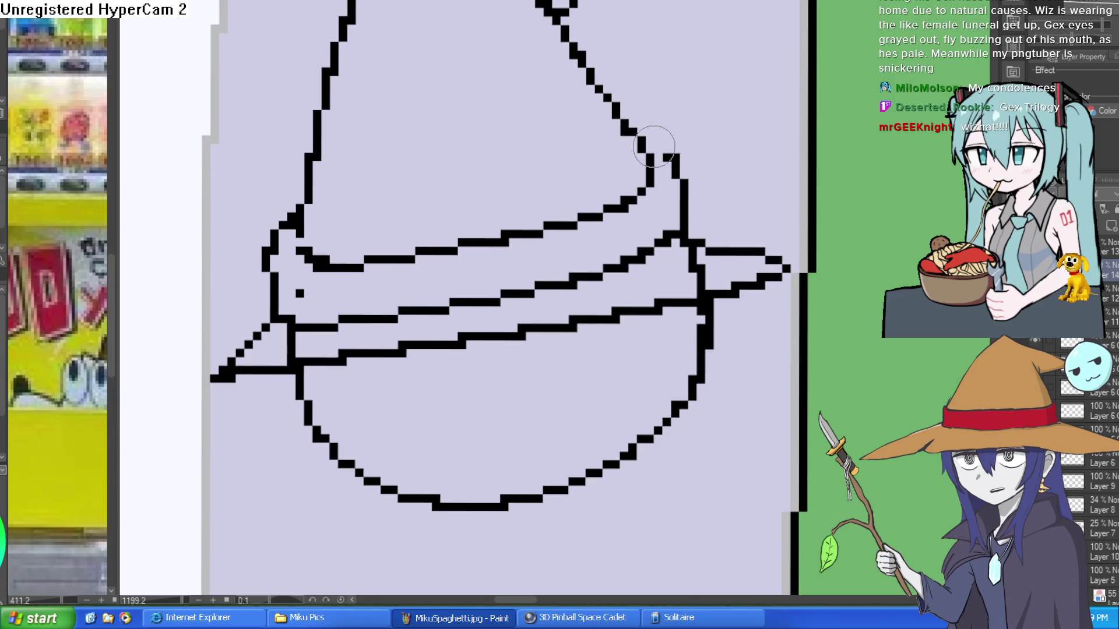
scroll(670, 175, "down", 5)
scroll(589, 214, "up", 6)
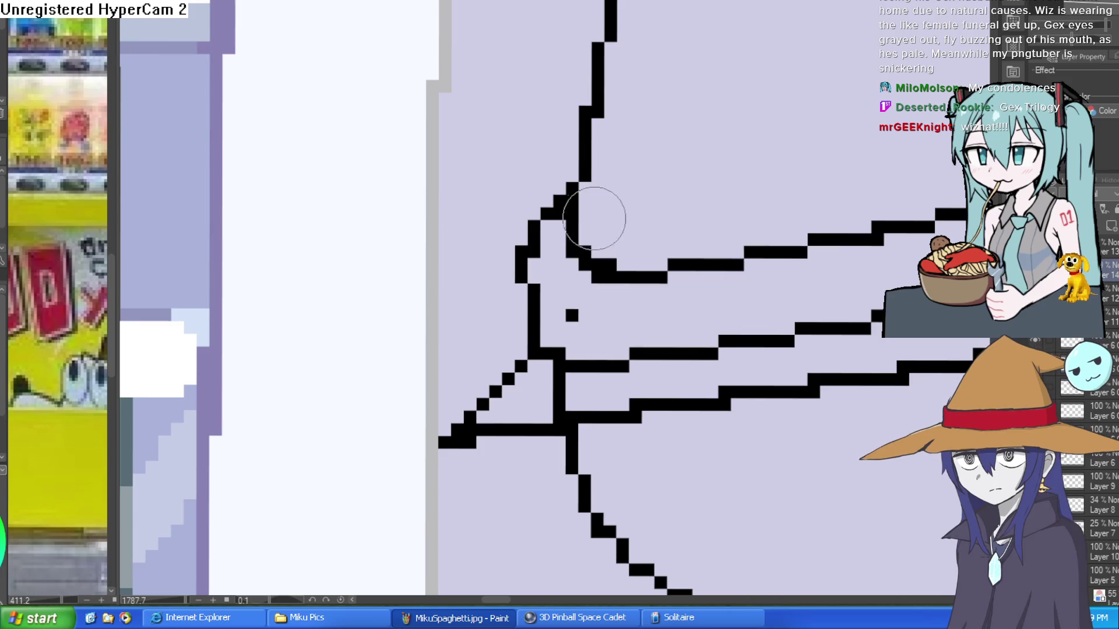
scroll(670, 228, "down", 5)
scroll(700, 227, "up", 4)
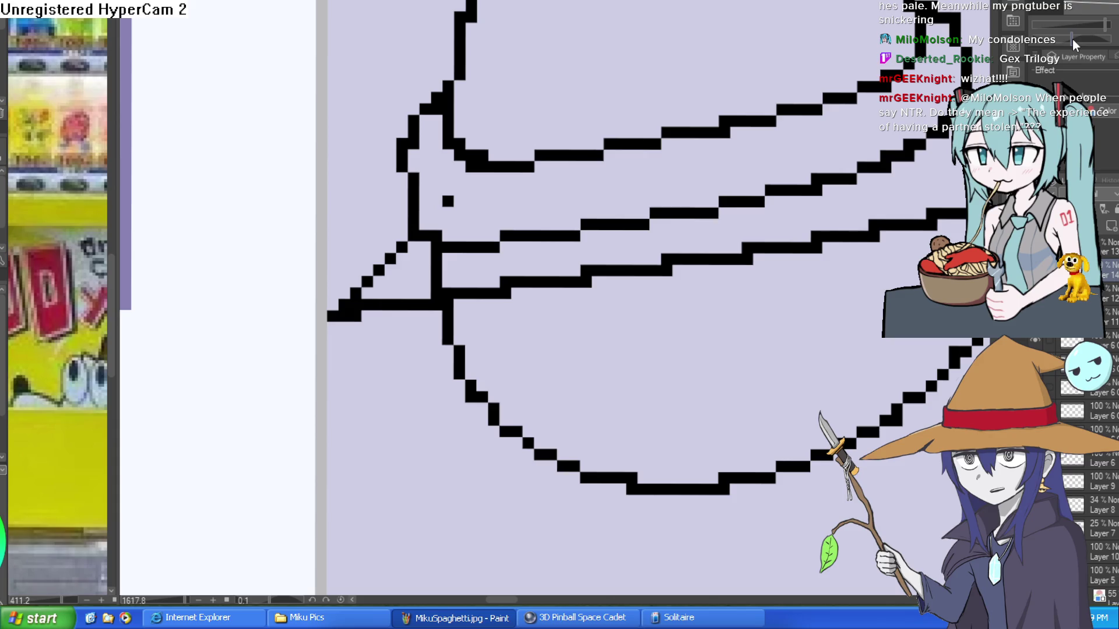
key("ctrl+Tab")
key("ctrl+Tab")
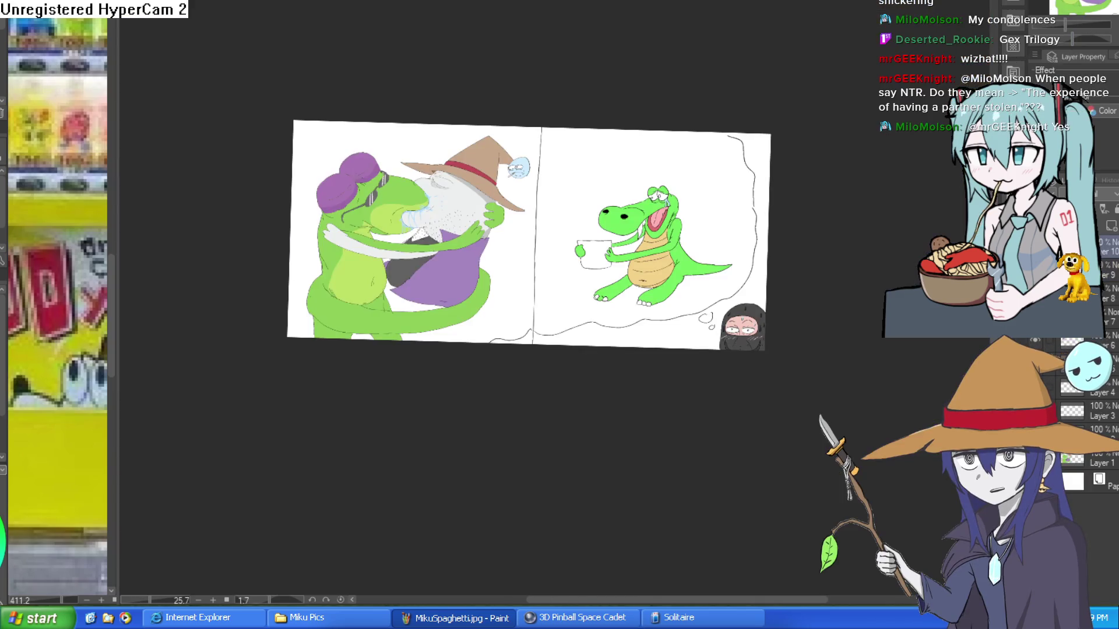
Add two new layers and draw a thin line from the crocodile's tear down its cheek.
scroll(664, 173, "up", 10)
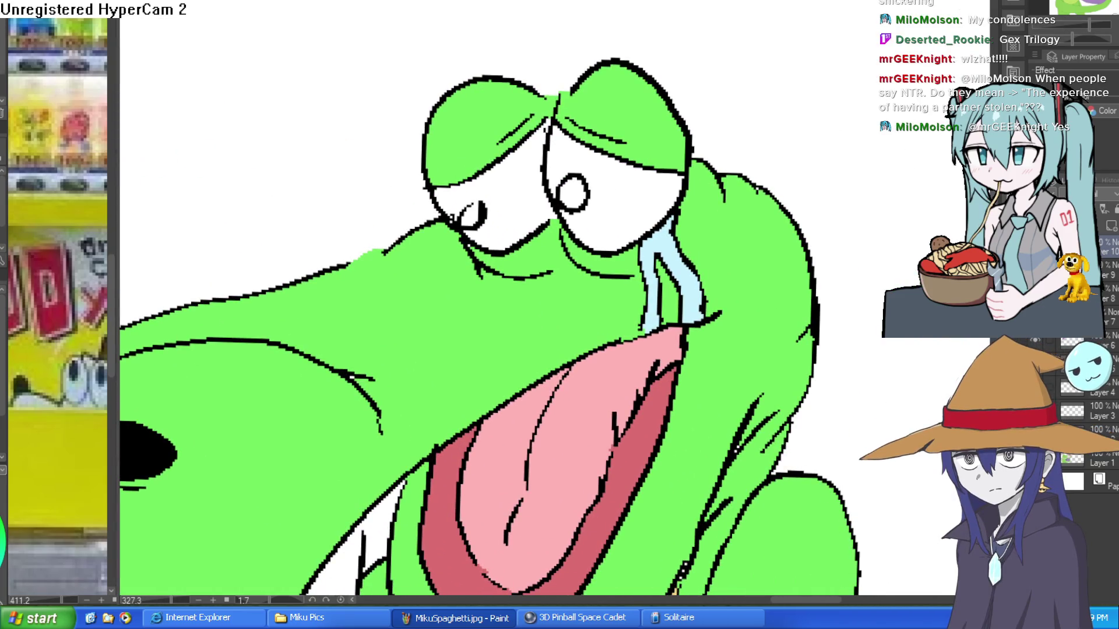
left_click_drag(709, 322, 688, 303)
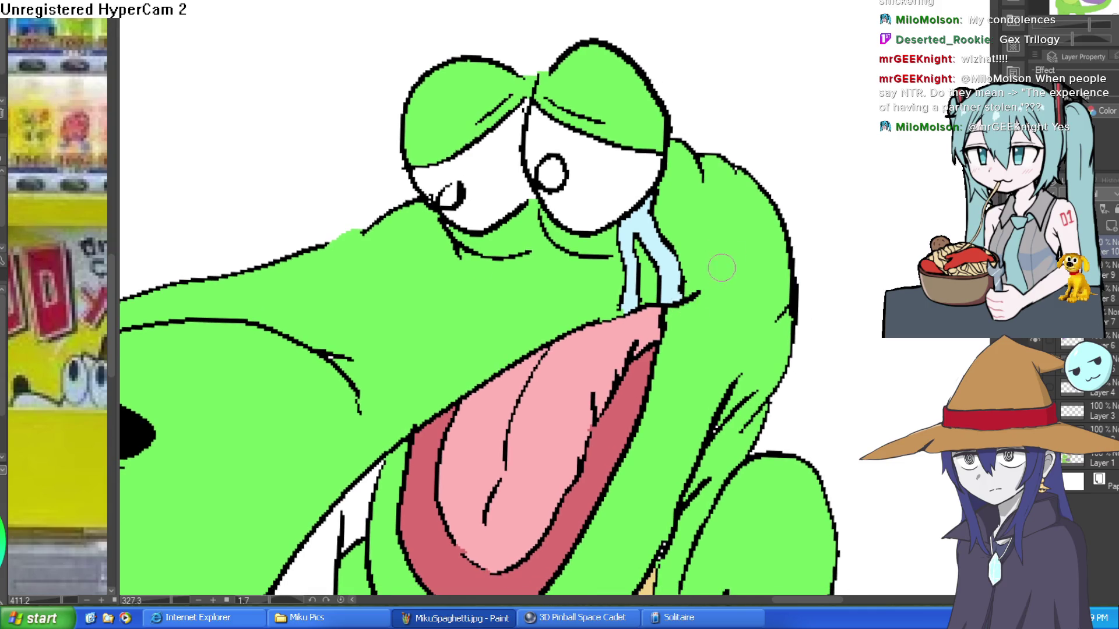
left_click(1109, 225)
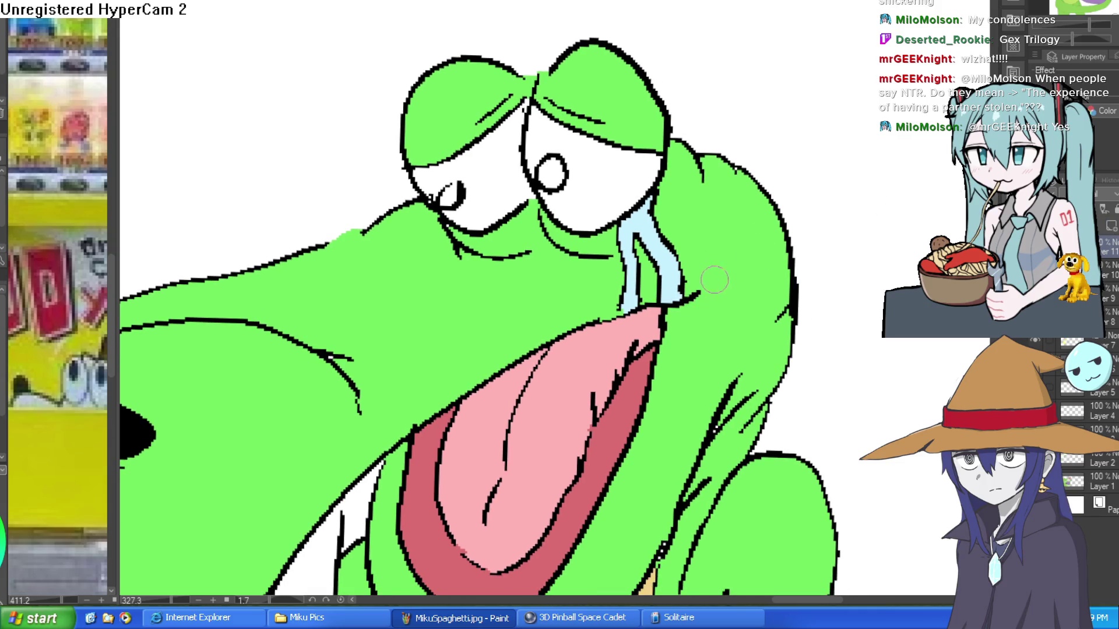
left_click(1109, 225)
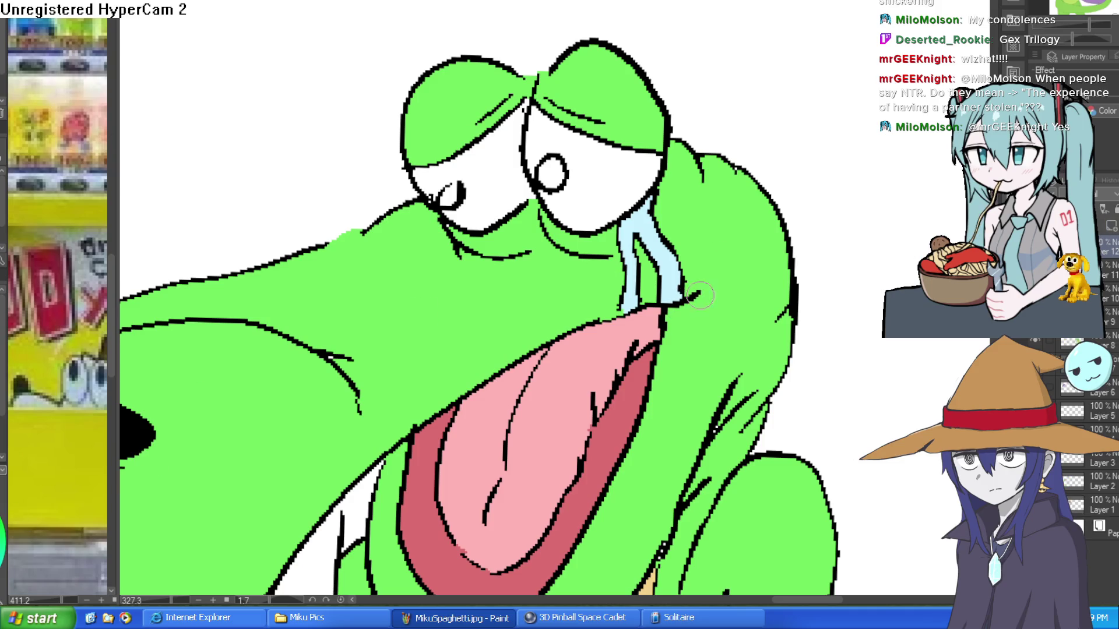
mouse_move(686, 302)
left_mouse_down()
mouse_move(701, 324)
mouse_move(623, 451)
left_mouse_up()
scroll(686, 363, "down", 1)
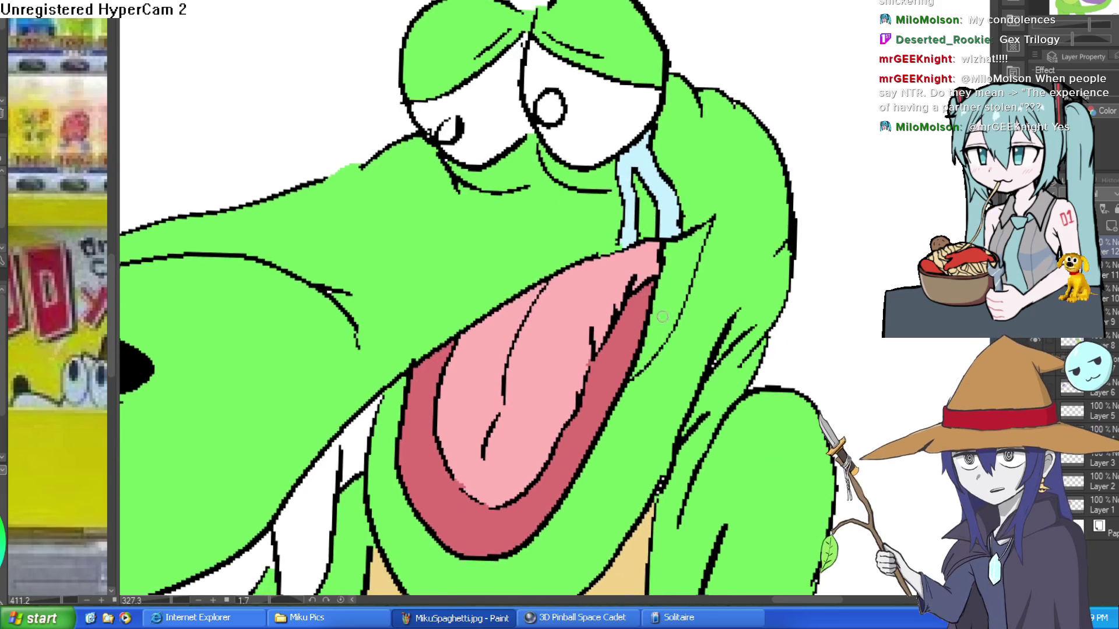
mouse_move(618, 401)
left_mouse_down()
mouse_move(679, 312)
mouse_move(728, 189)
mouse_move(687, 239)
left_mouse_up()
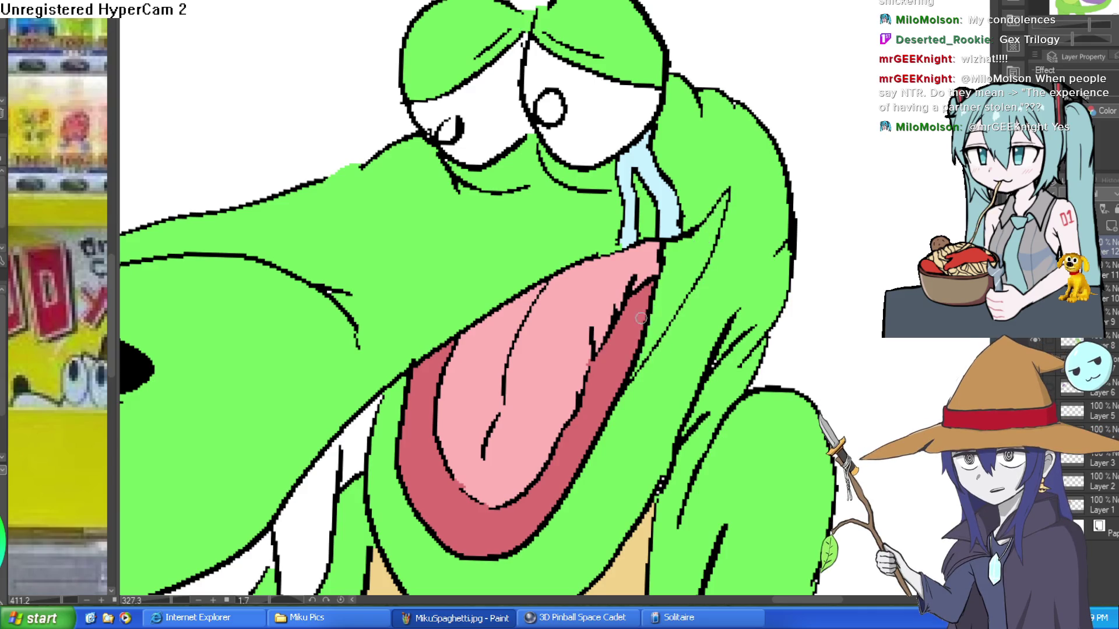
Paint the tongue's right edge dark red and fill the gap beside it dark red.
mouse_move(648, 321)
left_mouse_down()
mouse_move(628, 385)
mouse_move(661, 283)
left_mouse_up()
key("g")
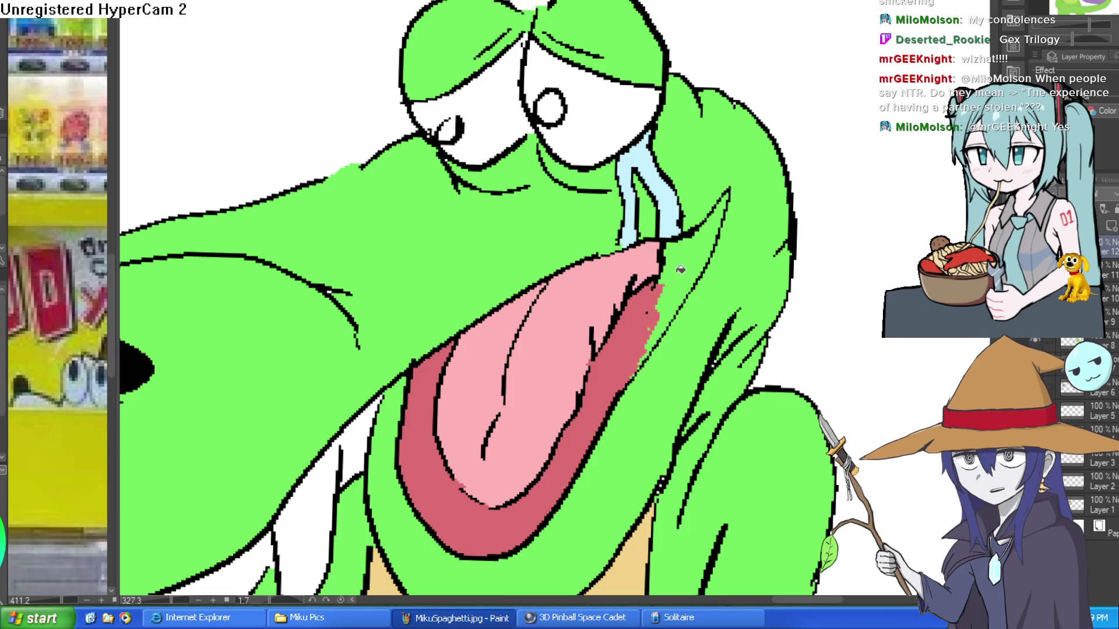
left_click(703, 249)
key("ctrl+0")
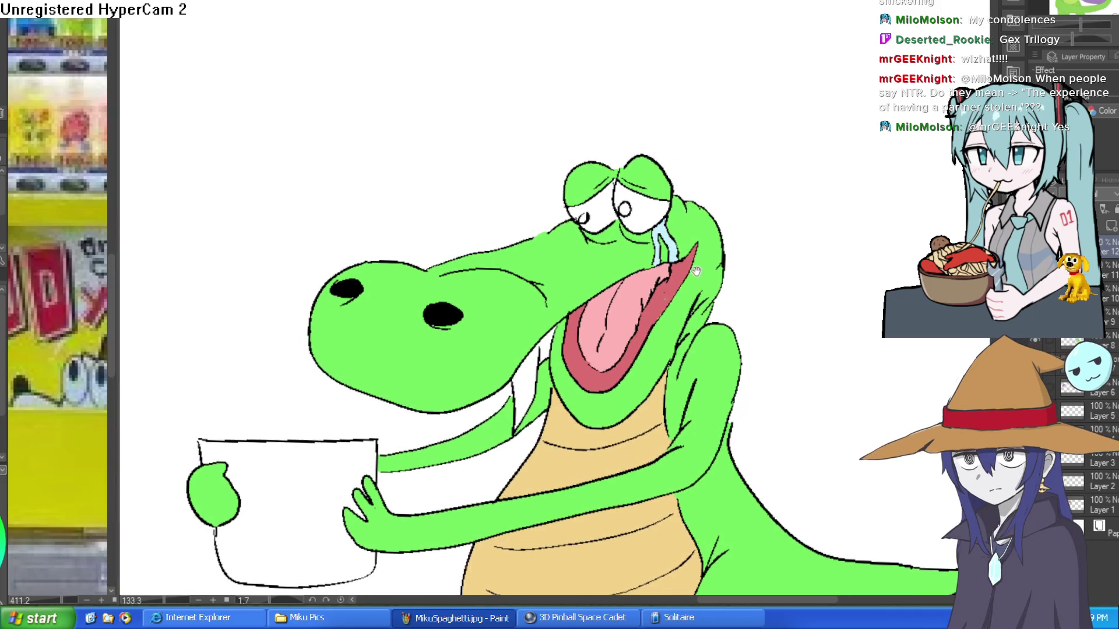
key("ctrl+plus")
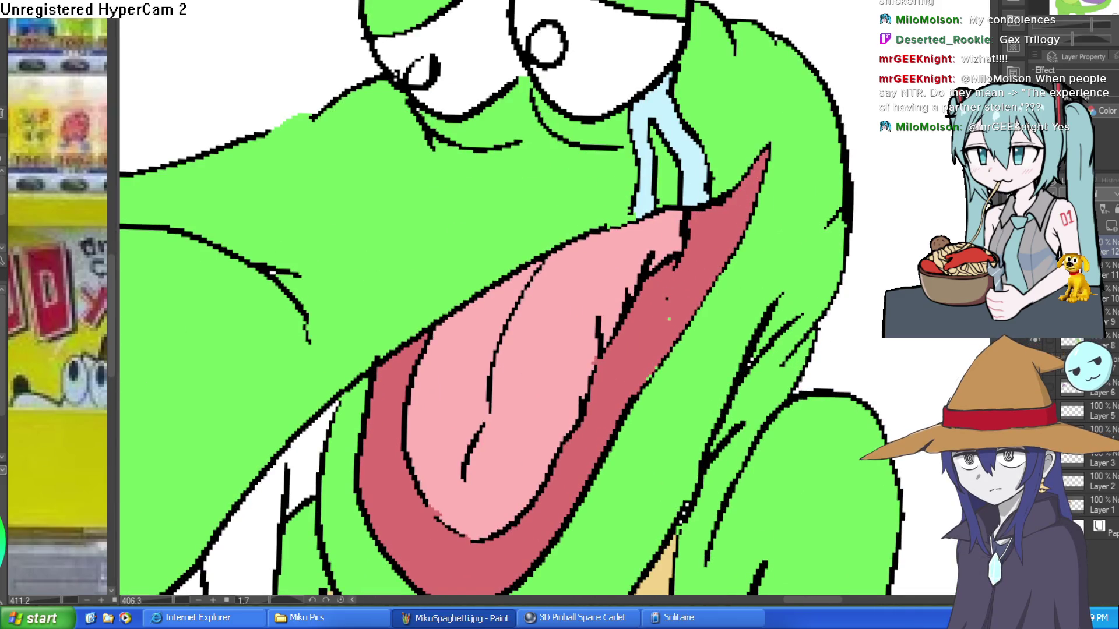
Draw a curved mouth-corner line from the crocodile's tongue tip.
scroll(725, 157, "up", 3)
mouse_move(823, 135)
left_mouse_down()
mouse_move(734, 78)
mouse_move(868, 209)
mouse_move(885, 245)
left_mouse_up()
scroll(907, 254, "down", 3)
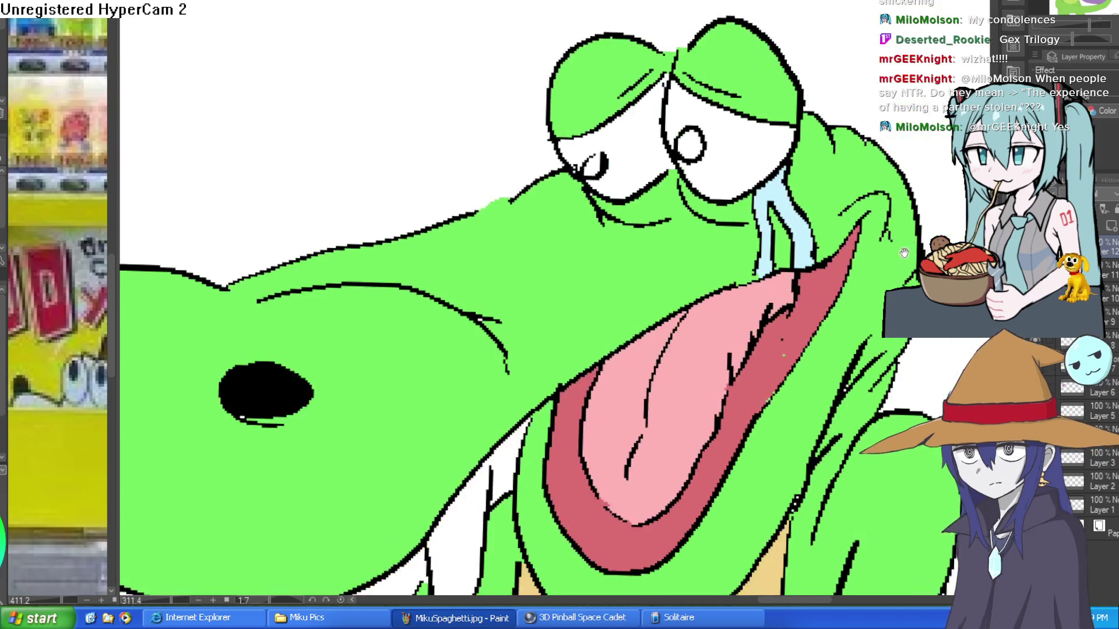
scroll(907, 253, "down", 5)
scroll(875, 182, "up", 3)
scroll(875, 182, "down", 2)
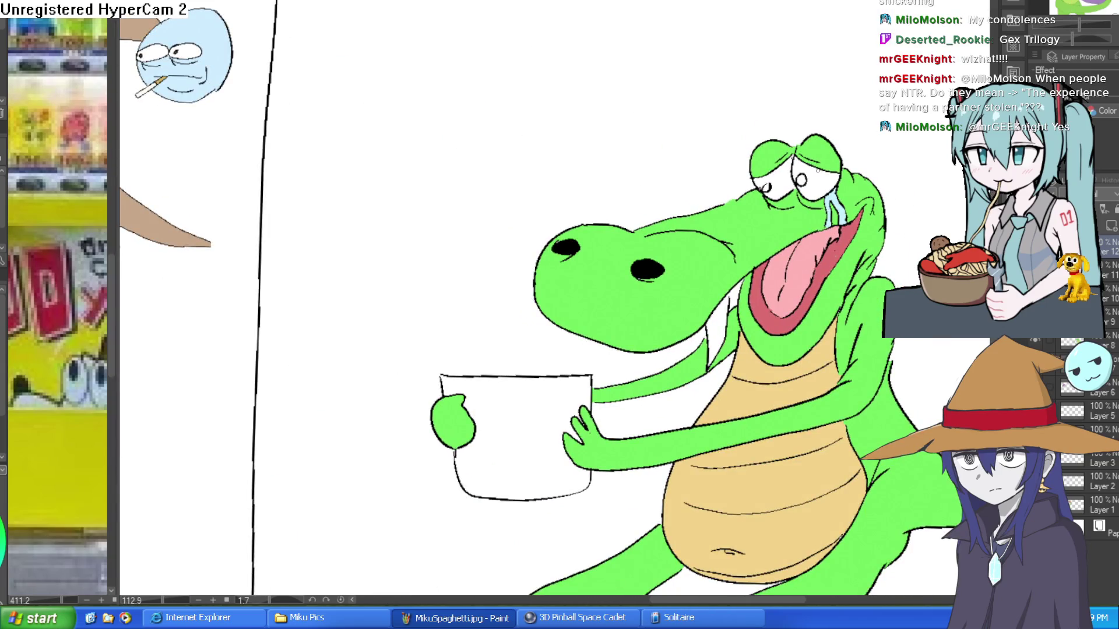
scroll(844, 205, "up", 2)
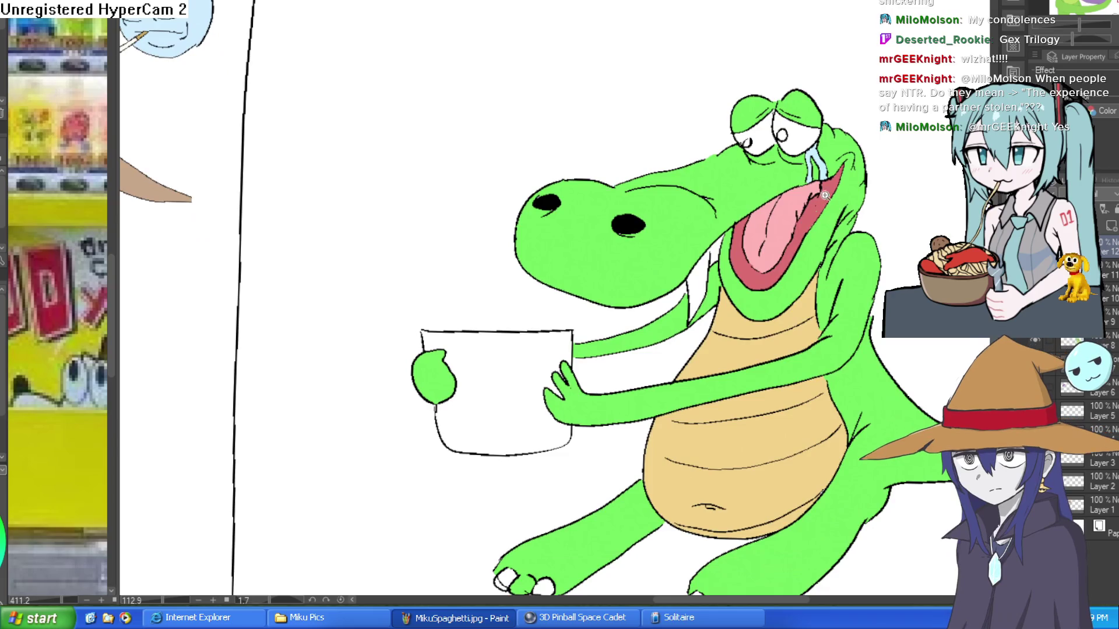
scroll(844, 205, "down", 5)
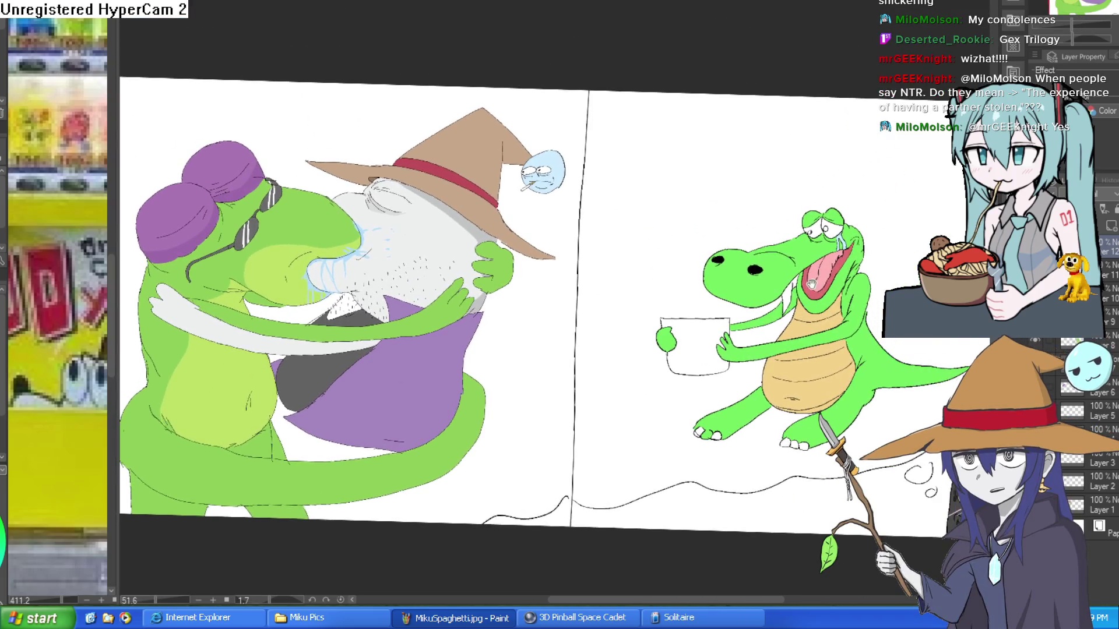
left_click_drag(542, 309, 482, 394)
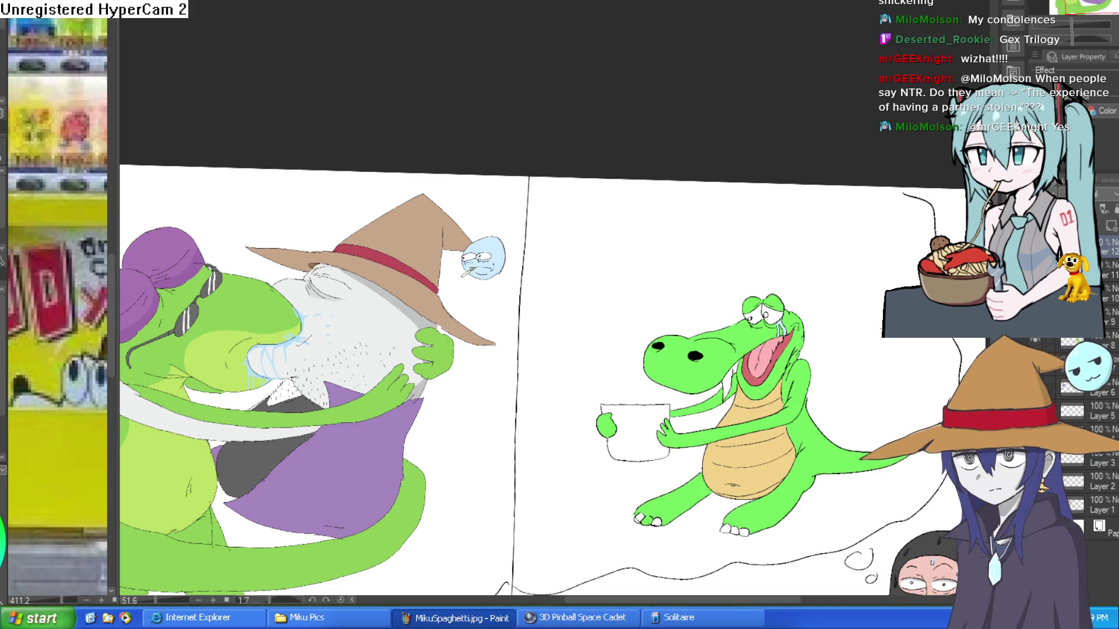
scroll(841, 318, "up", 5)
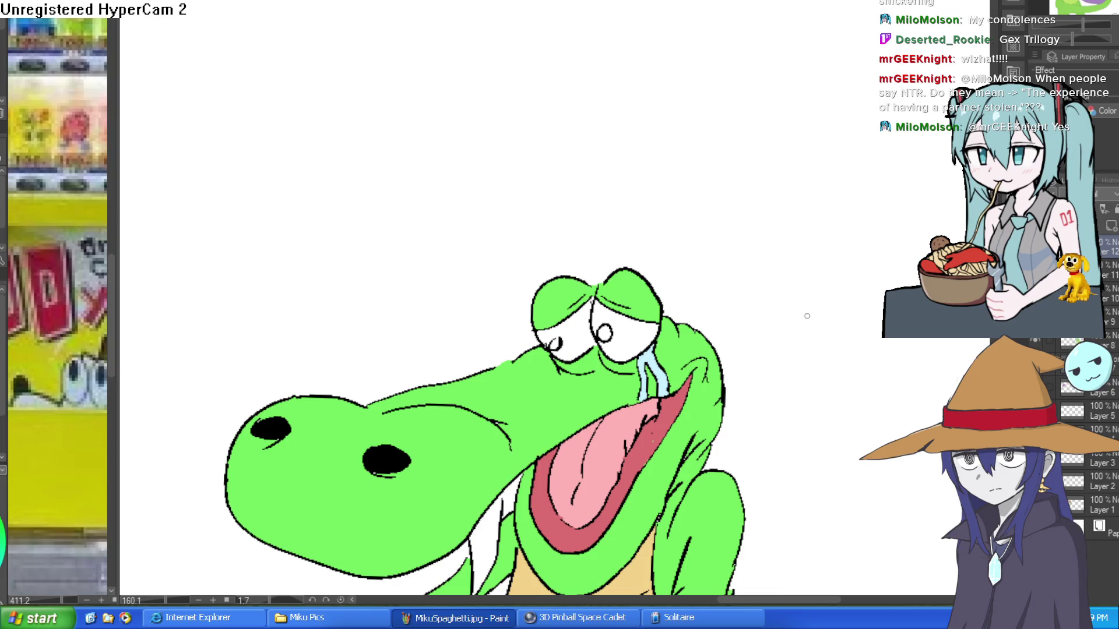
scroll(753, 313, "down", 2)
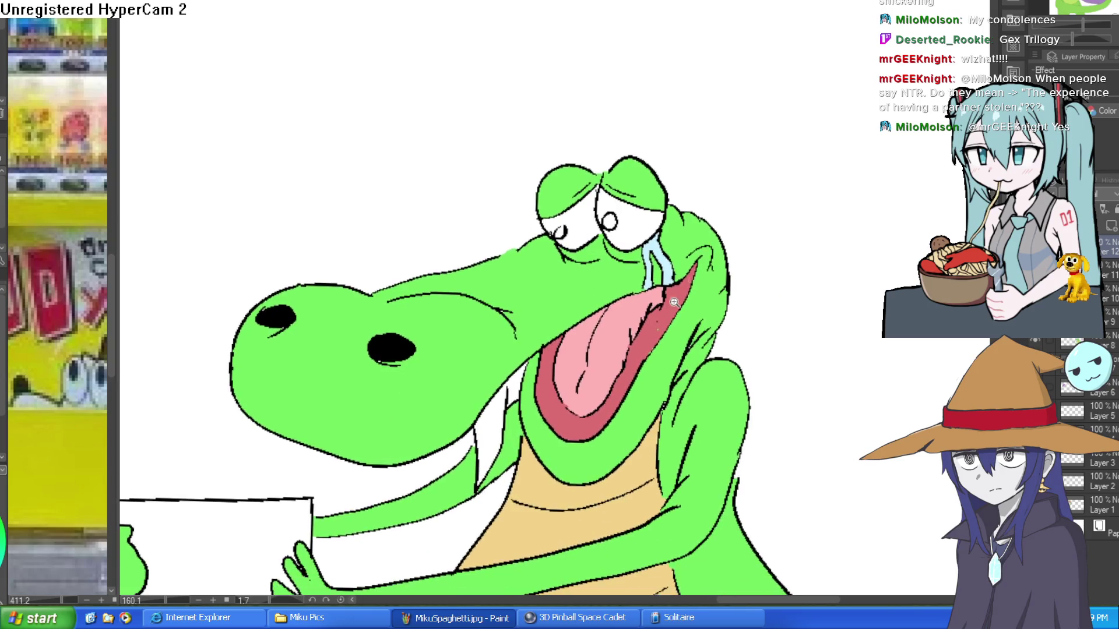
scroll(674, 303, "up", 5)
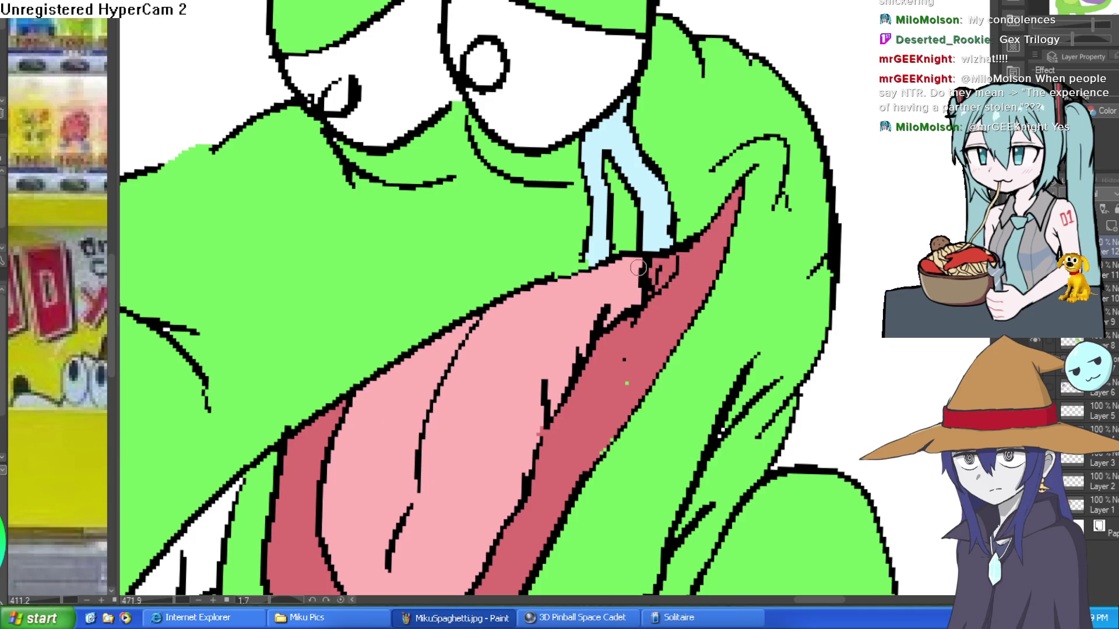
Repaint the black pixels at the tongue tip pink and add a new layer for blush.
mouse_move(638, 280)
left_mouse_down()
mouse_move(641, 288)
mouse_move(667, 259)
mouse_move(661, 268)
left_mouse_up()
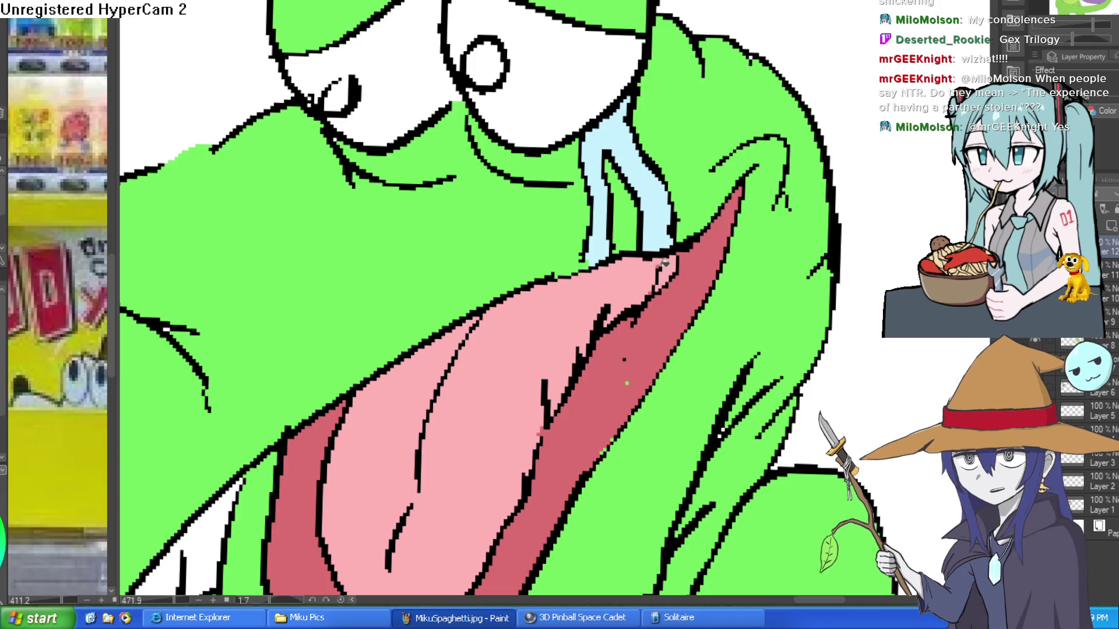
scroll(696, 252, "down", 6)
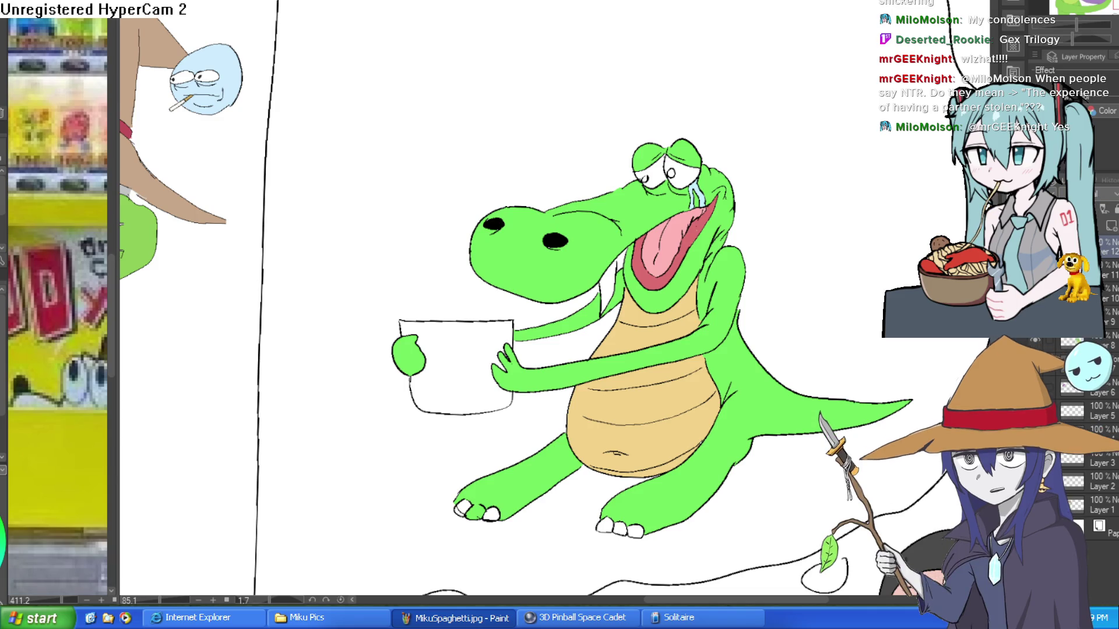
left_click(1112, 224)
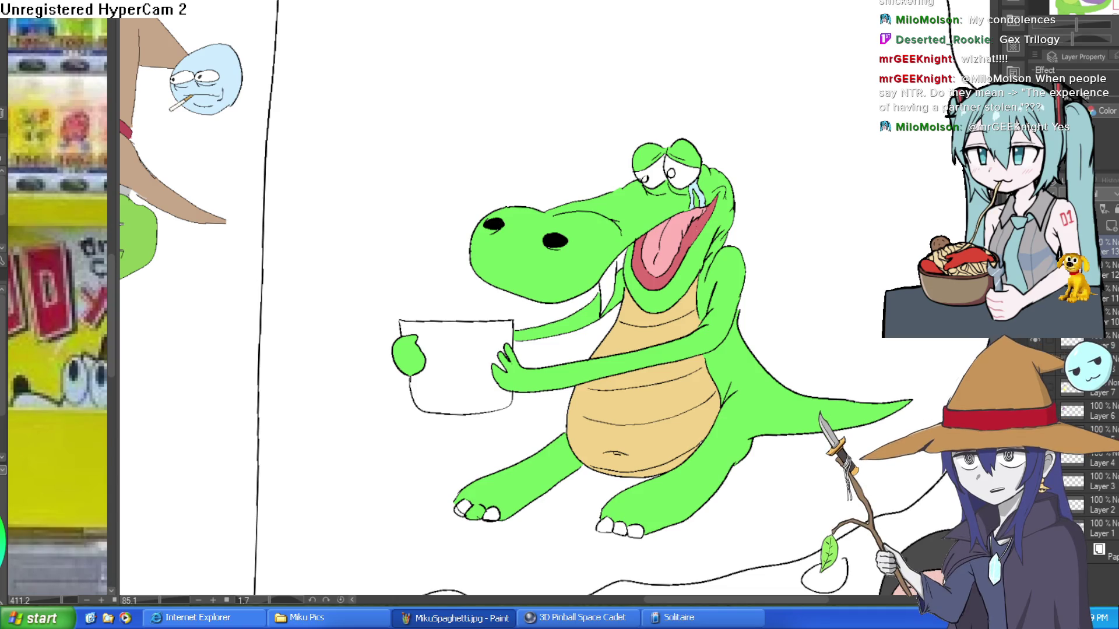
scroll(763, 156, "up", 7)
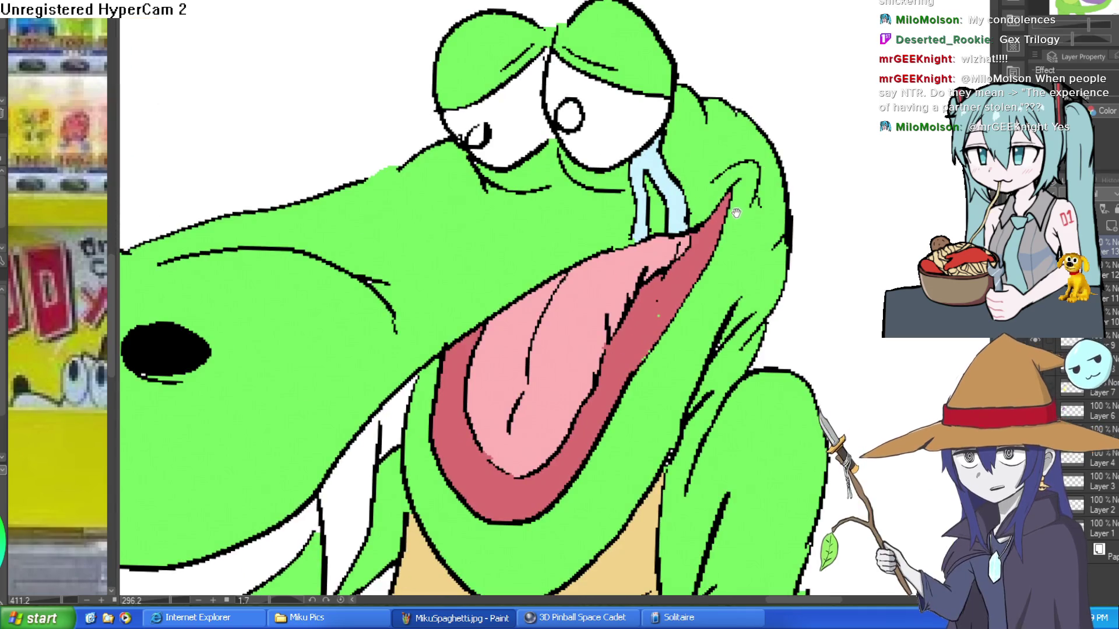
Hatch short pink diagonal blush strokes across the crocodile's right and left cheeks.
left_click_drag(739, 205, 730, 250)
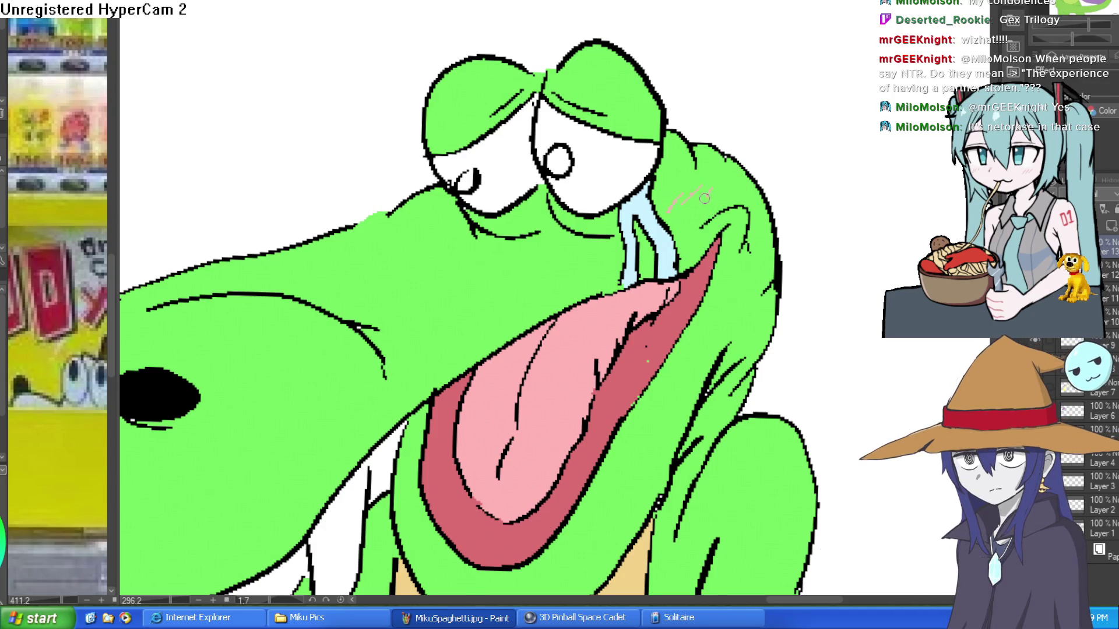
left_click_drag(688, 215, 723, 189)
mouse_move(559, 256)
left_mouse_down()
mouse_move(577, 243)
mouse_move(550, 245)
left_mouse_up()
left_click_drag(504, 263, 525, 251)
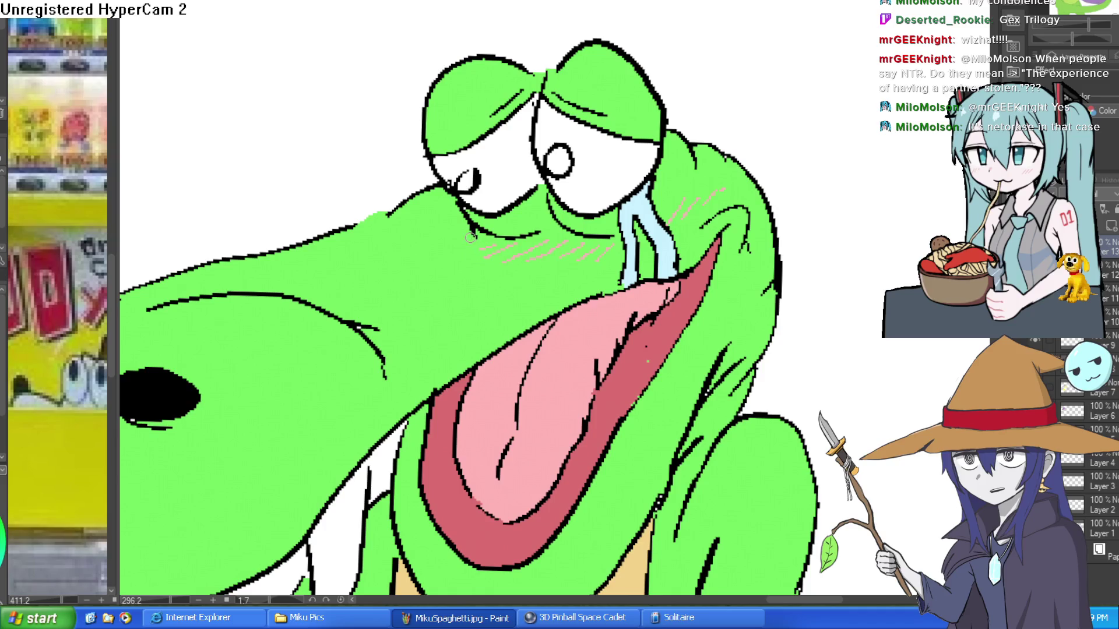
scroll(694, 183, "down", 3)
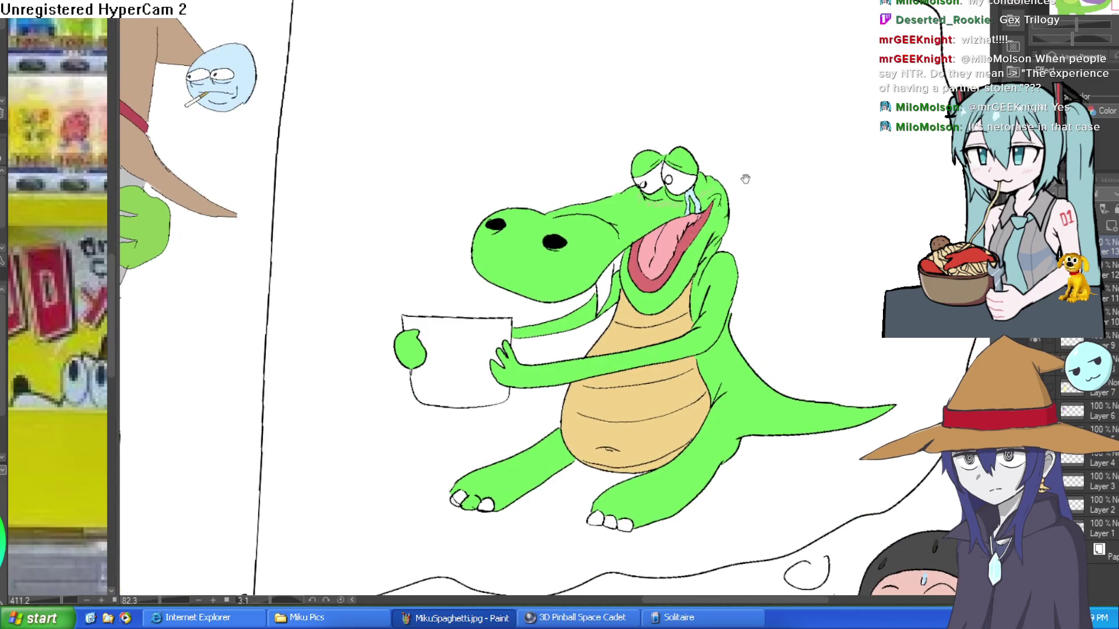
scroll(751, 178, "up", 4)
left_click_drag(758, 176, 749, 169)
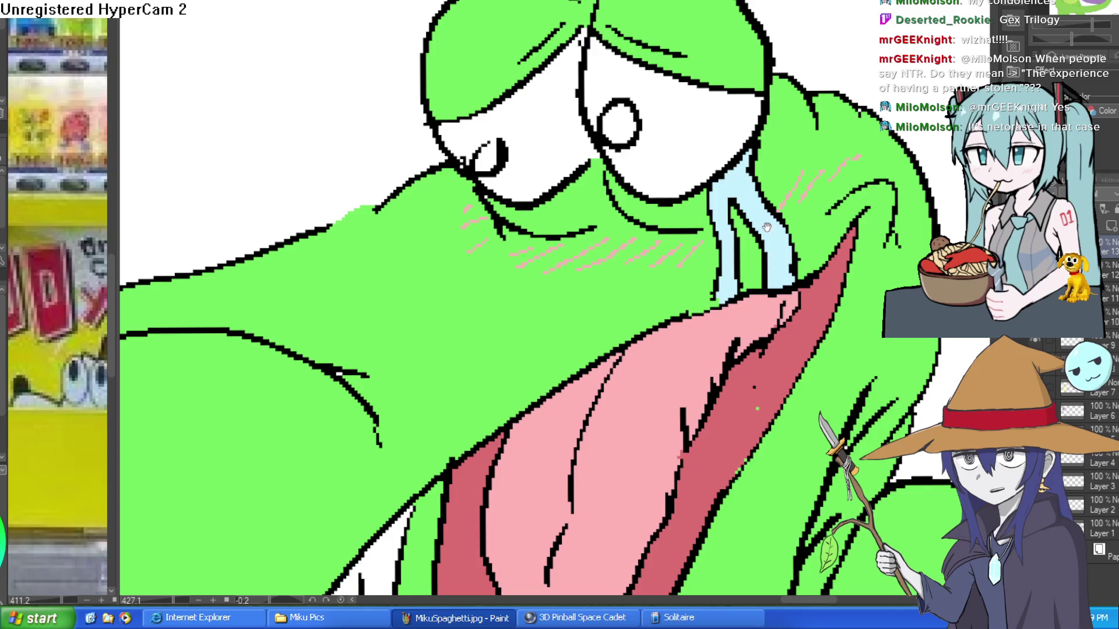
scroll(769, 226, "down", 2)
left_click_drag(749, 303, 765, 292)
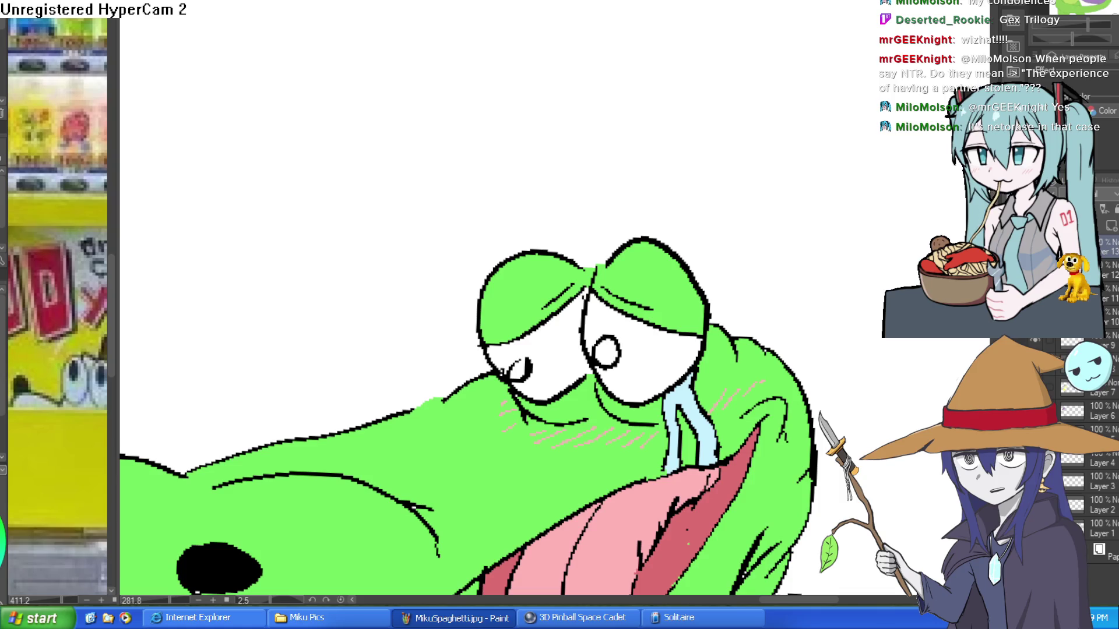
scroll(804, 274, "down", 5)
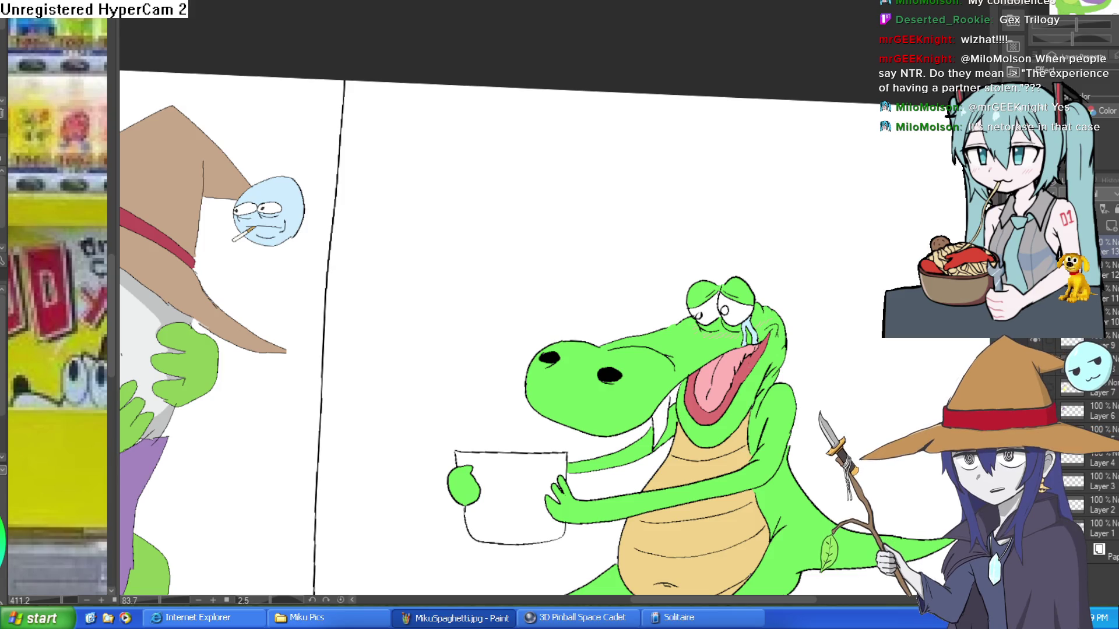
scroll(489, 265, "down", 2)
scroll(488, 265, "up", 2)
scroll(488, 265, "down", 2)
scroll(524, 279, "left", 5)
scroll(586, 317, "up", 2)
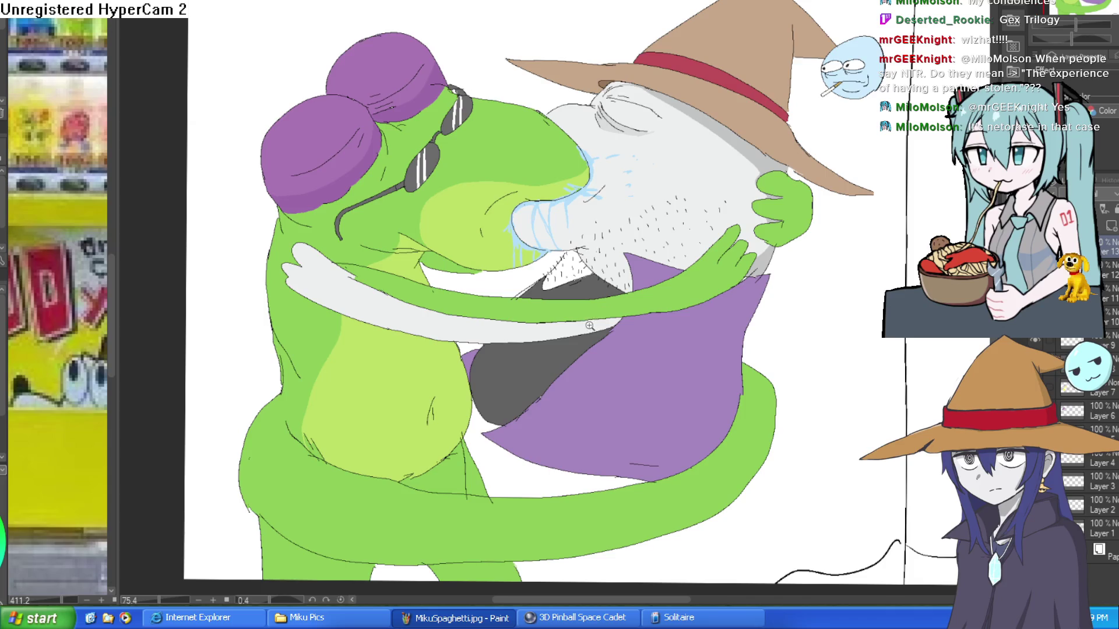
scroll(586, 317, "down", 3)
mouse_move(1095, 274)
left_mouse_down()
mouse_move(794, 208)
mouse_move(757, 169)
mouse_move(728, 256)
mouse_move(829, 228)
mouse_move(665, 356)
left_mouse_up()
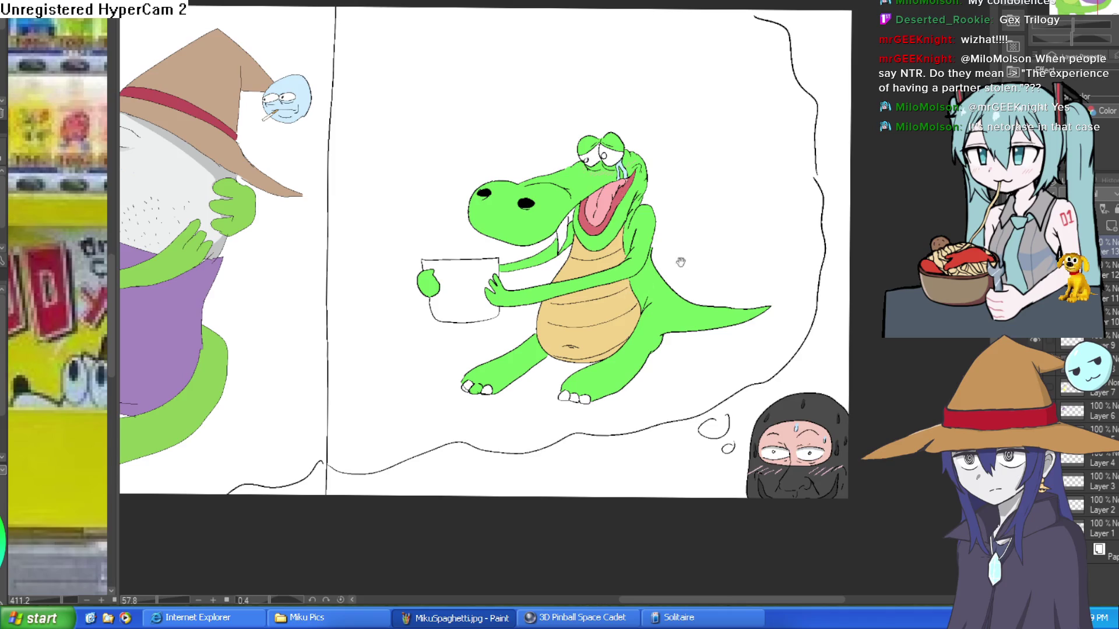
left_click_drag(672, 268, 747, 255)
mouse_move(618, 224)
left_mouse_down()
mouse_move(717, 208)
mouse_move(691, 218)
mouse_move(751, 227)
mouse_move(703, 201)
mouse_move(664, 276)
left_mouse_up()
left_click(665, 276)
mouse_move(612, 233)
left_mouse_down()
mouse_move(641, 257)
mouse_move(621, 242)
left_mouse_up()
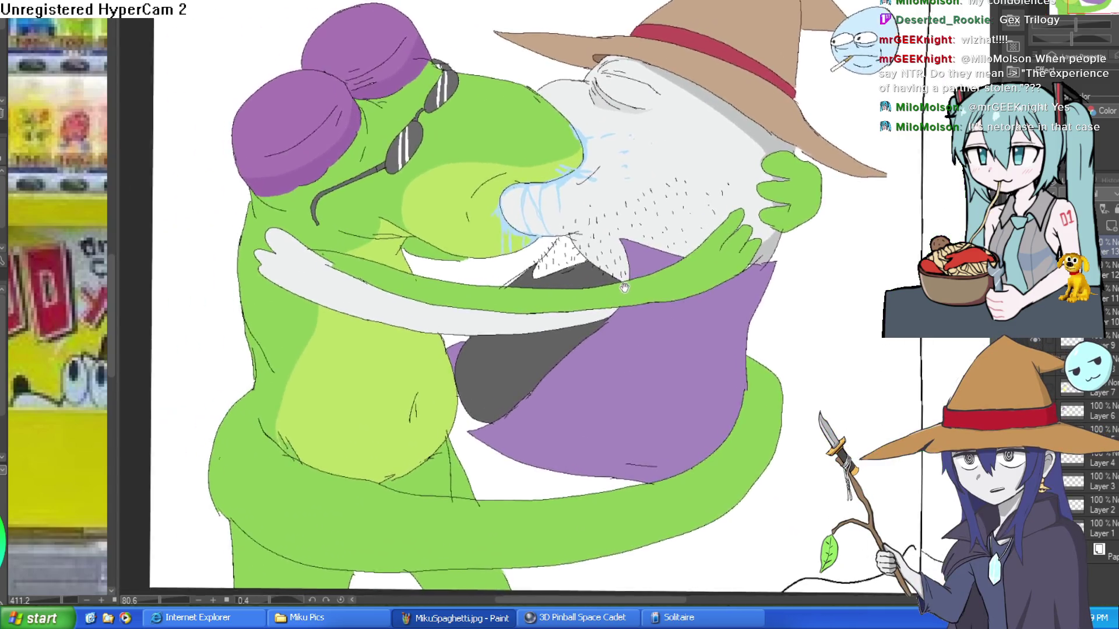
left_click_drag(624, 287, 670, 302)
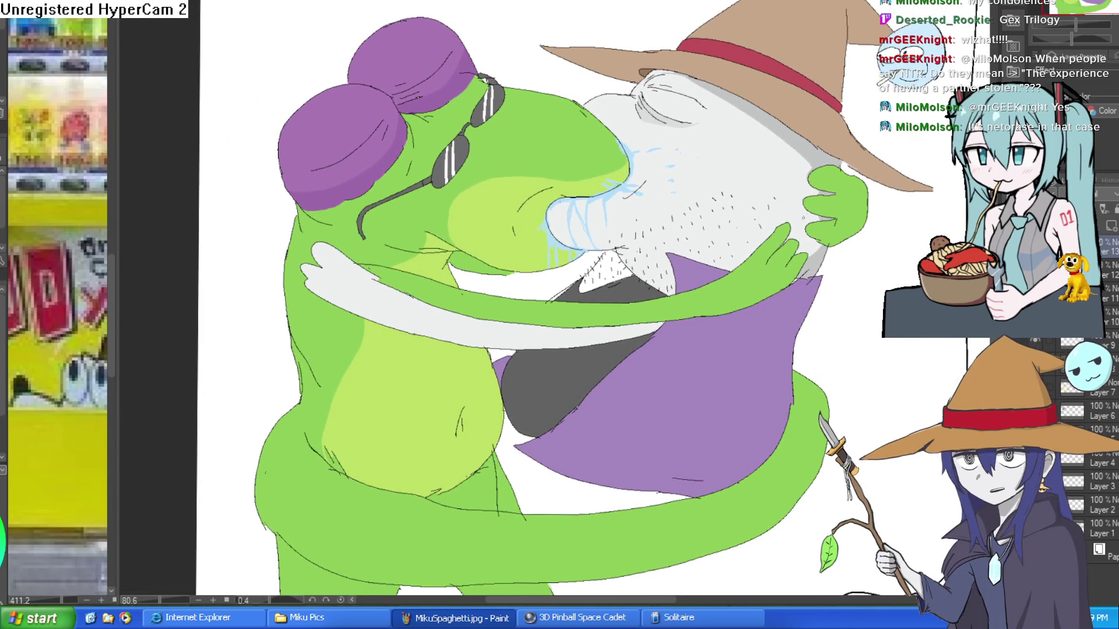
scroll(792, 226, "down", 3)
mouse_move(823, 240)
left_mouse_down()
mouse_move(723, 279)
mouse_move(481, 294)
left_mouse_up()
scroll(490, 177, "up", 3)
left_click_drag(490, 178, 578, 119)
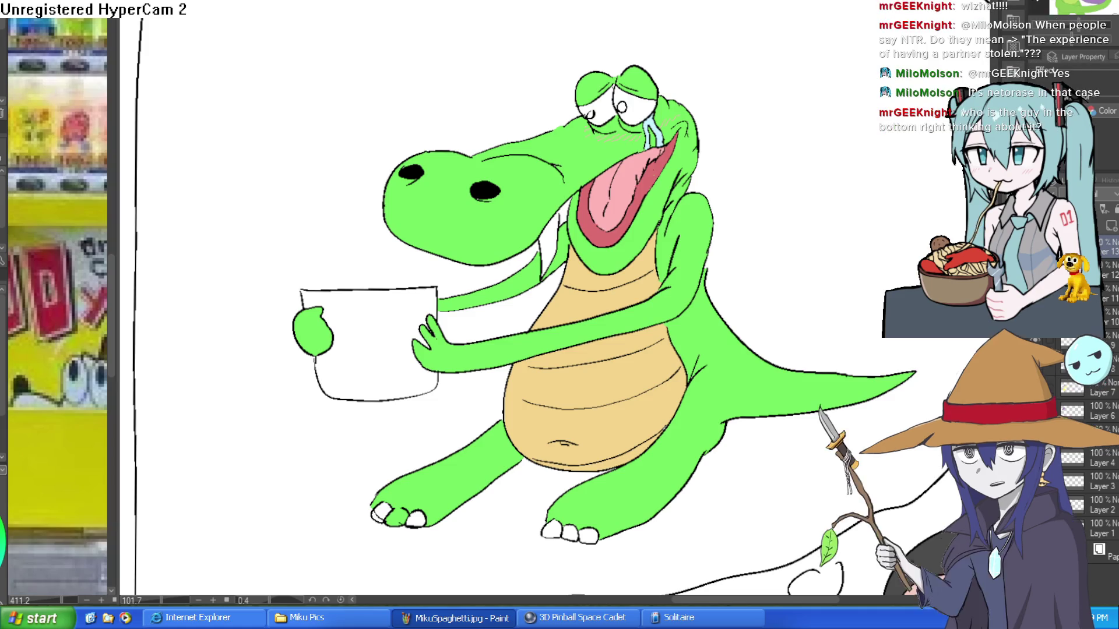
Draw a small arrow above the hooded figure in the thought-bubble panel's corner.
mouse_move(854, 406)
left_mouse_down()
mouse_move(787, 379)
mouse_move(732, 195)
left_mouse_up()
scroll(732, 195, "up", 3)
mouse_move(762, 232)
left_mouse_down()
mouse_move(660, 136)
mouse_move(625, 134)
left_mouse_up()
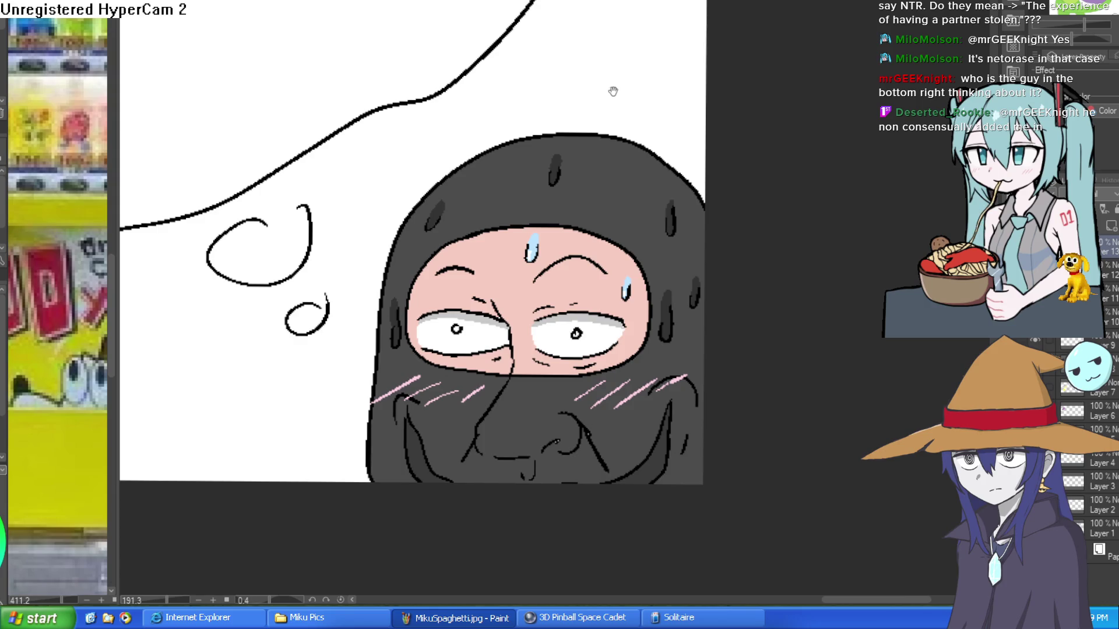
scroll(612, 88, "down", 4)
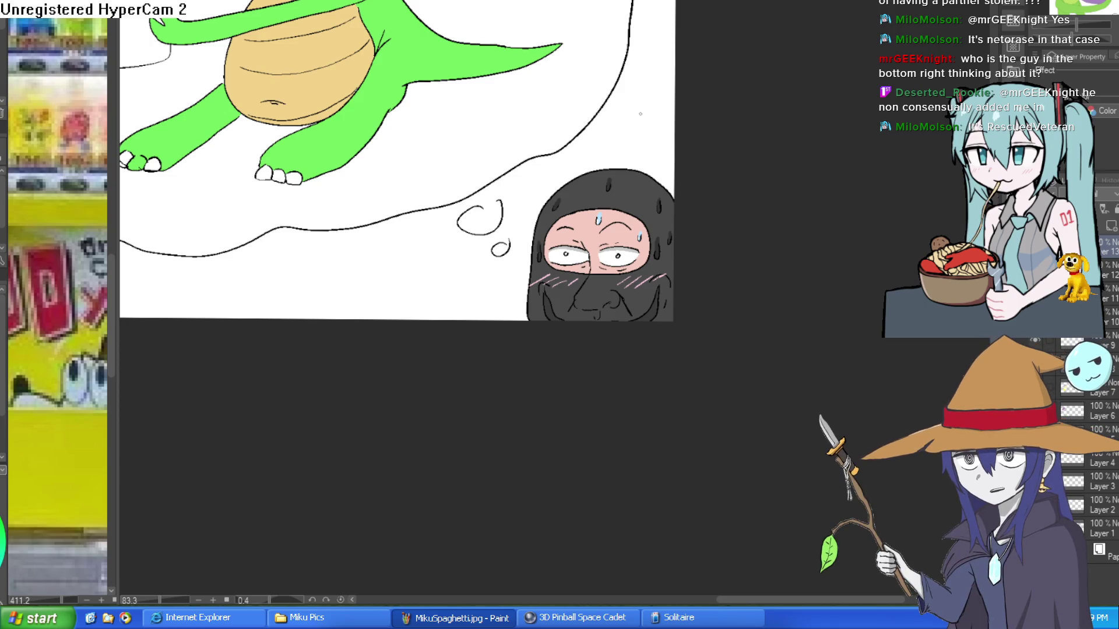
mouse_move(624, 146)
left_mouse_down()
mouse_move(628, 160)
mouse_move(641, 126)
left_mouse_up()
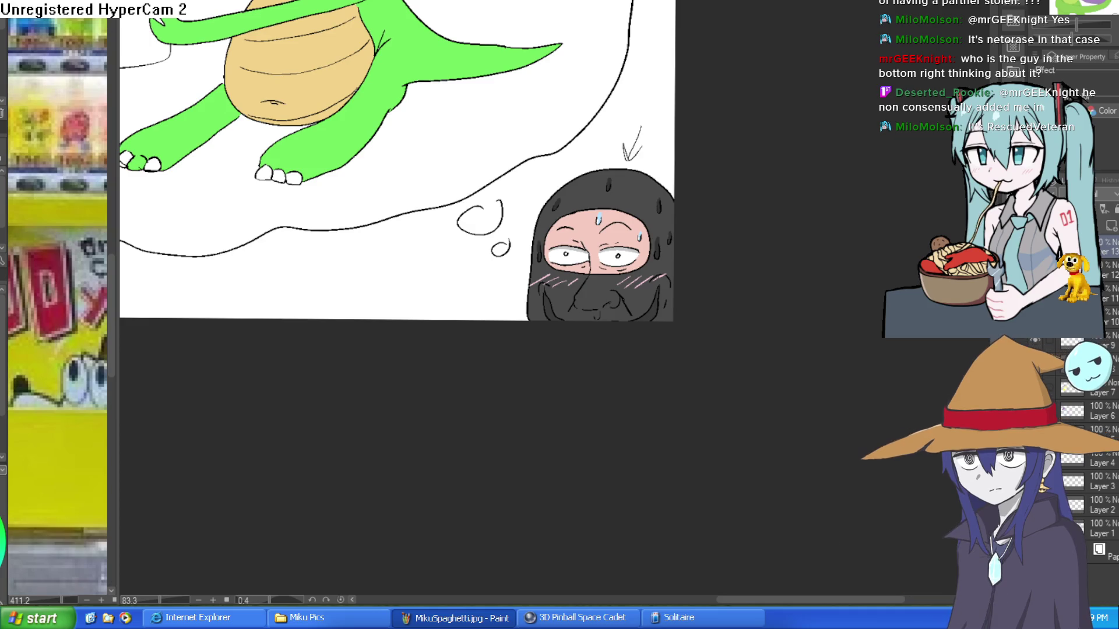
left_click_drag(670, 183, 670, 264)
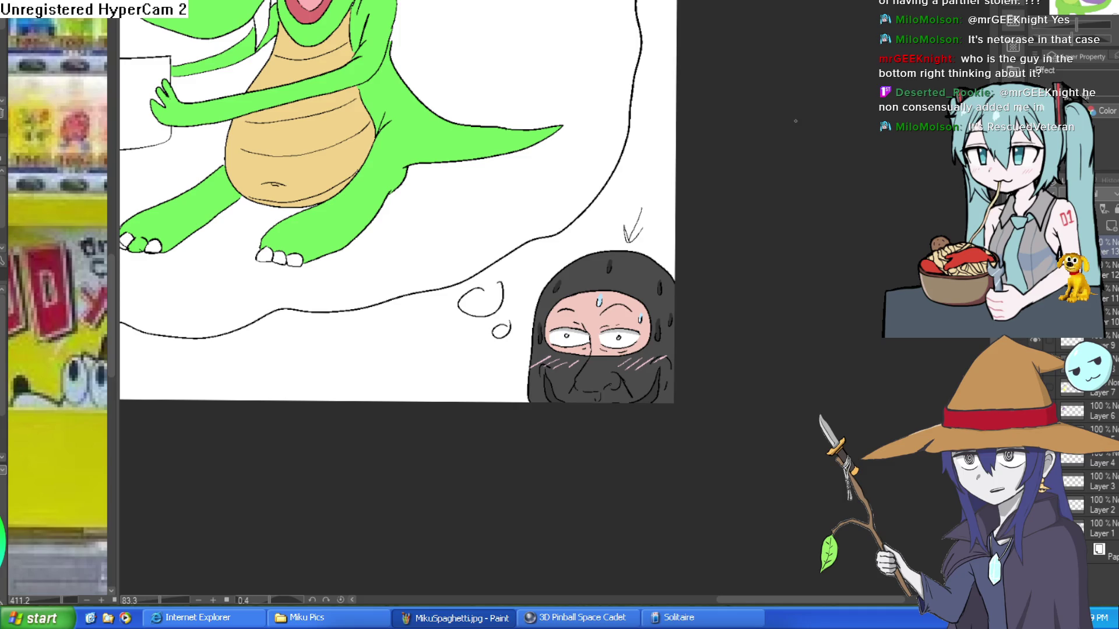
scroll(712, 165, "down", 3)
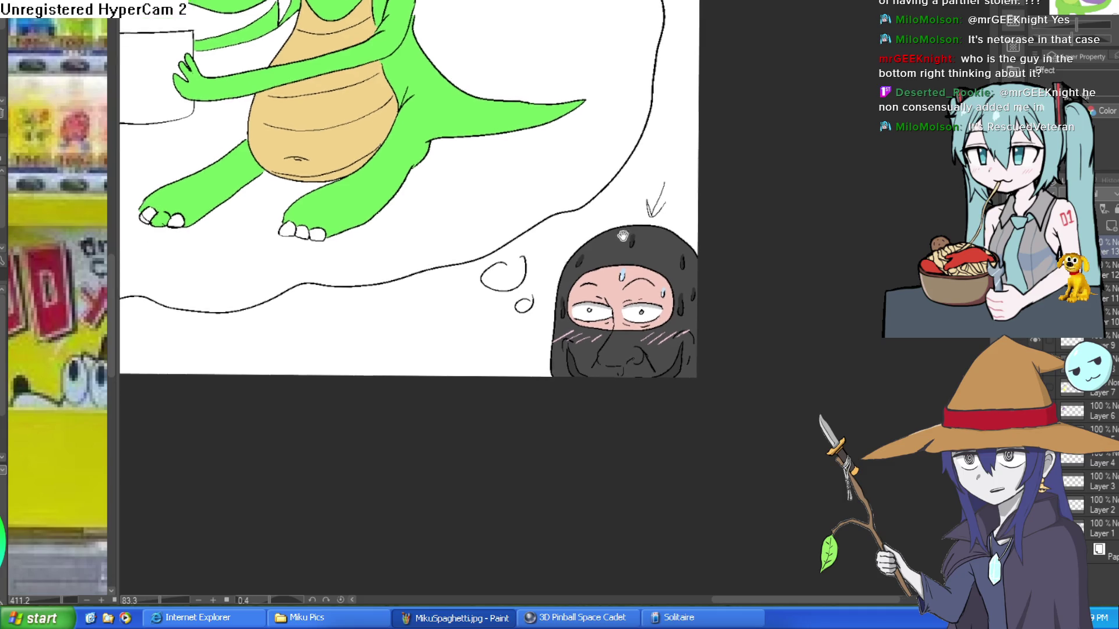
mouse_move(682, 205)
left_mouse_down()
mouse_move(714, 274)
mouse_move(706, 307)
mouse_move(677, 267)
mouse_move(714, 309)
mouse_move(691, 273)
left_mouse_up()
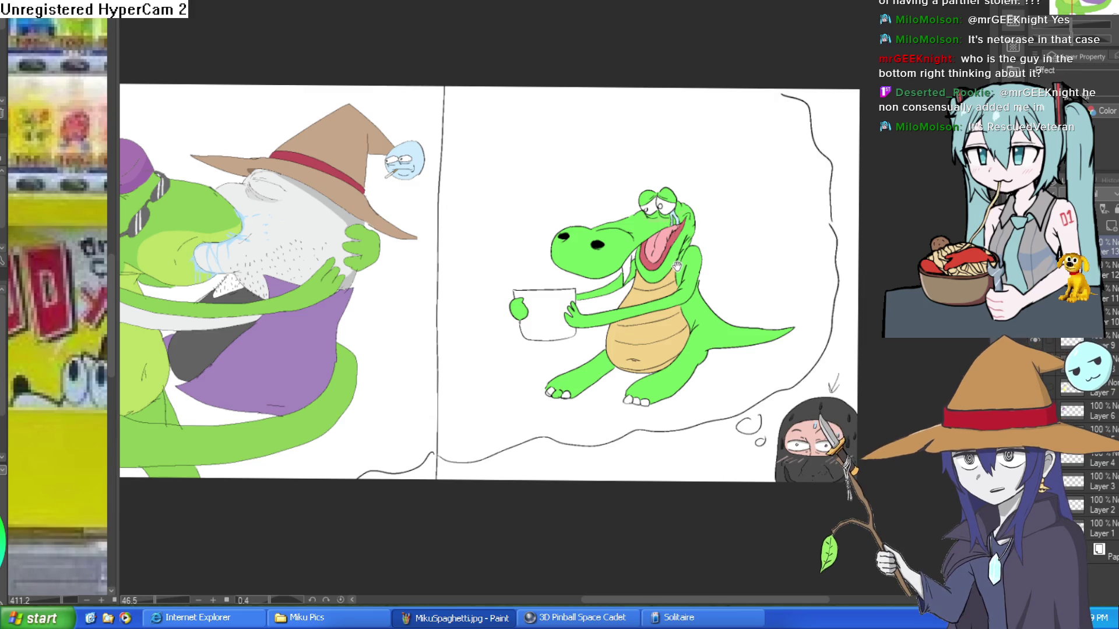
mouse_move(677, 268)
left_mouse_down()
mouse_move(724, 250)
mouse_move(808, 258)
mouse_move(764, 267)
mouse_move(760, 285)
mouse_move(772, 267)
mouse_move(740, 286)
mouse_move(715, 278)
mouse_move(733, 279)
mouse_move(764, 247)
left_mouse_up()
scroll(772, 266, "down", 2)
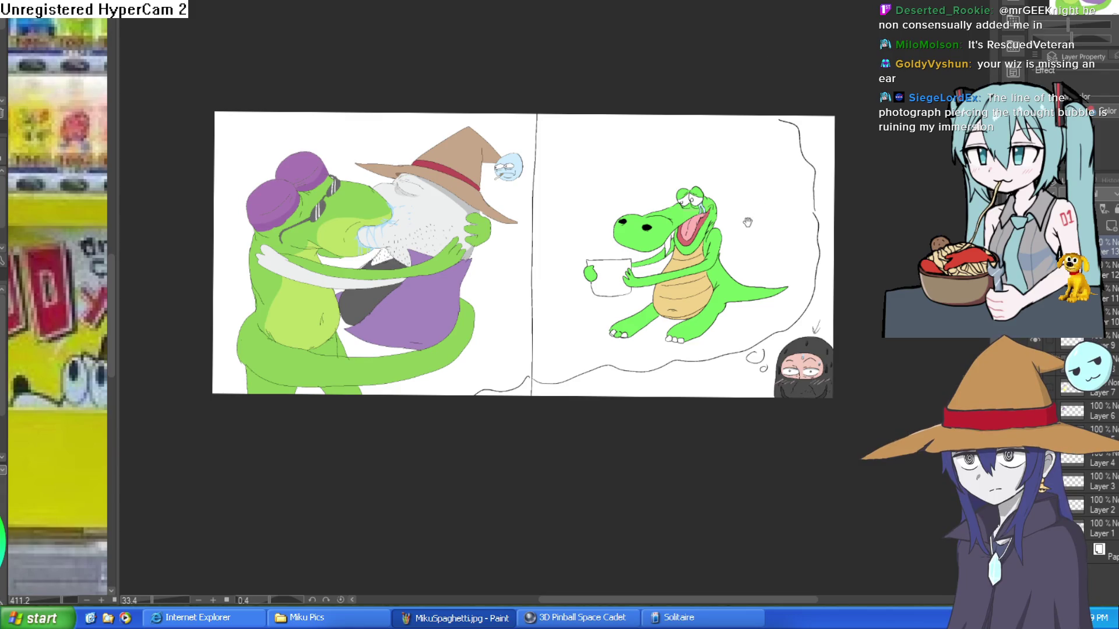
Sample a colour near the frog's sunglasses with the Eyedropper, then view the whole two-panel page.
scroll(752, 204, "up", 5)
mouse_move(715, 248)
left_mouse_down()
mouse_move(699, 276)
mouse_move(771, 318)
mouse_move(778, 359)
left_mouse_up()
scroll(699, 276, "down", 4)
scroll(728, 270, "up", 2)
scroll(377, 129, "up", 5)
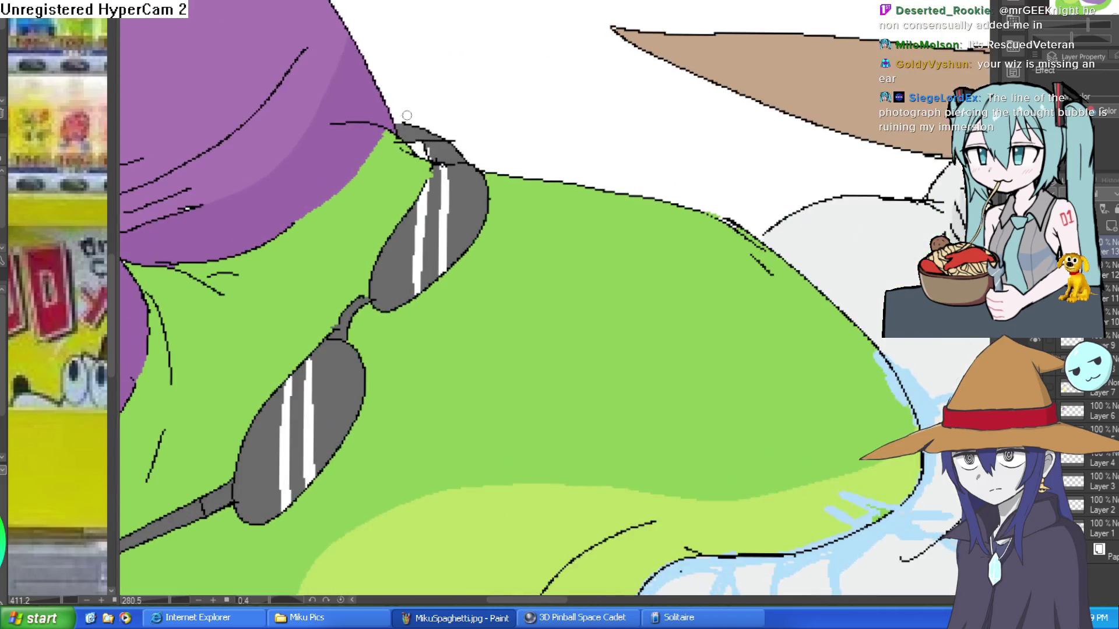
left_click(364, 101, "alt")
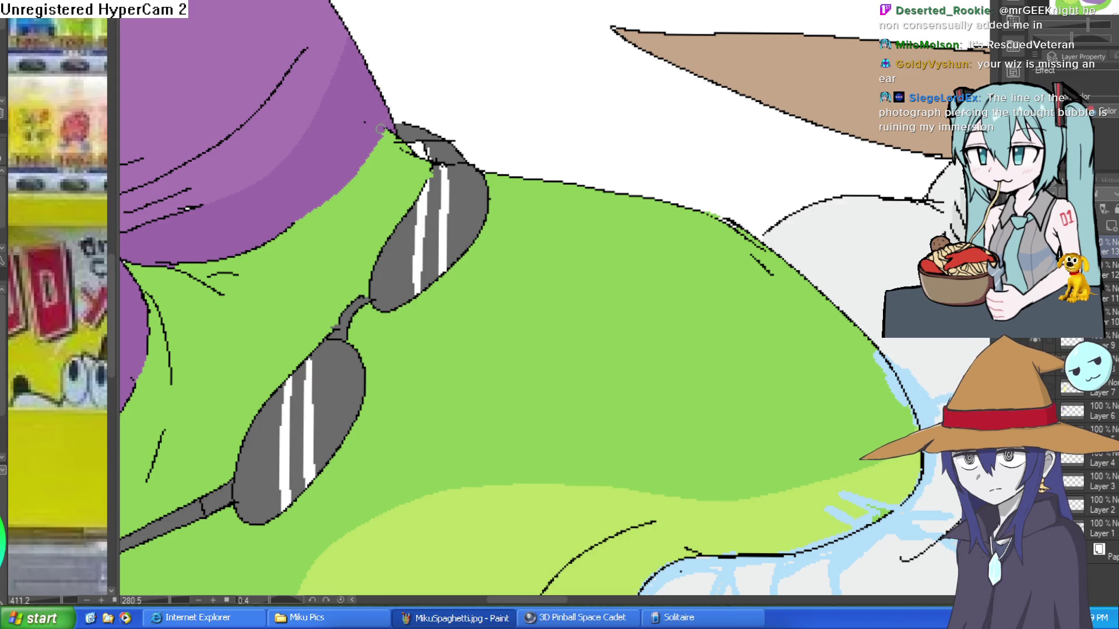
scroll(524, 143, "down", 3)
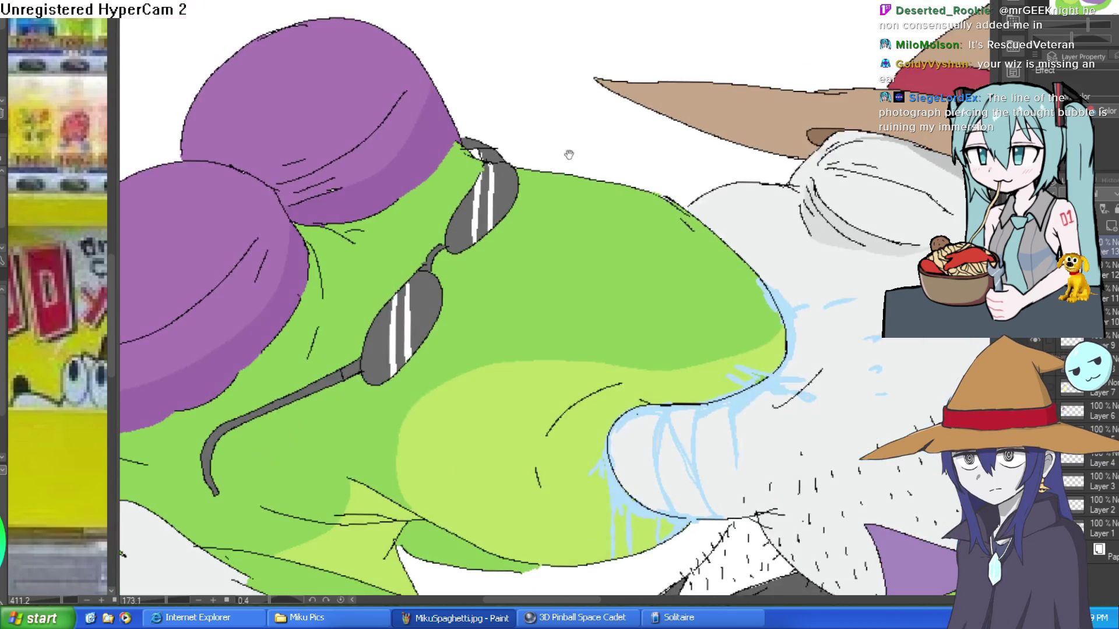
scroll(785, 183, "up", 2)
scroll(785, 183, "down", 2)
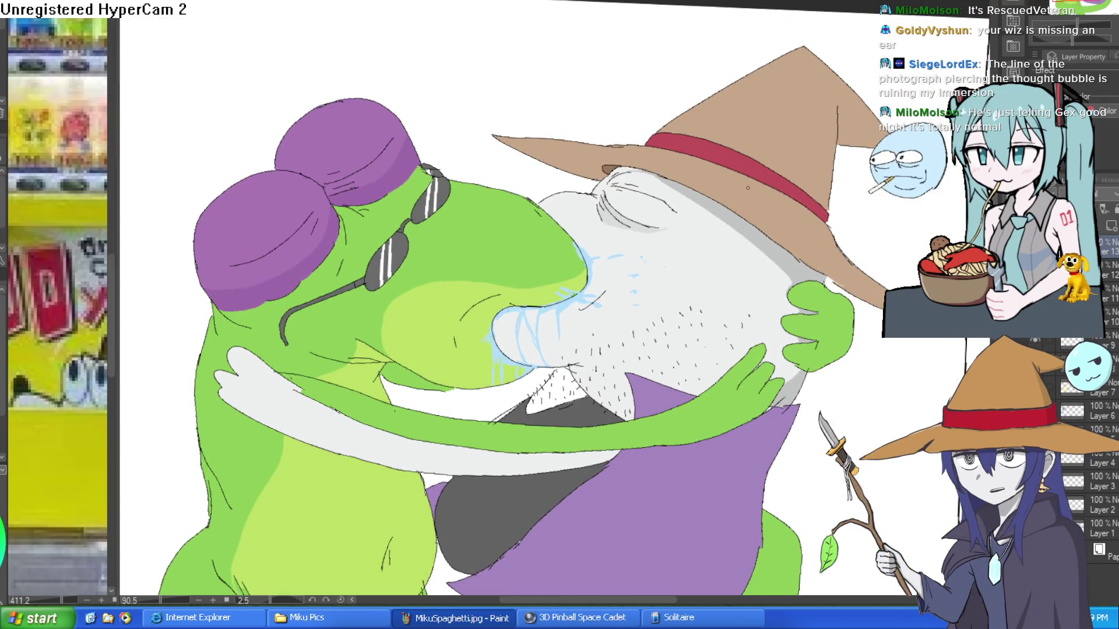
scroll(844, 258, "down", 1)
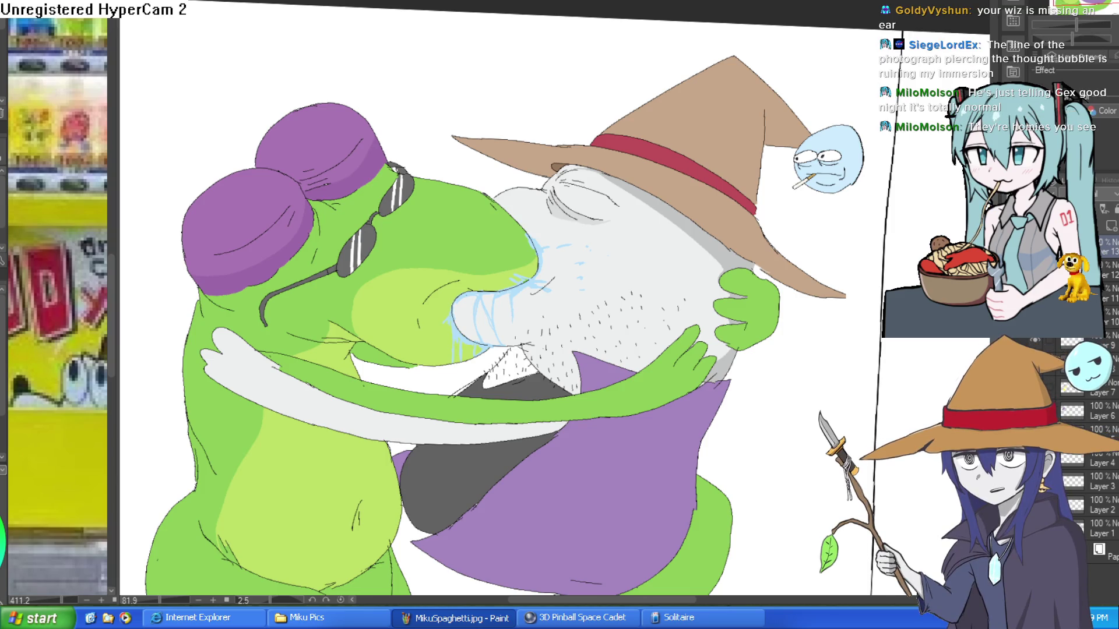
scroll(768, 239, "down", 5)
scroll(768, 239, "up", 2)
mouse_move(784, 243)
left_mouse_down()
mouse_move(768, 239)
mouse_move(706, 285)
left_mouse_up()
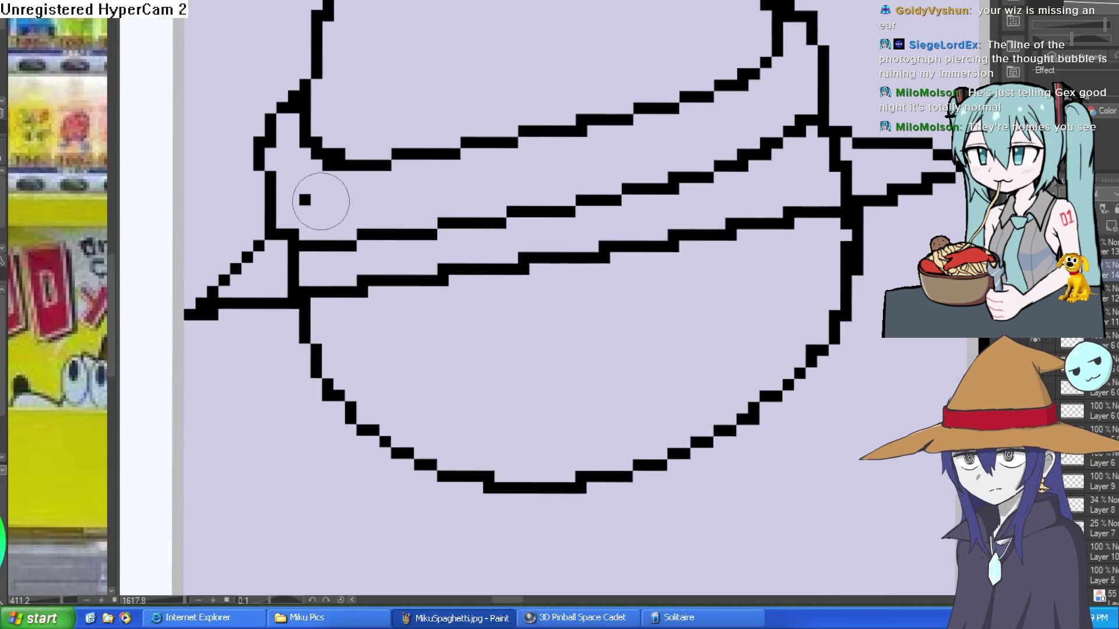
Erase the stray black pixel inside the wizard hat, then return to the crocodile comic.
key("e")
left_click(312, 187)
scroll(535, 172, "down", 5)
key("asciicircum")
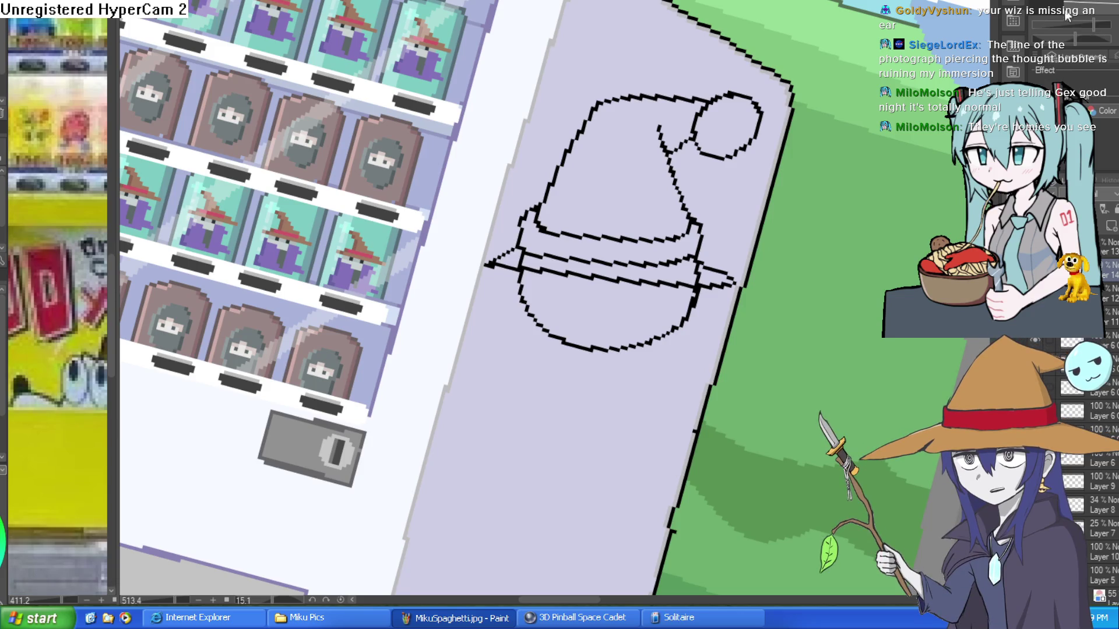
key("ctrl+Tab")
key("ctrl+Tab")
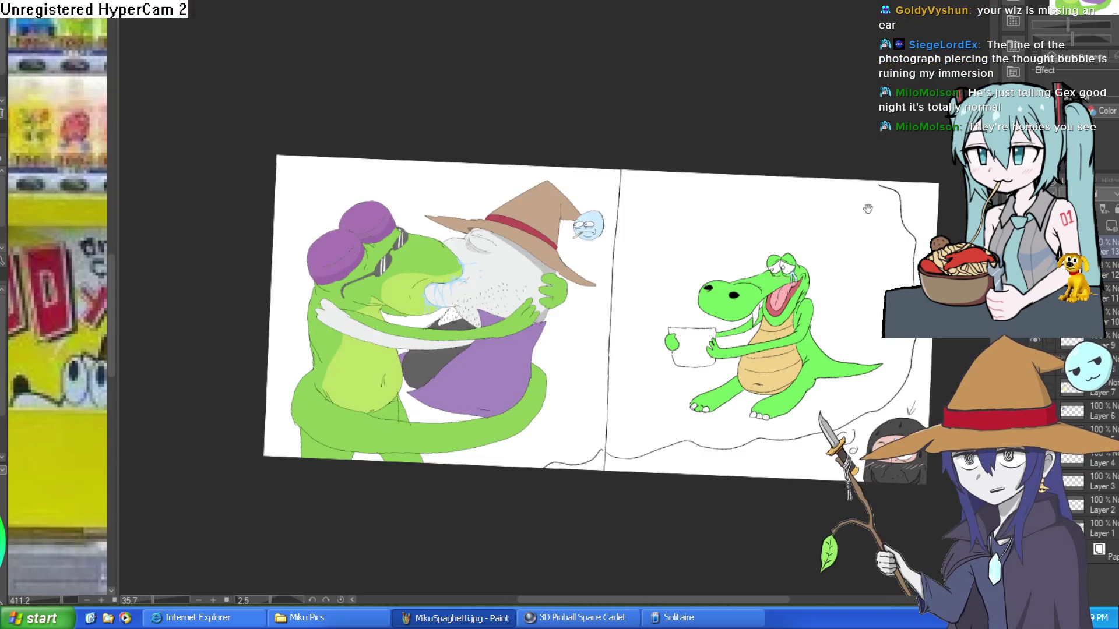
scroll(578, 321, "up", 1)
scroll(578, 321, "up", 4)
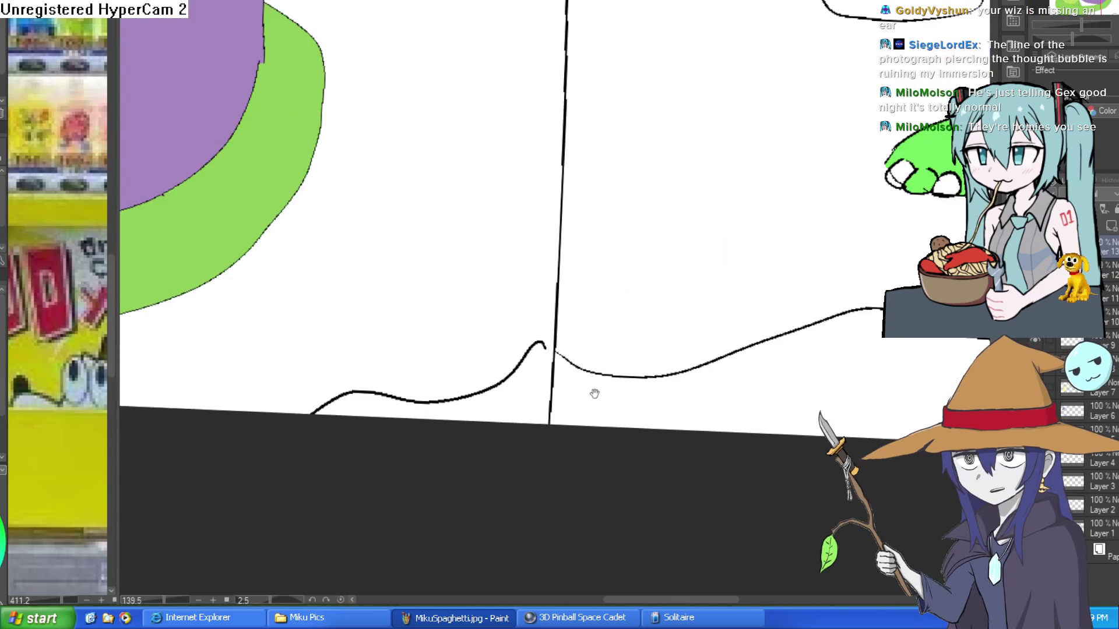
Zoom to the divider's bottom junction and undo the dark blob there.
left_click_drag(591, 389, 602, 369)
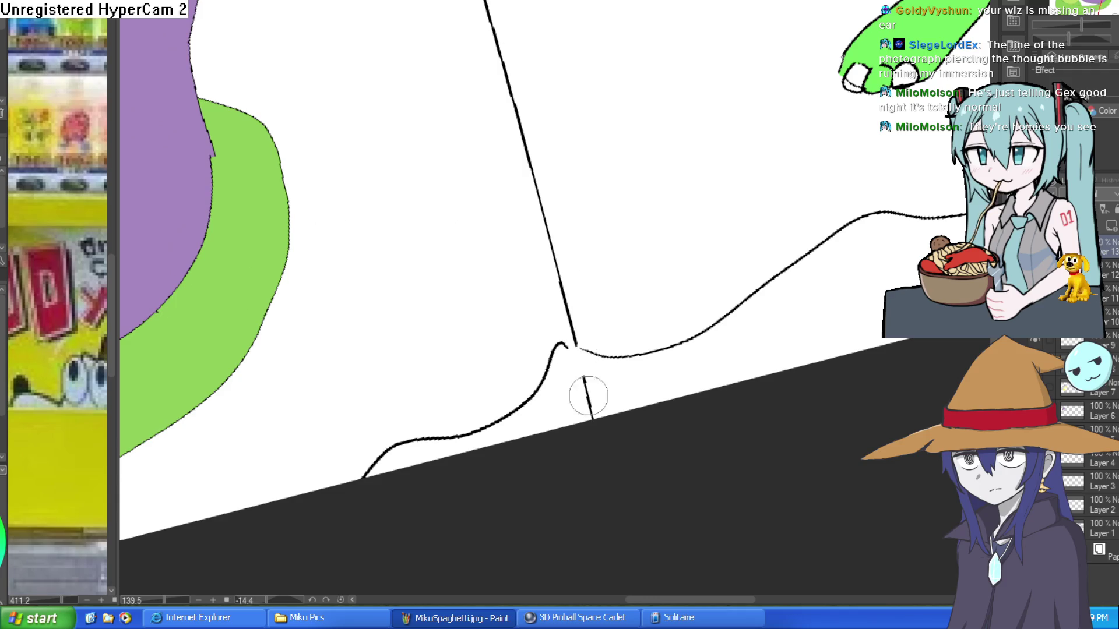
scroll(590, 411, "down", 5)
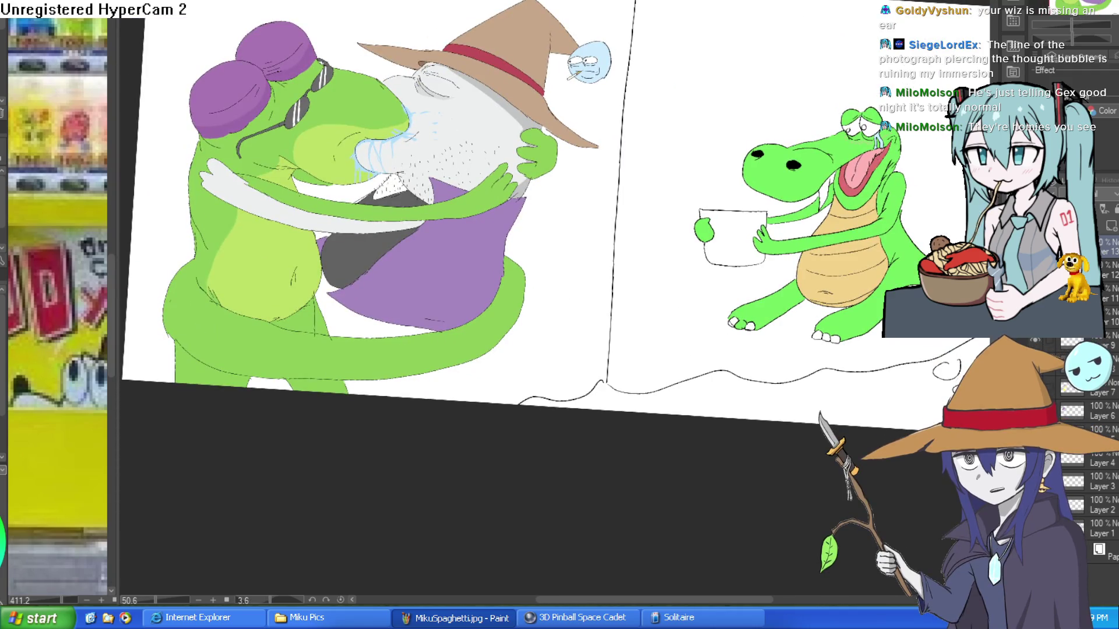
scroll(602, 387, "up", 4)
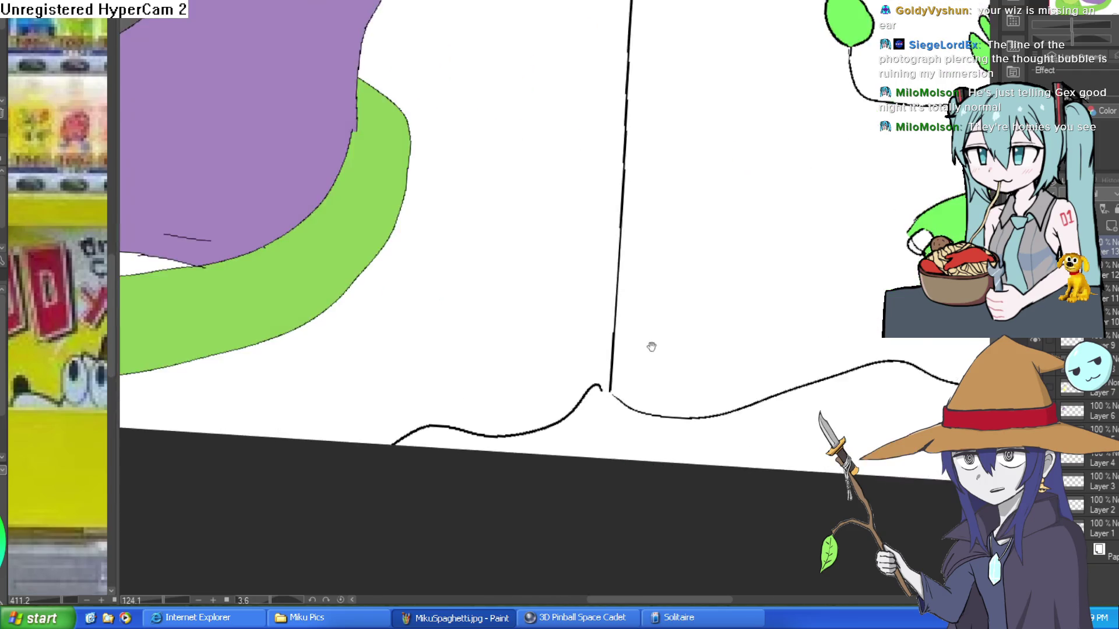
key("ctrl+z")
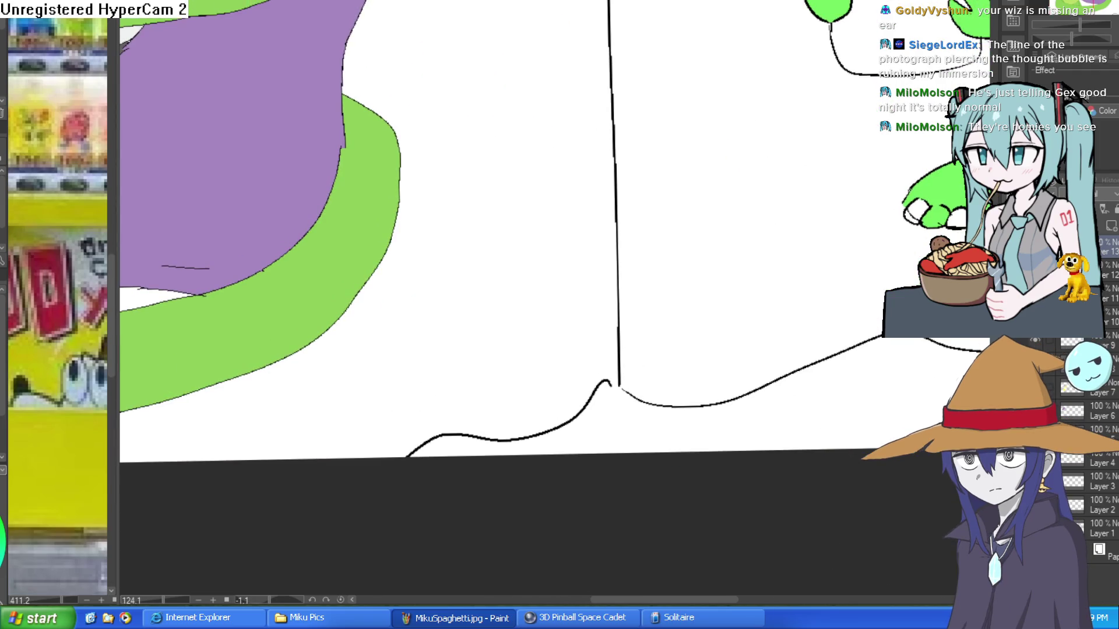
Redraw the panel divider as a straight, thicker black line from top to bottom.
scroll(657, 372, "down", 4)
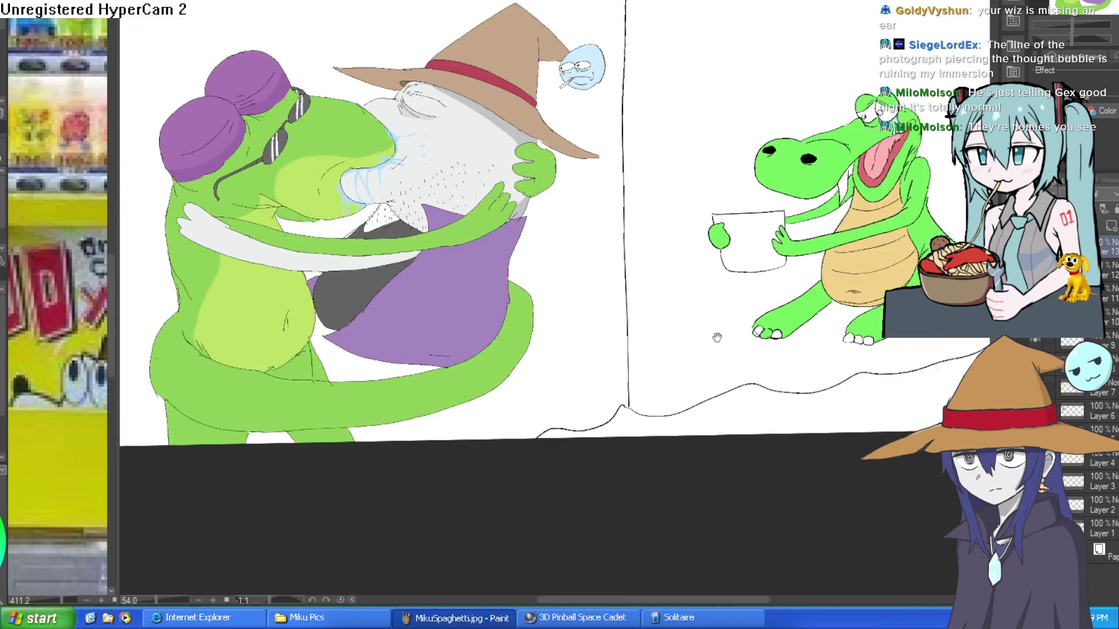
left_click_drag(755, 209, 757, 170)
left_click_drag(621, 6, 592, 269)
key("ctrl+z")
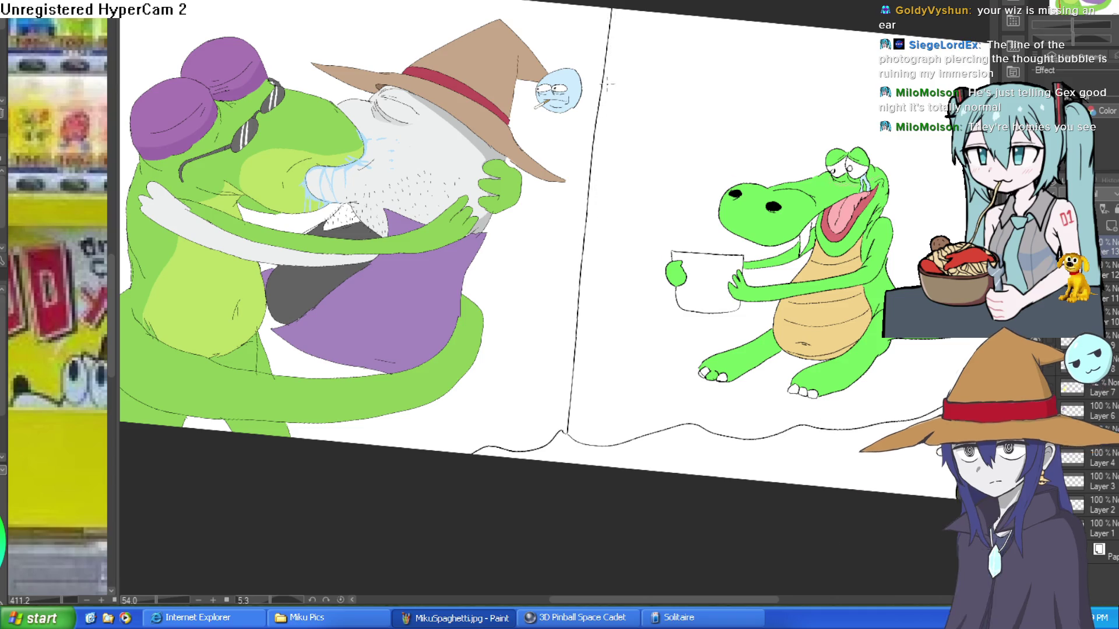
left_click_drag(570, 437, 616, 7)
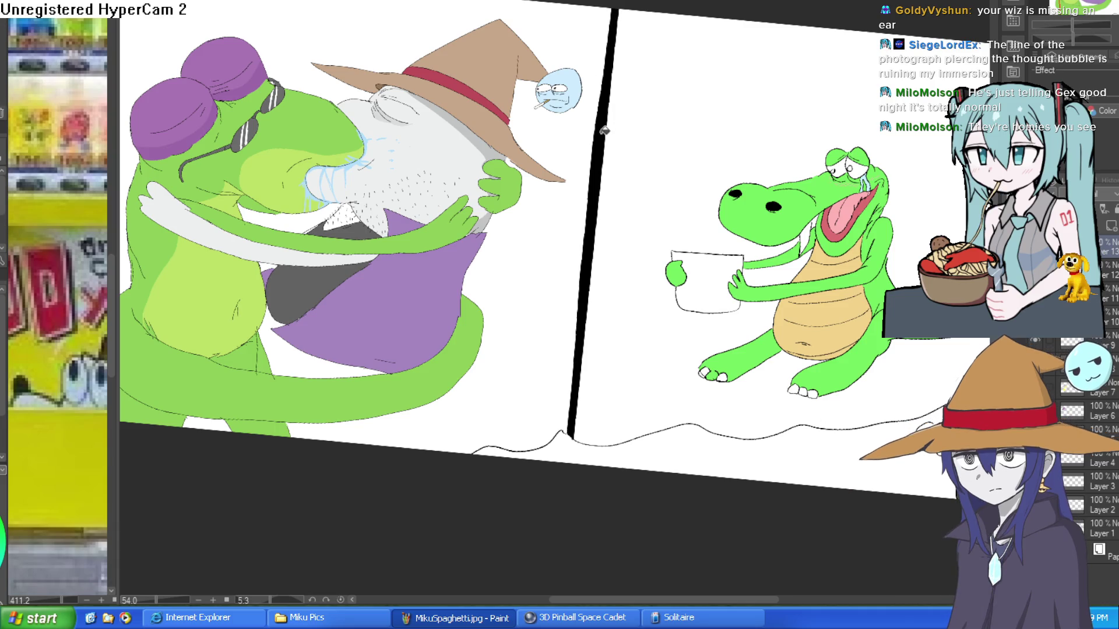
left_click_drag(799, 113, 782, 88)
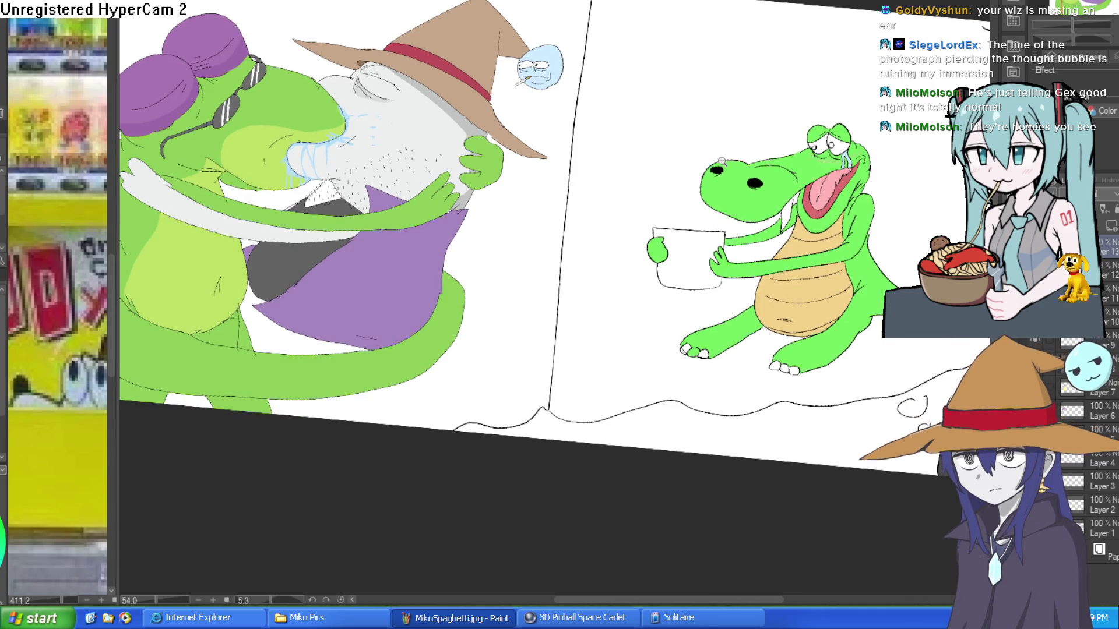
scroll(781, 88, "down", 2)
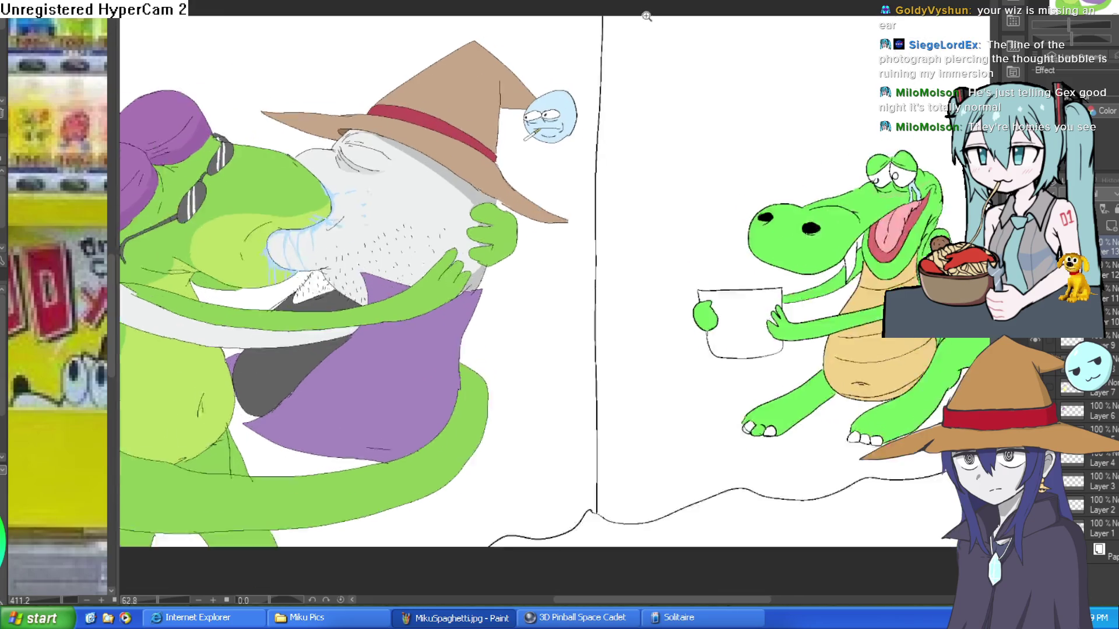
scroll(601, 19, "up", 2)
left_click_drag(601, 19, 593, 560)
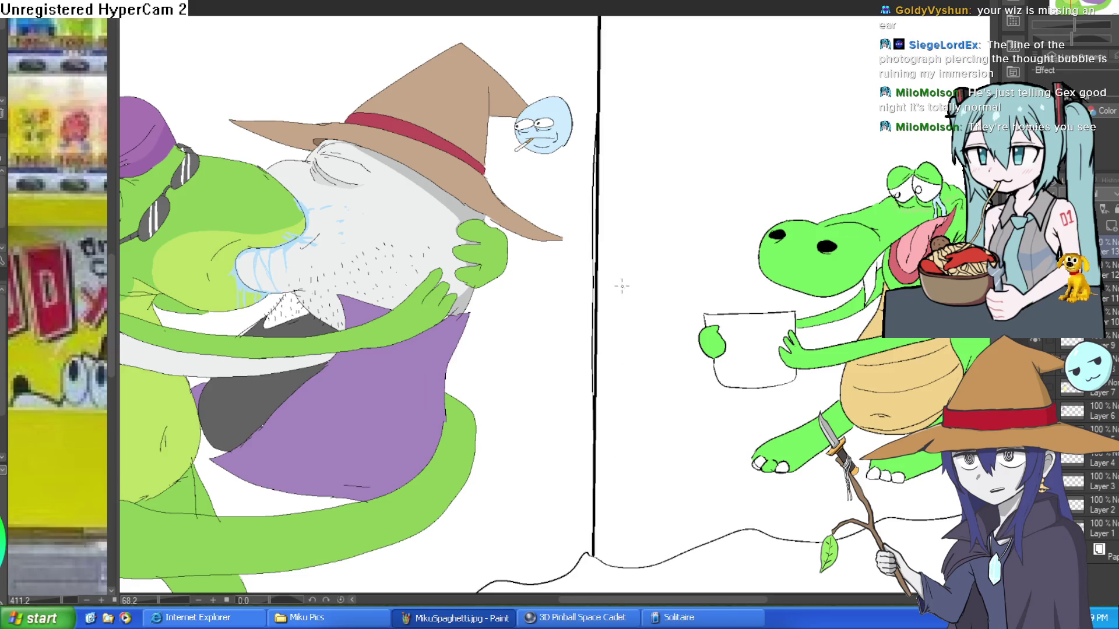
Retry the divider stroke, undo it, and view the whole comic page.
left_click_drag(599, 18, 593, 558)
key("ctrl+z")
scroll(694, 411, "down", 4)
mouse_move(694, 411)
left_mouse_down()
mouse_move(812, 348)
mouse_move(816, 267)
left_mouse_up()
scroll(734, 263, "up", 3)
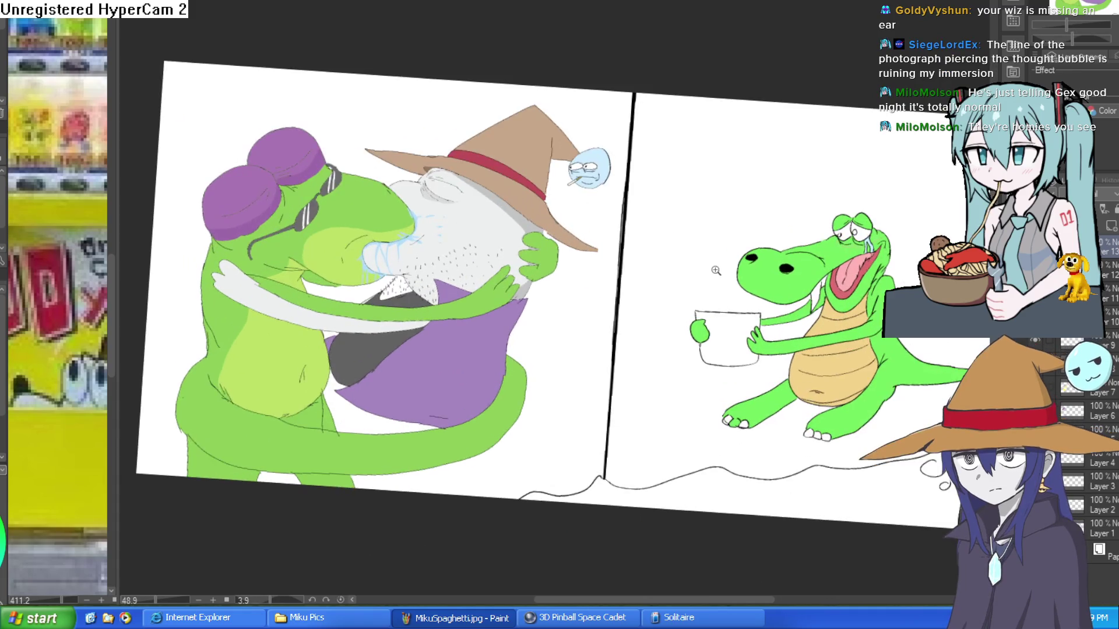
left_click_drag(779, 225, 809, 193)
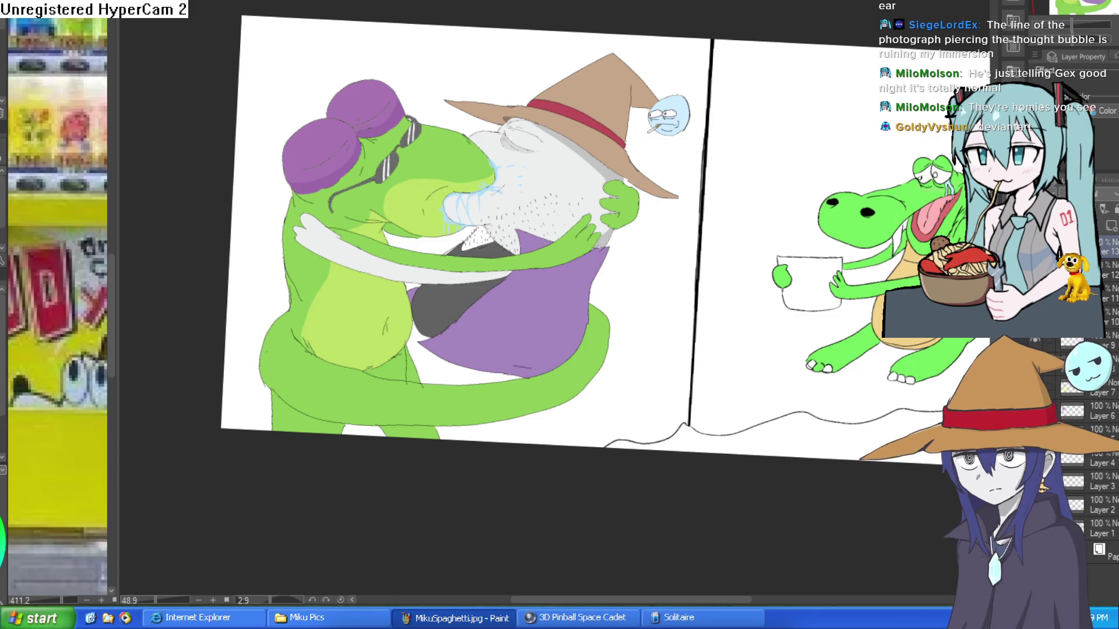
Switch to the vending machine pixel art and rotate the view nearer upright.
key("ctrl+Tab")
key("ctrl+Tab")
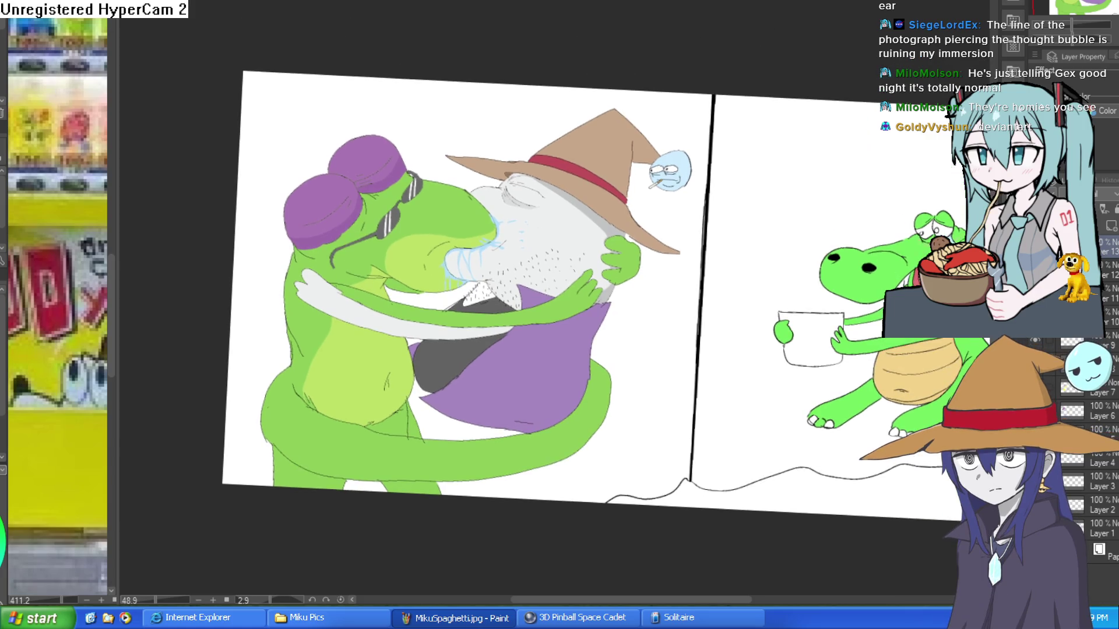
key("ctrl+Tab")
mouse_move(548, 9)
left_mouse_down()
mouse_move(569, 55)
mouse_move(612, 69)
mouse_move(537, 75)
left_mouse_up()
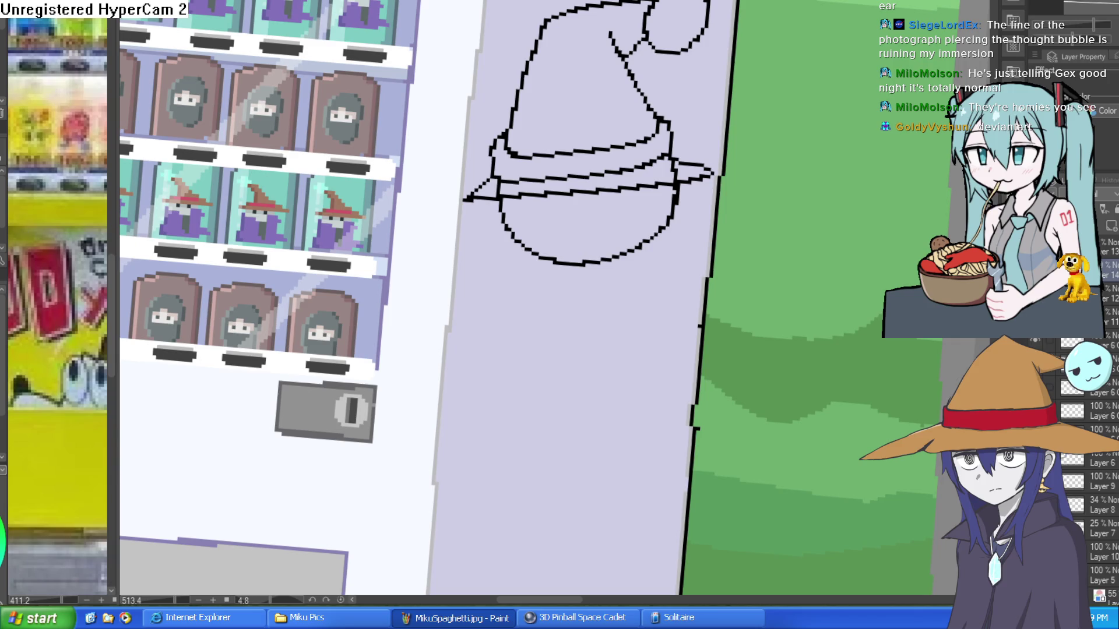
Draw two eyes under the wizard hat brim and a wavy smiling mouth.
scroll(570, 199, "up", 5)
mouse_move(569, 200)
left_mouse_down()
mouse_move(669, 87)
mouse_move(605, 58)
mouse_move(521, 138)
mouse_move(623, 61)
mouse_move(644, 107)
mouse_move(874, 175)
mouse_move(1107, 292)
left_mouse_up()
key("ctrl+z")
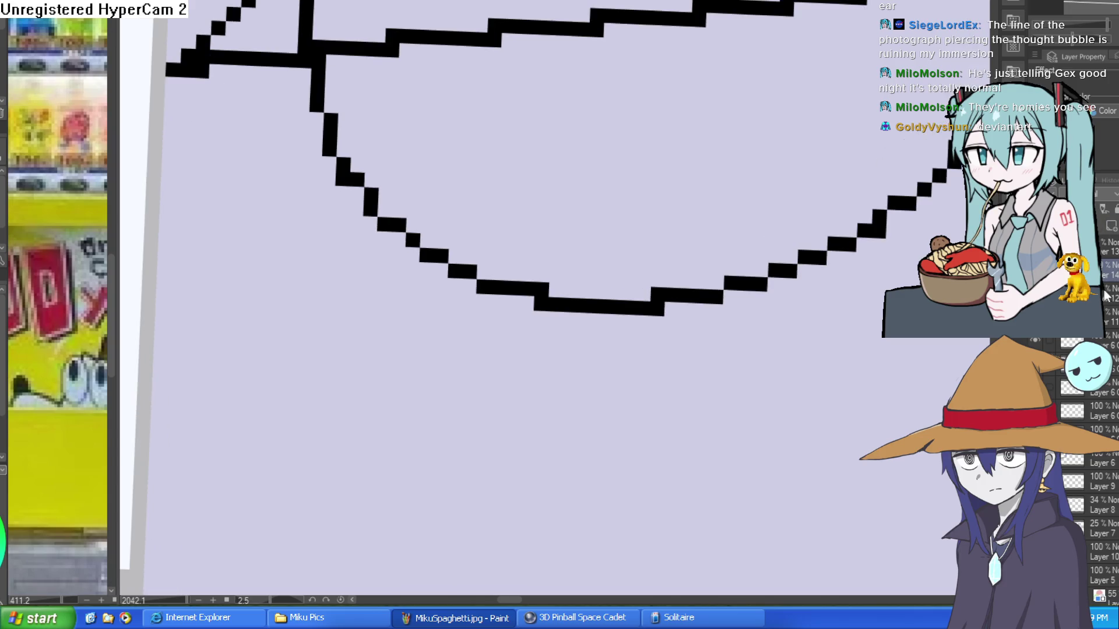
scroll(836, 347, "down", 5)
scroll(656, 245, "up", 3)
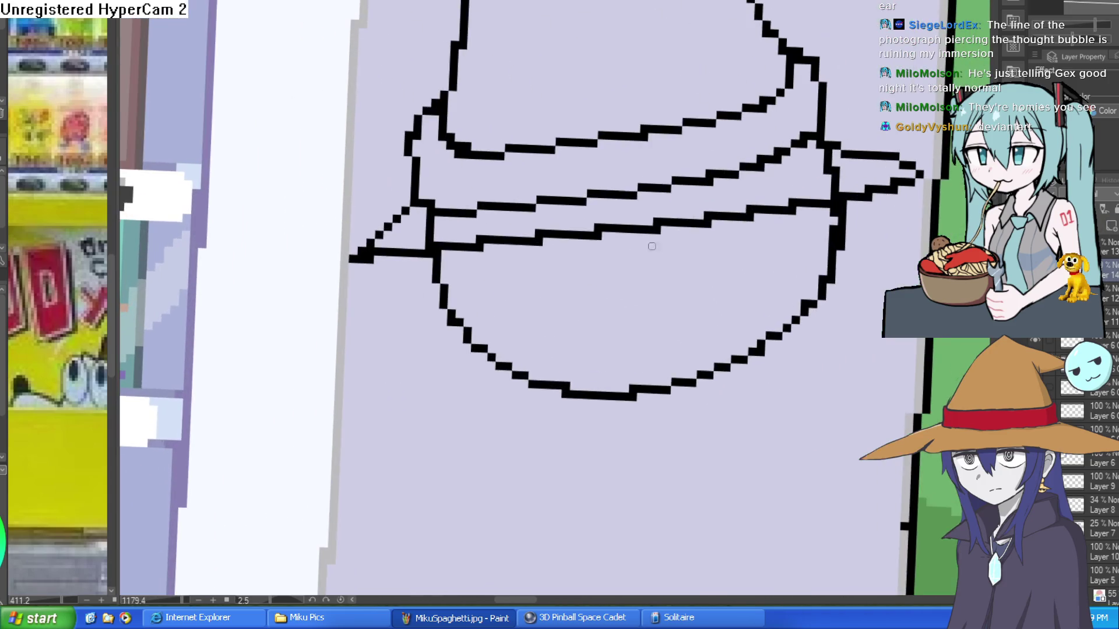
left_click_drag(469, 282, 581, 270)
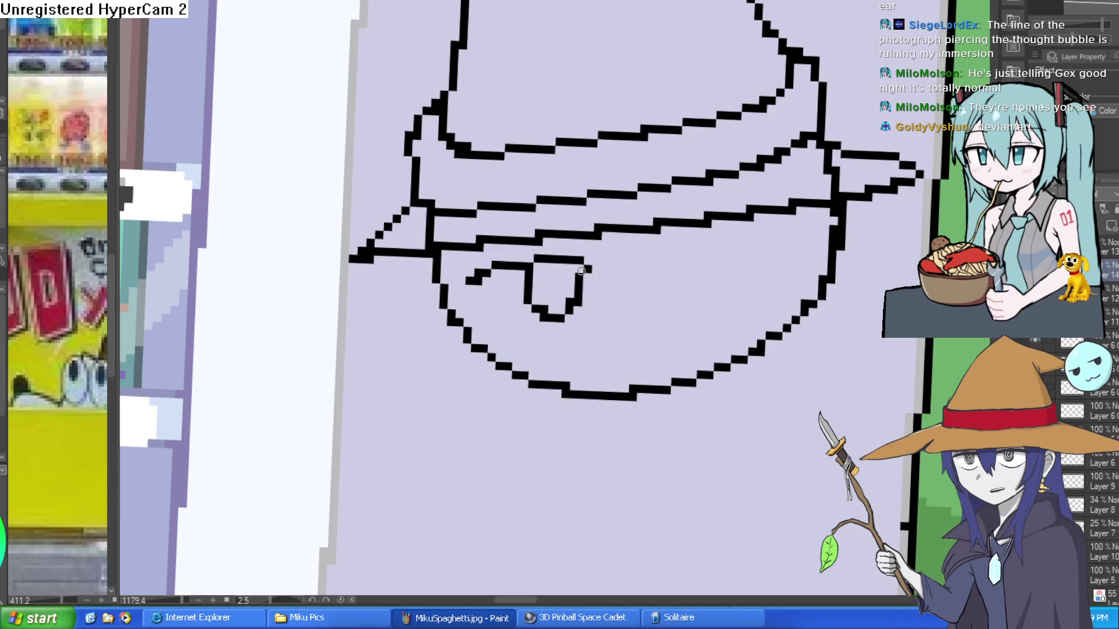
mouse_move(659, 263)
left_mouse_down()
mouse_move(762, 232)
mouse_move(751, 278)
mouse_move(764, 239)
left_mouse_up()
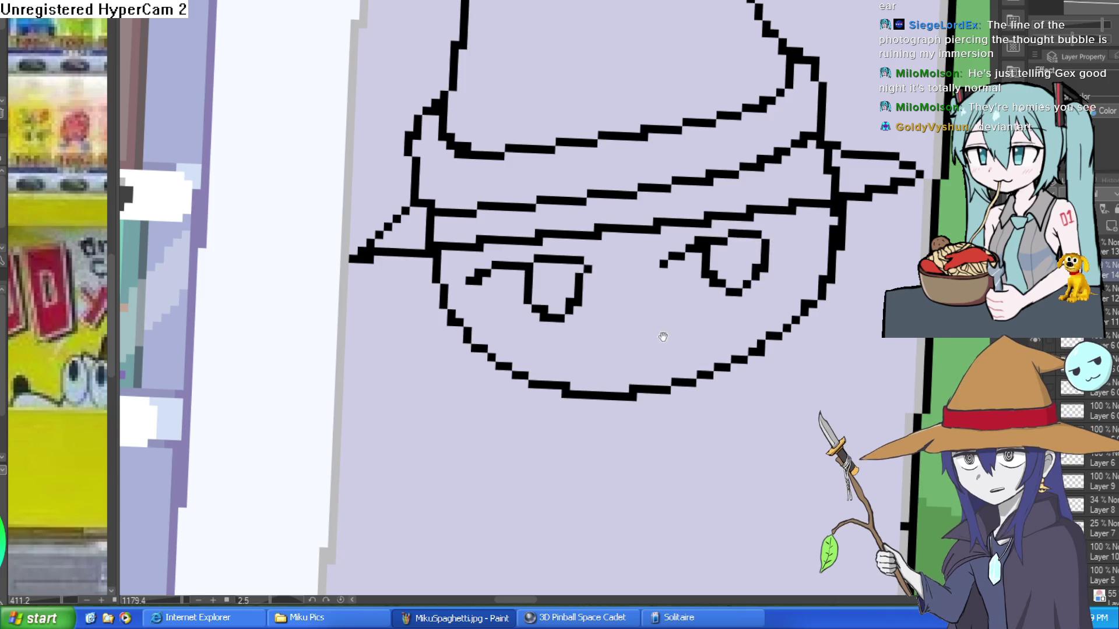
scroll(641, 323, "down", 1)
mouse_move(600, 313)
left_mouse_down()
mouse_move(685, 303)
mouse_move(707, 288)
left_mouse_up()
scroll(583, 280, "down", 4)
Sketch a cup below the face with a hand gripping it, fingers on its right side.
left_click_drag(494, 236, 394, 352)
scroll(395, 352, "down", 5)
scroll(524, 212, "left", 4)
key("ctrl+z")
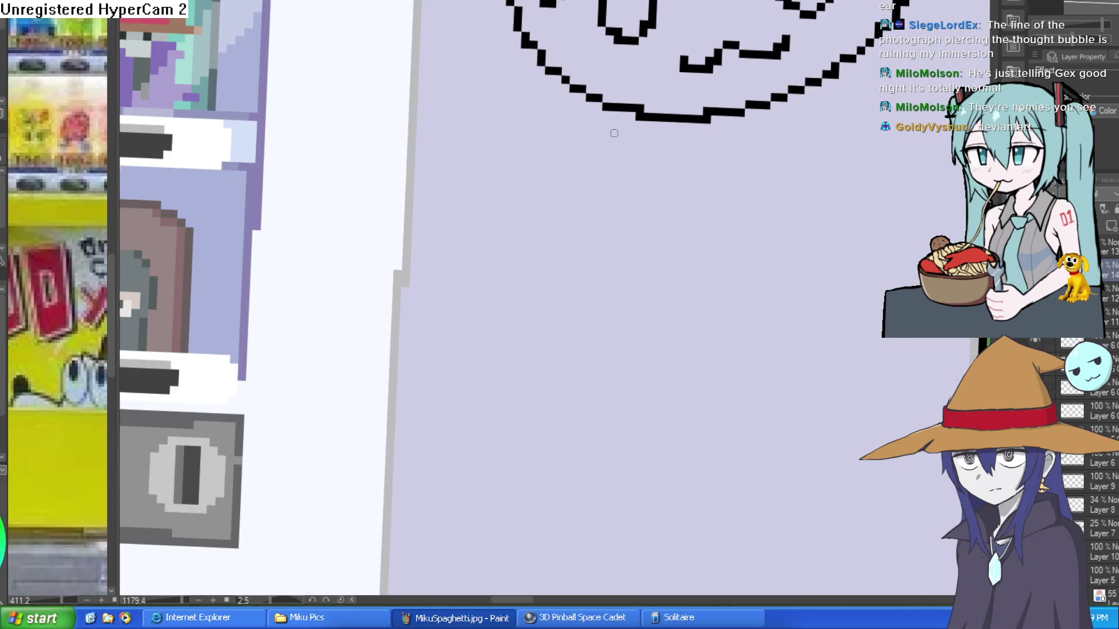
mouse_move(590, 110)
left_mouse_down()
mouse_move(548, 201)
mouse_move(488, 257)
left_mouse_up()
key("ctrl+z")
mouse_move(493, 208)
left_mouse_down()
mouse_move(494, 419)
mouse_move(635, 379)
mouse_move(606, 168)
mouse_move(483, 211)
left_mouse_up()
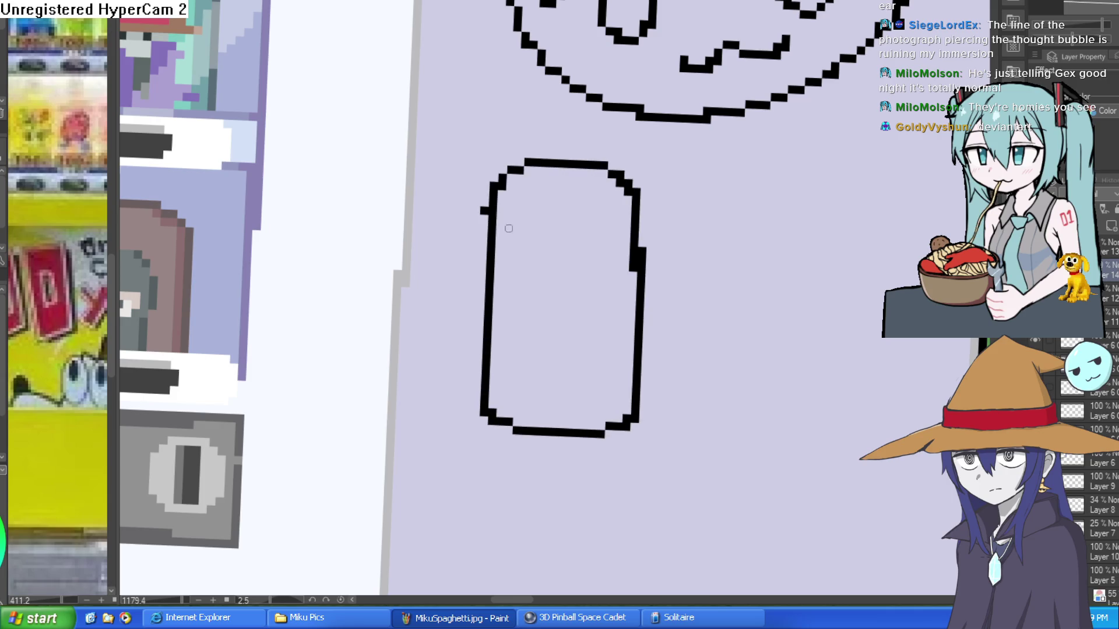
mouse_move(486, 301)
left_mouse_down()
mouse_move(466, 310)
mouse_move(533, 258)
mouse_move(563, 293)
mouse_move(546, 304)
mouse_move(493, 295)
mouse_move(513, 347)
mouse_move(582, 373)
mouse_move(486, 366)
left_mouse_up()
mouse_move(644, 266)
left_mouse_down()
mouse_move(621, 256)
mouse_move(669, 289)
mouse_move(632, 241)
mouse_move(669, 257)
mouse_move(669, 275)
left_mouse_up()
left_click_drag(492, 294, 494, 282)
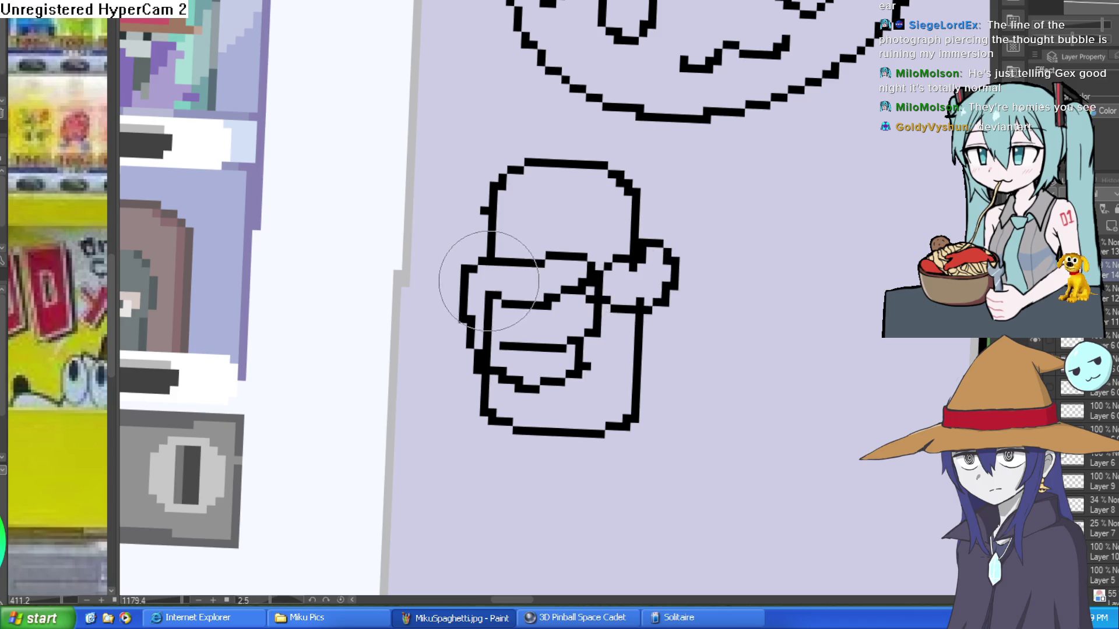
scroll(631, 275, "down", 5)
left_click_drag(631, 276, 592, 295)
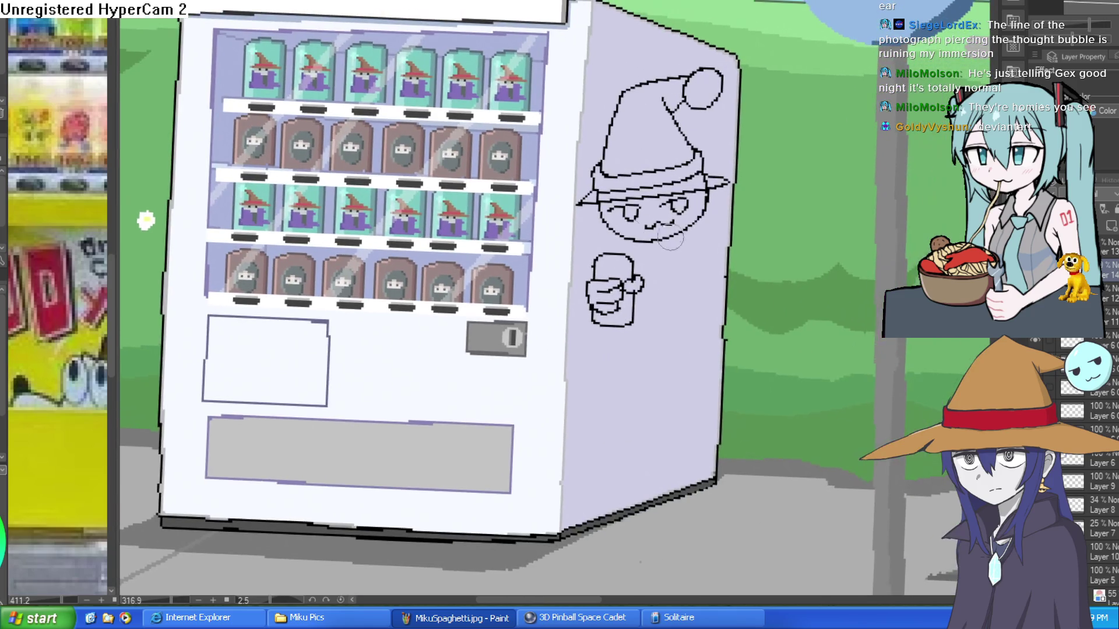
Start the wizard's body outline beside the face and draw down the head's left side.
scroll(686, 158, "up", 4)
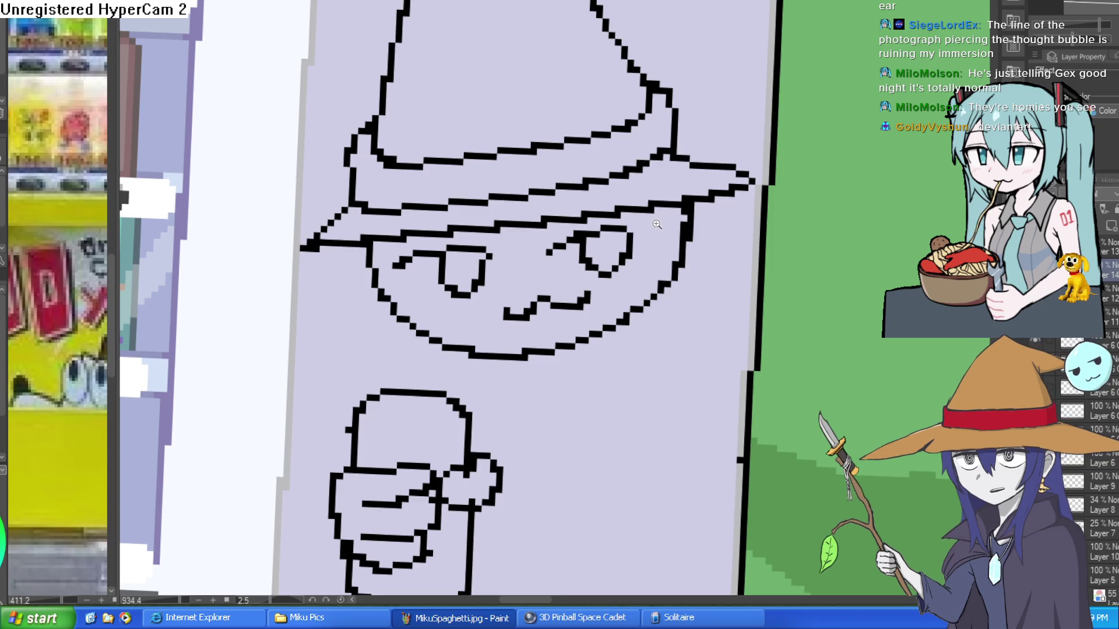
scroll(525, 145, "down", 2)
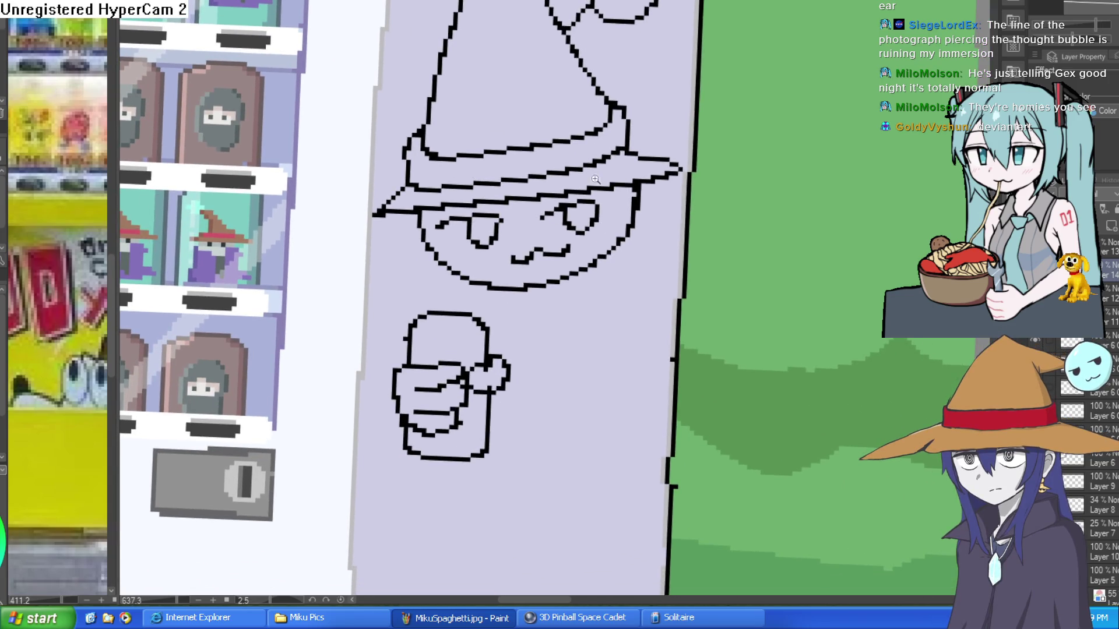
scroll(620, 269, "up", 3)
mouse_move(658, 201)
left_mouse_down()
mouse_move(714, 175)
mouse_move(707, 309)
mouse_move(650, 204)
left_mouse_up()
mouse_move(542, 186)
left_mouse_down()
mouse_move(466, 553)
mouse_move(629, 451)
left_mouse_up()
left_click_drag(512, 283, 669, 201)
mouse_move(280, 61)
left_mouse_down()
mouse_move(204, 101)
mouse_move(222, 224)
left_mouse_up()
left_click_drag(437, 166, 437, 211)
Redo the under-brim stroke as an L-shape and draw the robe's left, bottom and right edges.
left_click_drag(501, 292, 568, 157)
key("ctrl+z")
left_click_drag(515, 32, 484, 105)
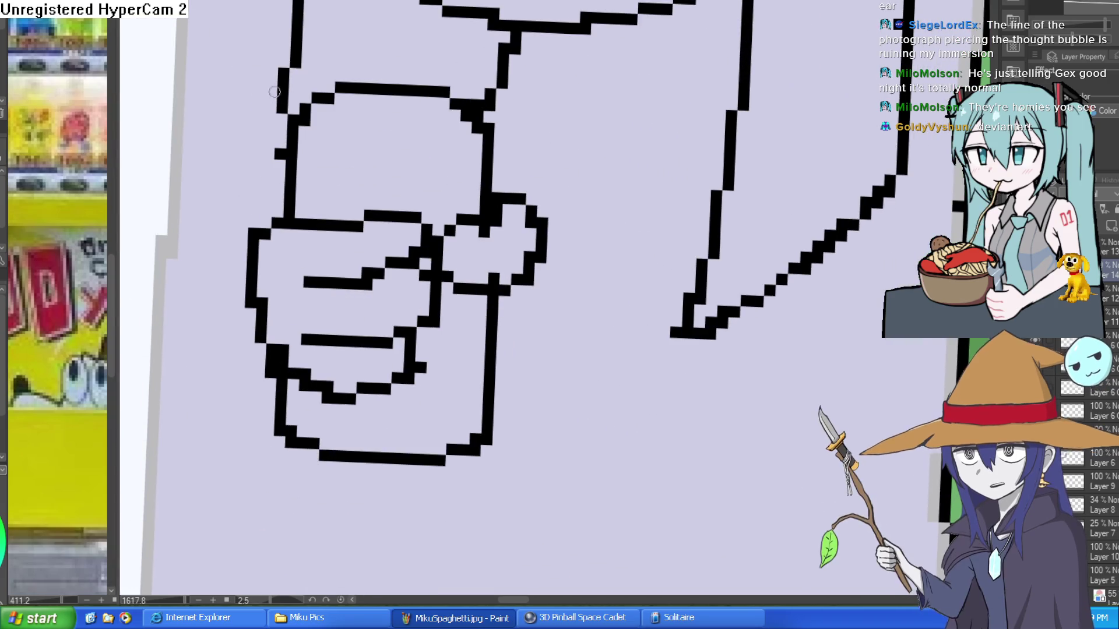
left_click_drag(278, 111, 222, 291)
left_click_drag(296, 355, 302, 315)
mouse_move(230, 249)
left_mouse_down()
mouse_move(181, 344)
mouse_move(279, 401)
left_mouse_up()
left_click_drag(502, 364, 676, 297)
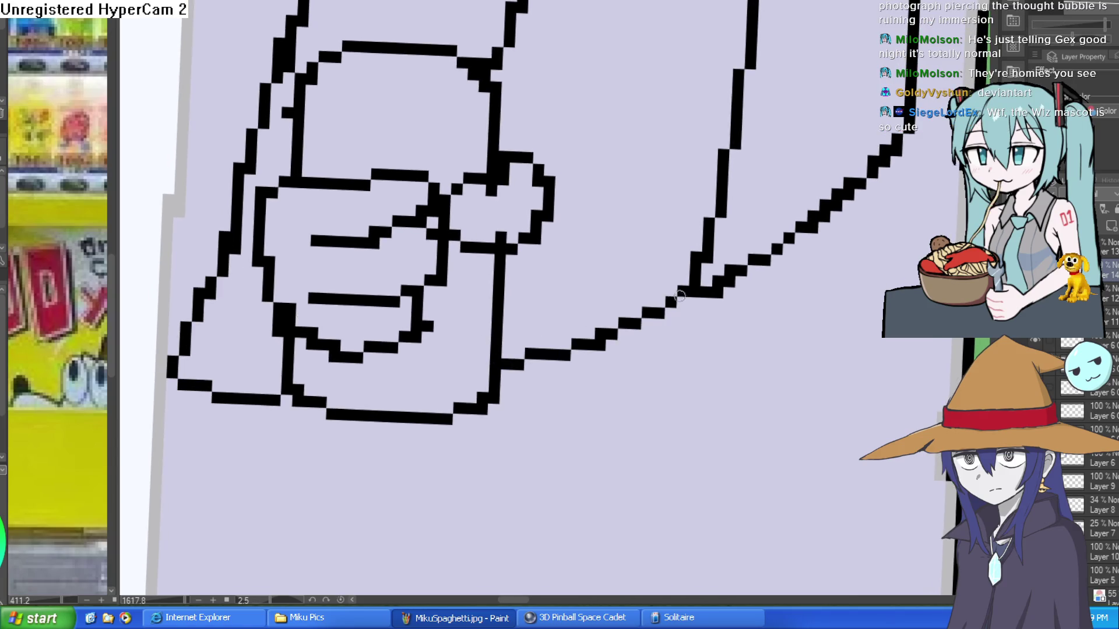
Give the round hat tip a small face with flat eyes and a mustache.
scroll(664, 294, "down", 3)
scroll(708, 303, "up", 1)
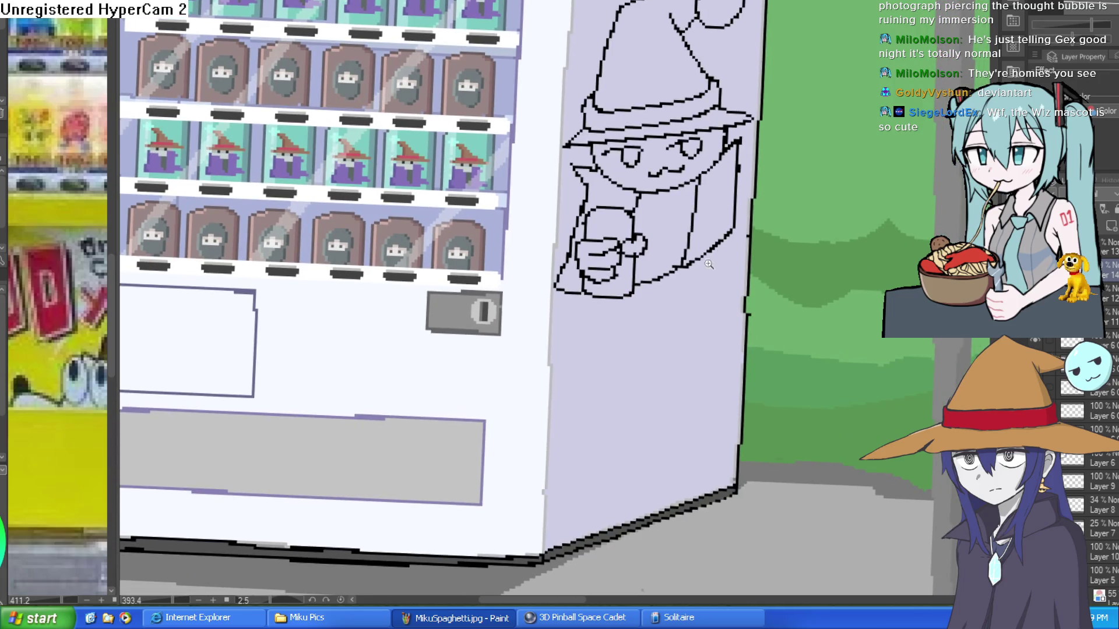
scroll(708, 303, "up", 1)
scroll(708, 303, "down", 2)
scroll(708, 303, "up", 1)
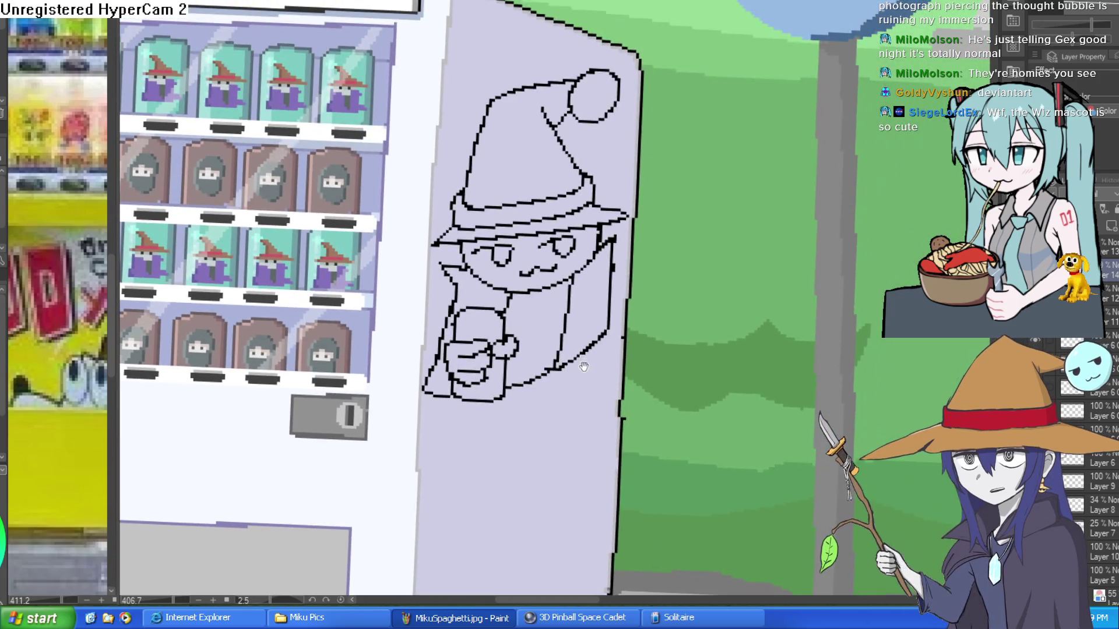
scroll(574, 182, "up", 4)
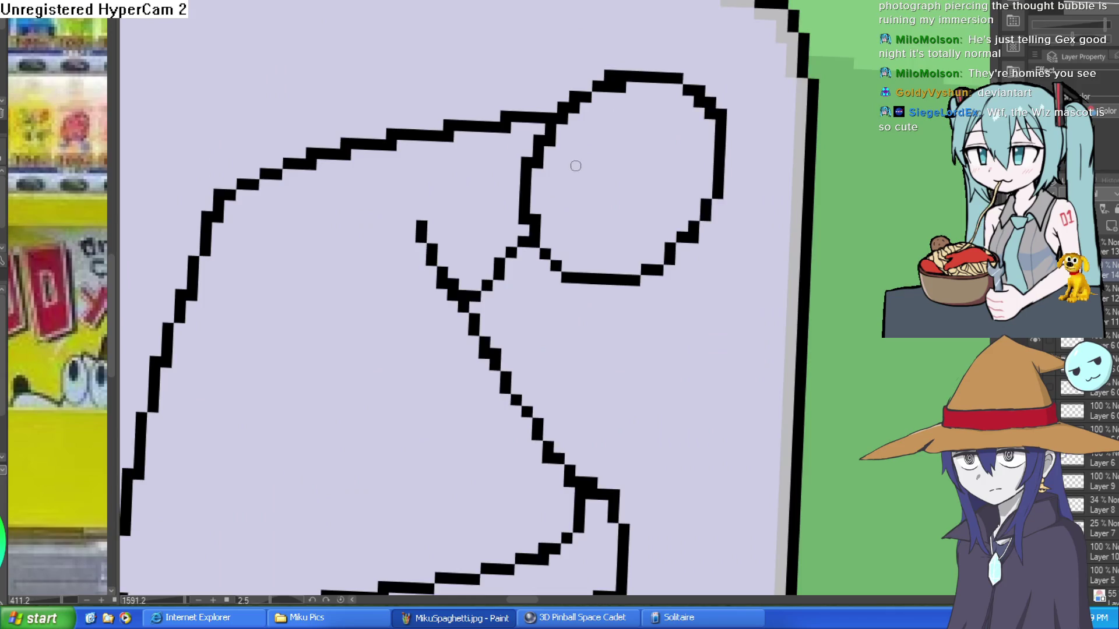
mouse_move(580, 164)
left_mouse_down()
mouse_move(598, 166)
mouse_move(594, 180)
mouse_move(671, 170)
mouse_move(673, 181)
left_mouse_up()
key("ctrl+z")
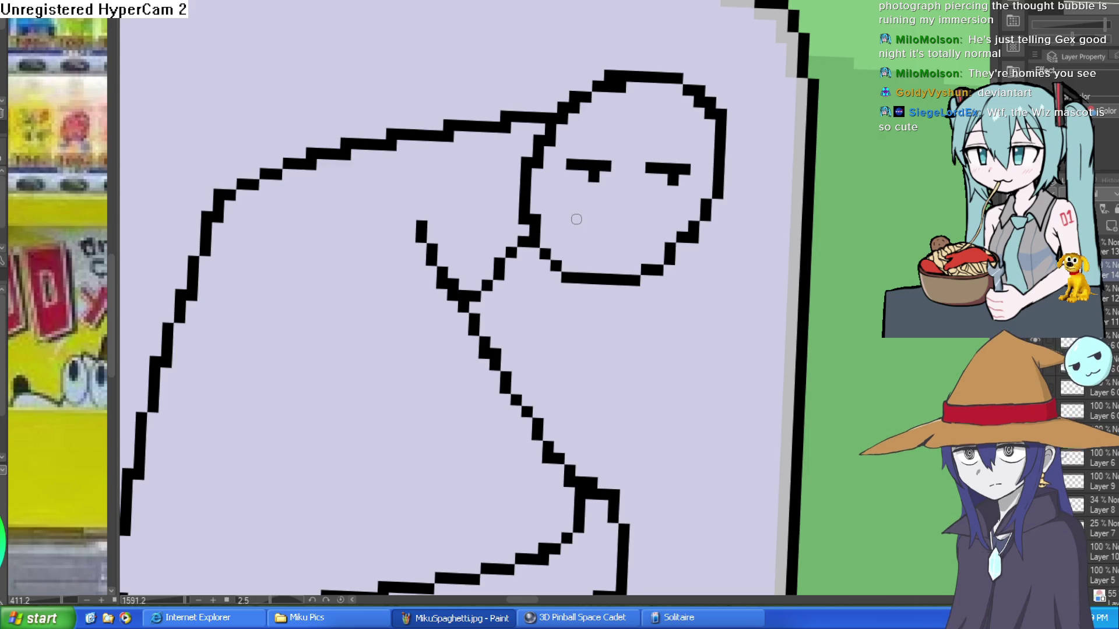
left_click_drag(618, 217, 676, 208)
key("ctrl+0")
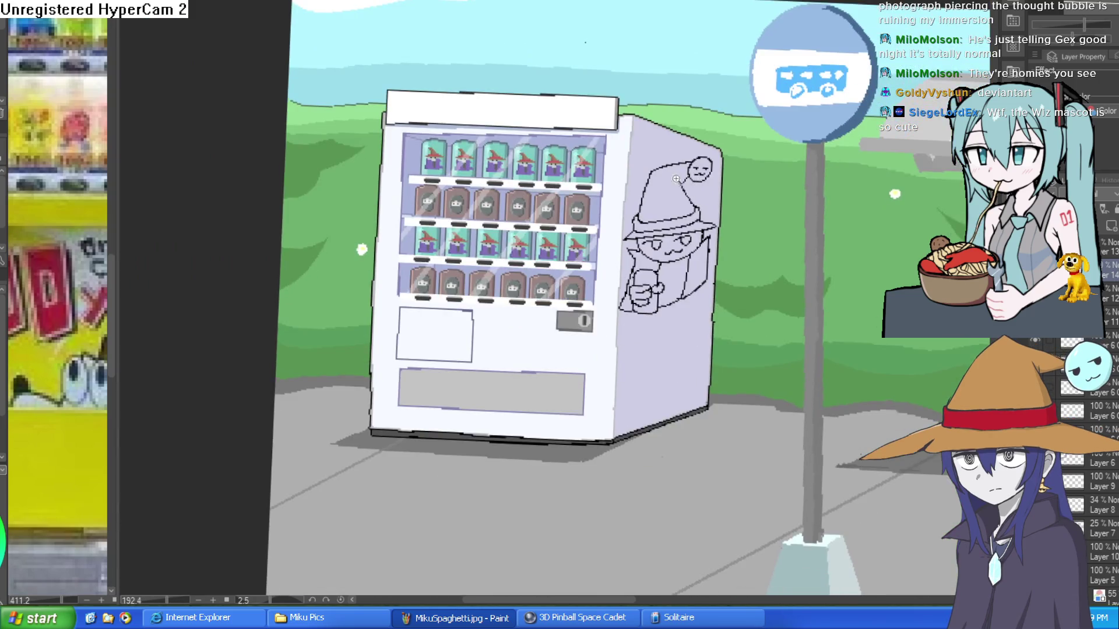
Erase the stray pixels at the hat's bend and redraw that outline cleanly.
scroll(716, 235, "up", 5)
scroll(776, 214, "down", 5)
scroll(729, 193, "up", 8)
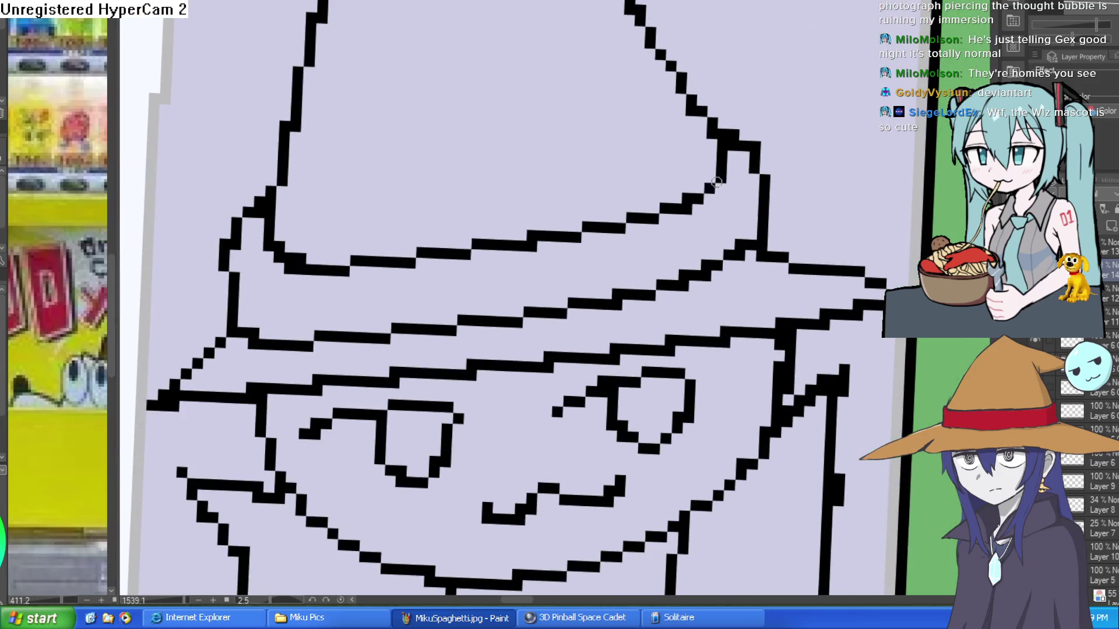
mouse_move(717, 182)
left_mouse_down()
mouse_move(726, 131)
mouse_move(775, 239)
left_mouse_up()
mouse_move(755, 146)
left_mouse_down()
mouse_move(758, 185)
mouse_move(754, 142)
mouse_move(738, 134)
left_mouse_up()
Zoom and pan around the side panel to review the finished wizard mascot.
scroll(737, 134, "down", 8)
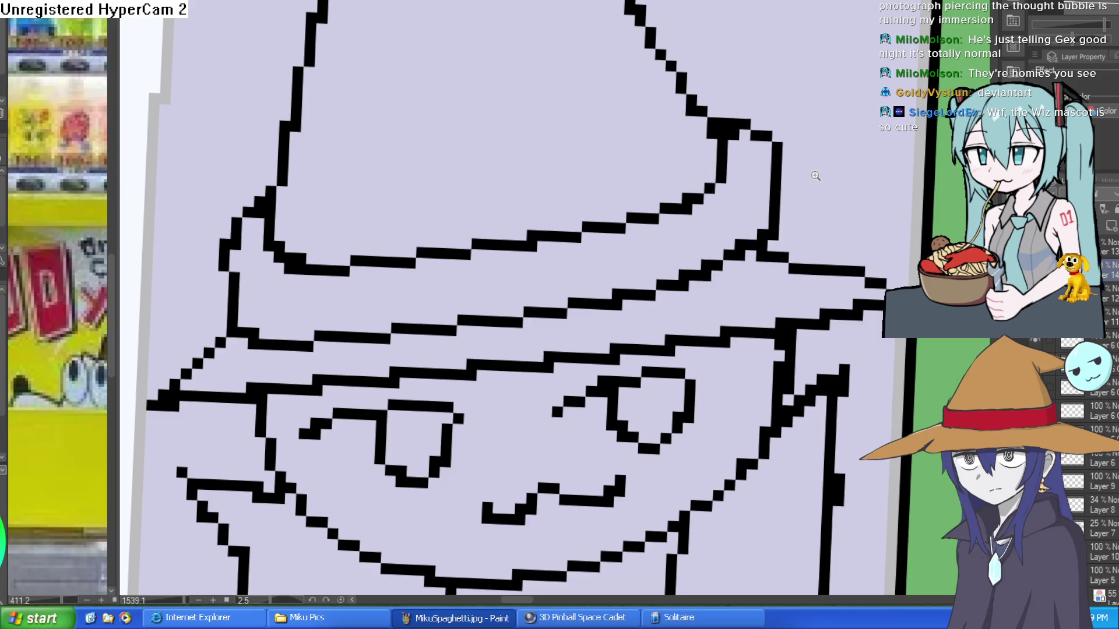
scroll(771, 161, "up", 3)
scroll(771, 161, "down", 4)
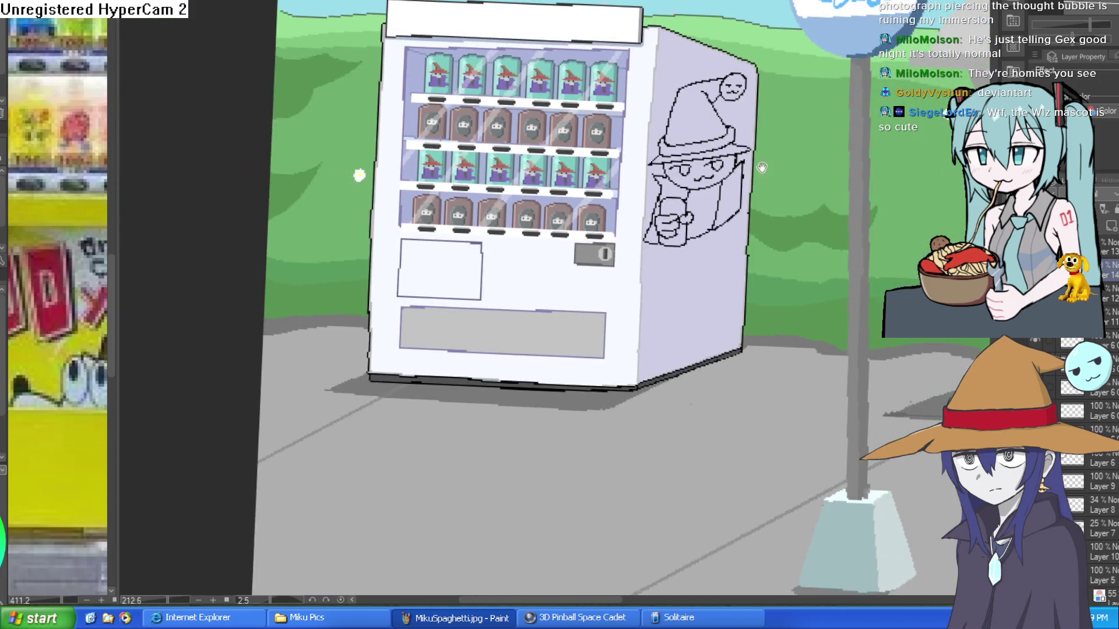
scroll(750, 142, "up", 2)
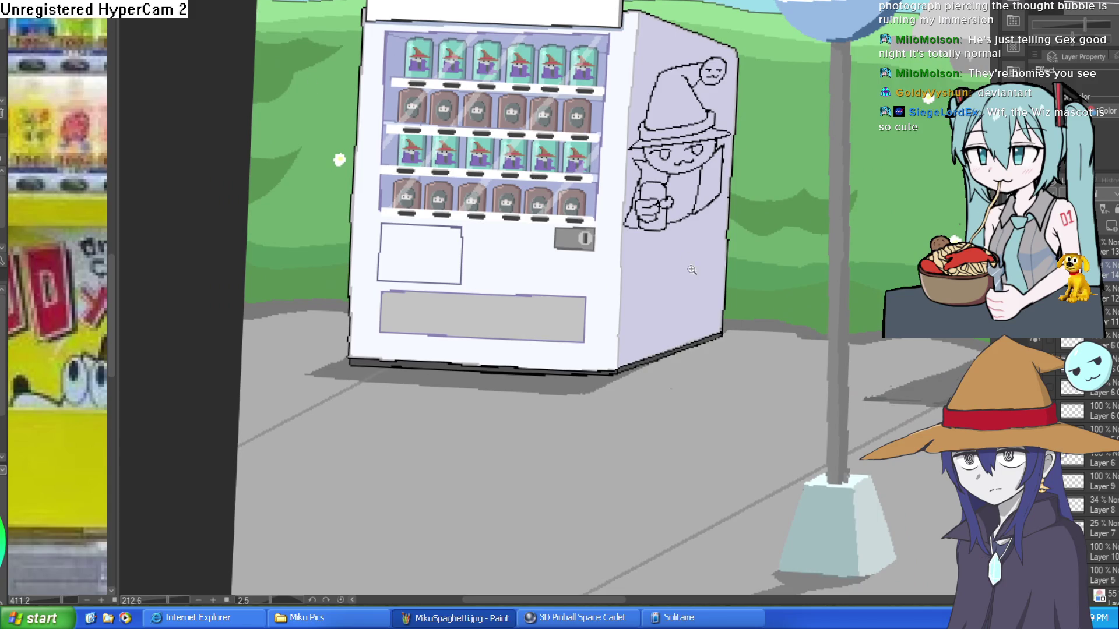
scroll(690, 265, "up", 5)
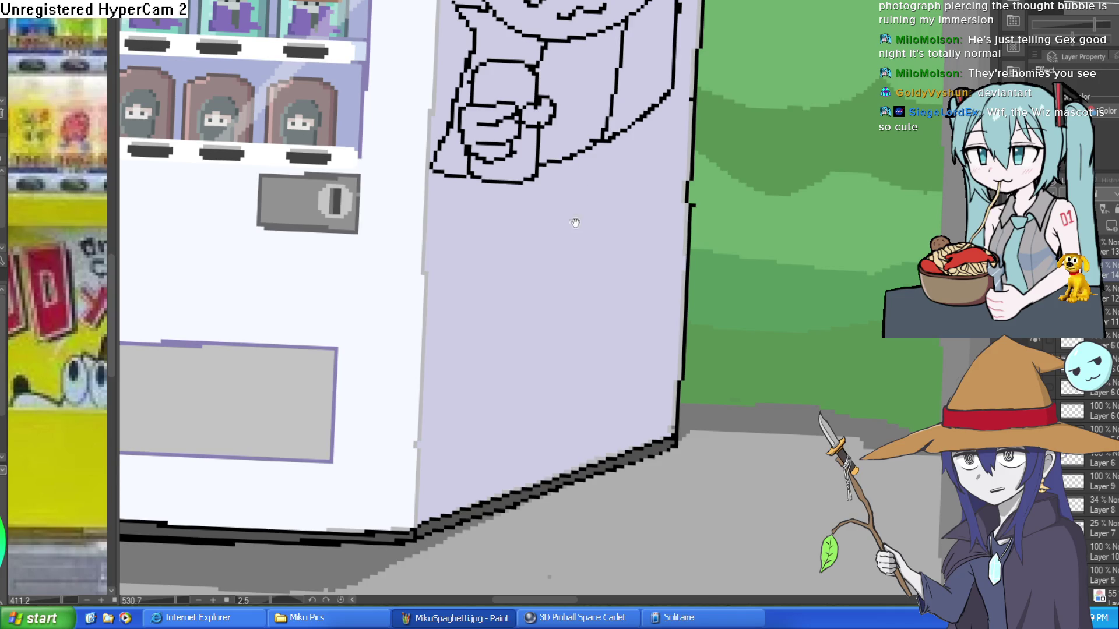
scroll(576, 218, "down", 4)
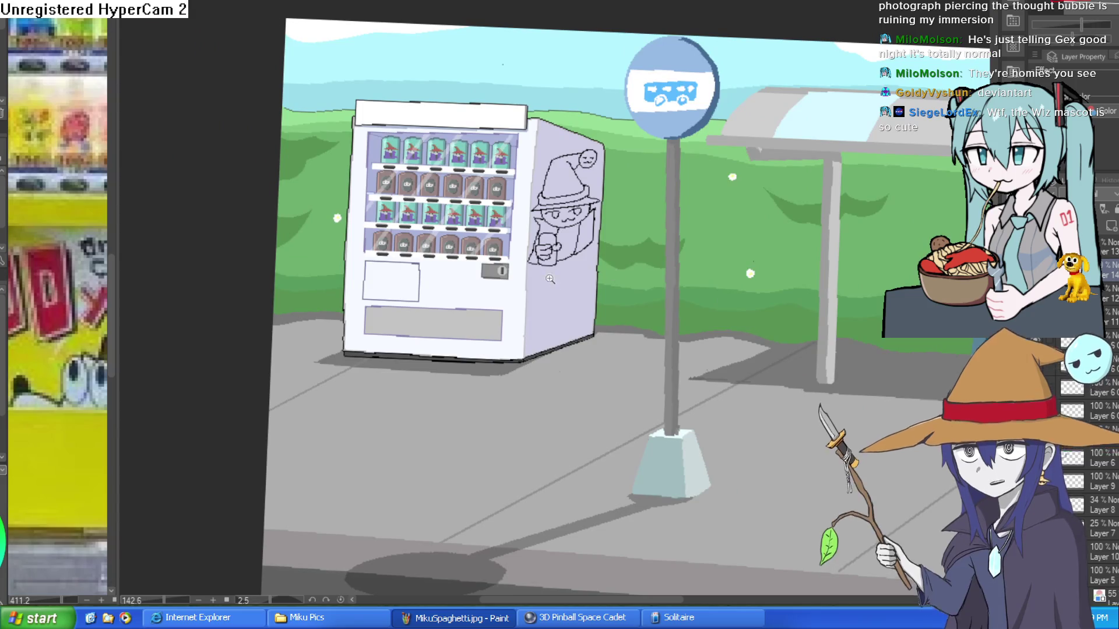
scroll(551, 274, "up", 4)
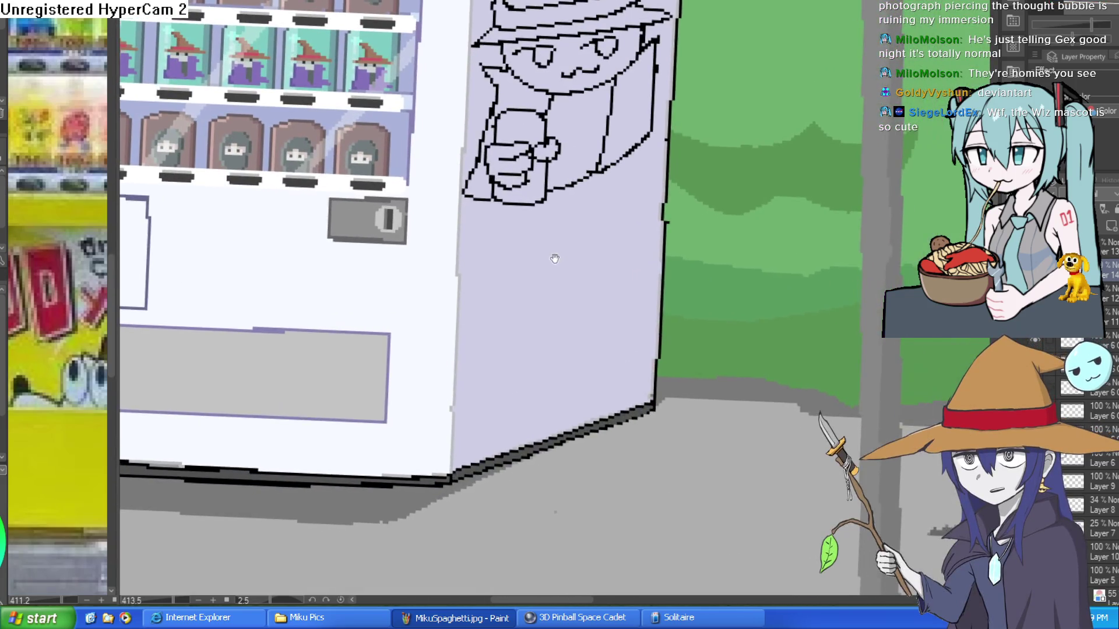
left_click_drag(556, 258, 550, 264)
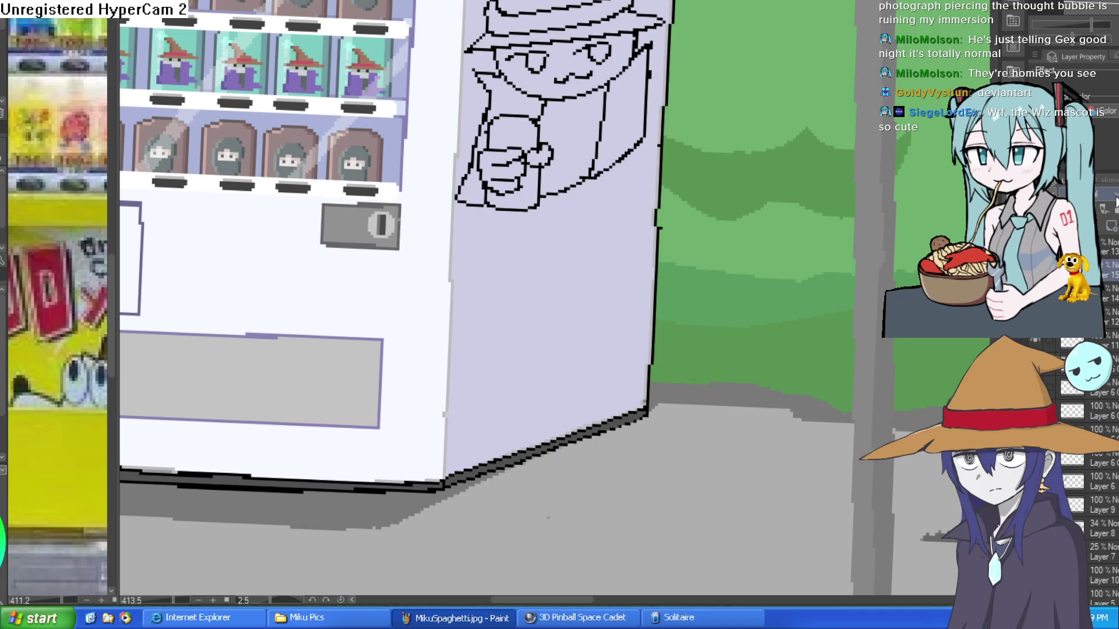
left_click_drag(596, 235, 625, 304)
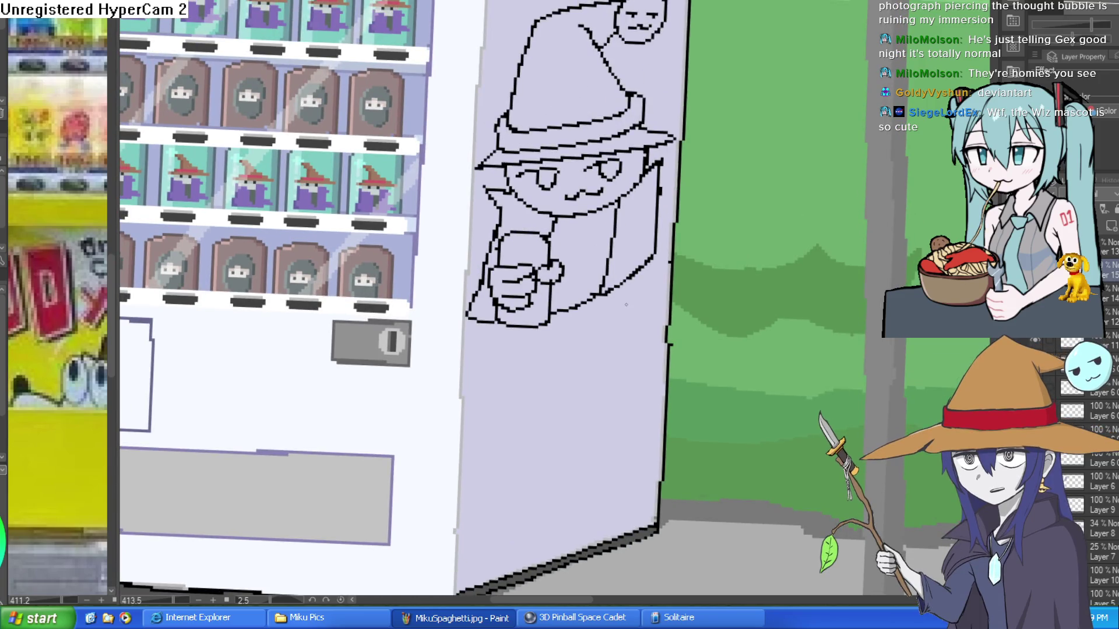
mouse_move(555, 329)
left_mouse_down()
mouse_move(540, 297)
mouse_move(729, 209)
left_mouse_up()
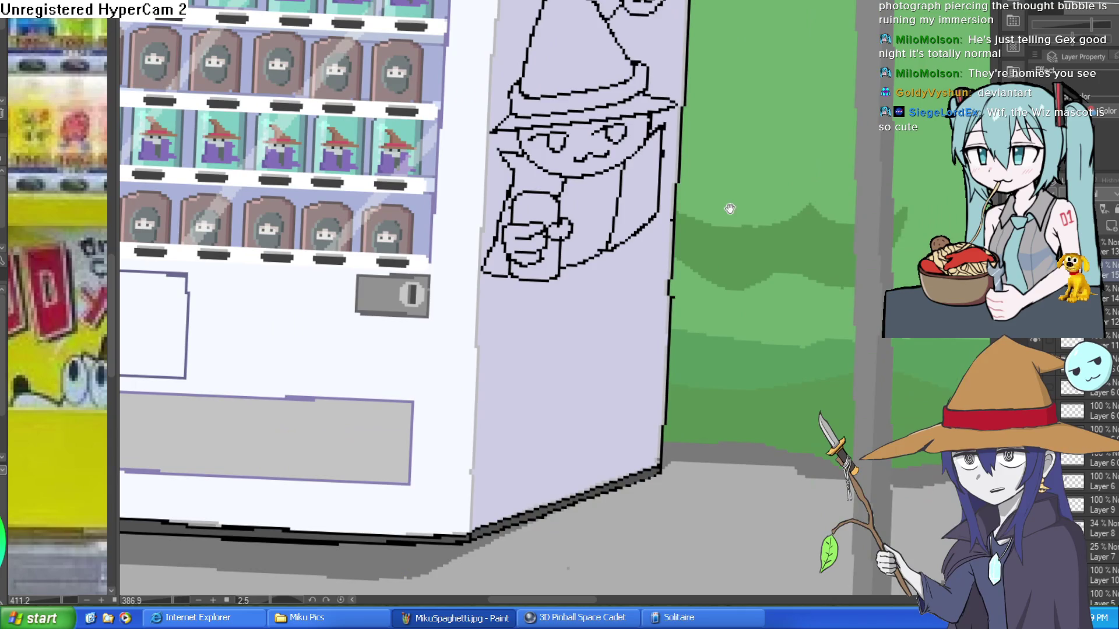
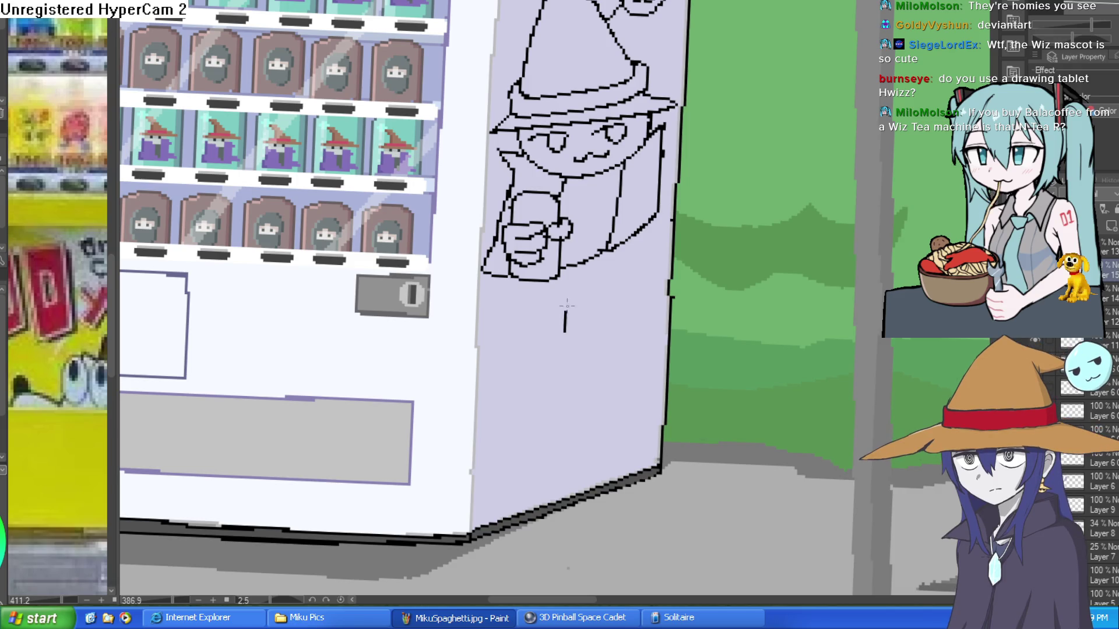
Hand-letter white ウイズ under the wizard mascot, adding the voicing marks that make ス into ズ.
scroll(539, 297, "down", 2)
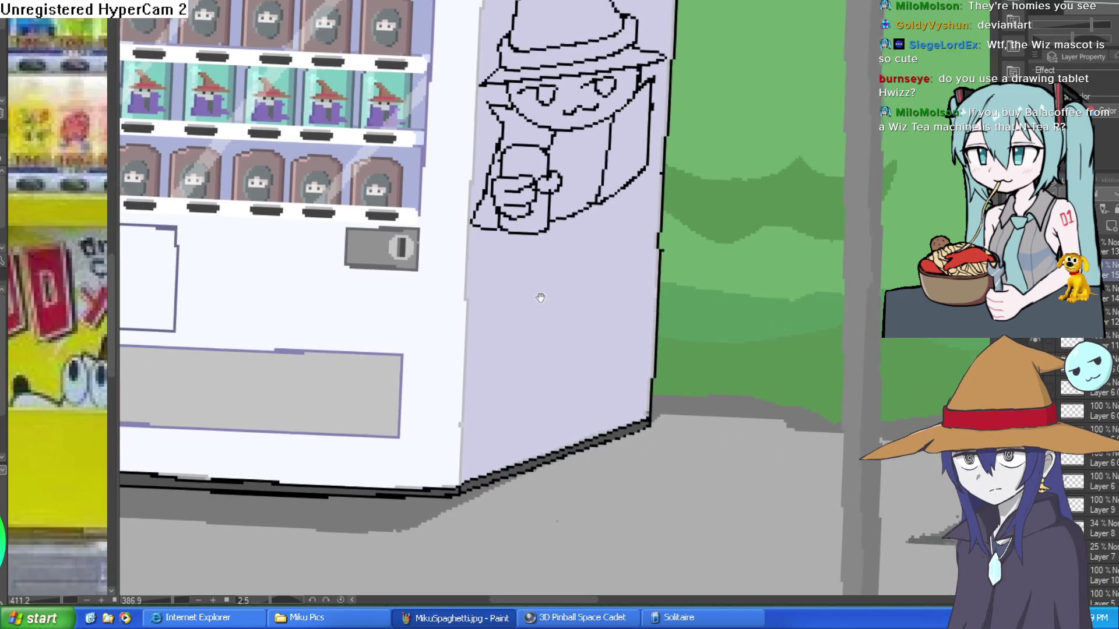
scroll(512, 288, "up", 5)
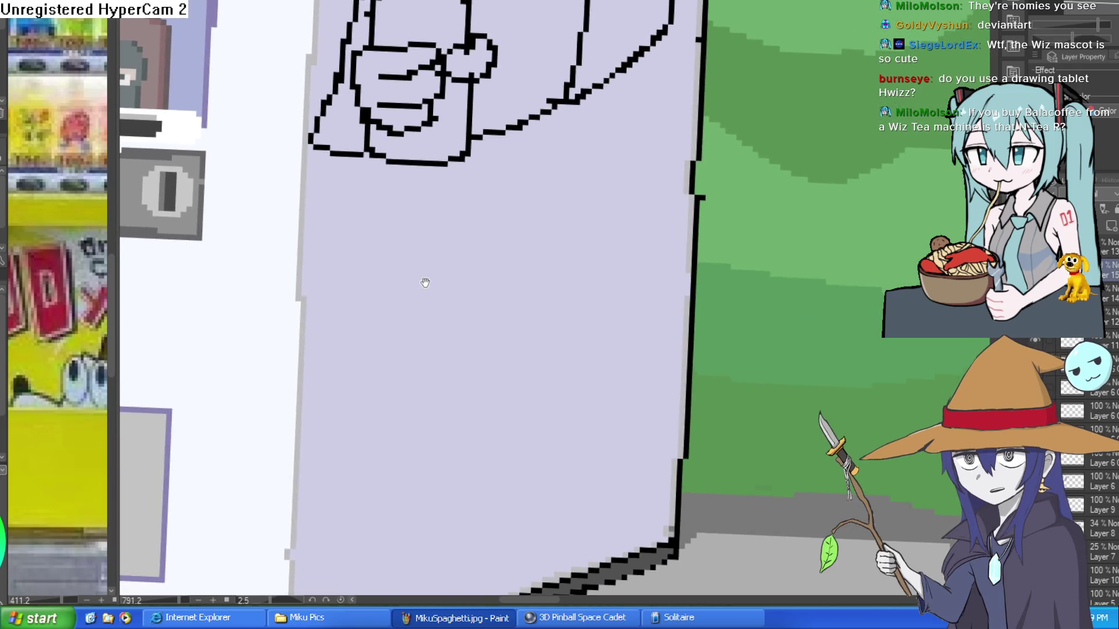
mouse_move(425, 283)
left_mouse_down()
mouse_move(412, 237)
mouse_move(418, 288)
mouse_move(455, 240)
mouse_move(547, 223)
left_mouse_up()
mouse_move(361, 262)
left_mouse_down()
mouse_move(448, 217)
mouse_move(462, 228)
mouse_move(432, 321)
left_mouse_up()
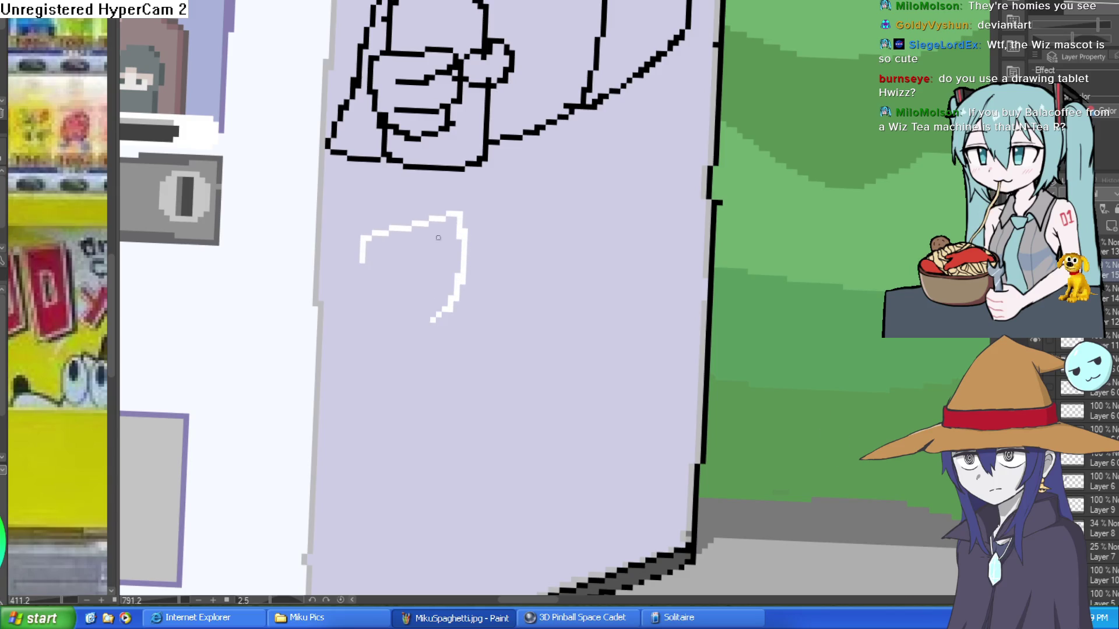
left_click_drag(418, 222, 415, 199)
mouse_move(491, 237)
left_mouse_down()
mouse_move(552, 199)
mouse_move(530, 299)
left_mouse_up()
mouse_move(572, 185)
left_mouse_down()
mouse_move(626, 211)
mouse_move(591, 271)
left_mouse_up()
left_click_drag(625, 221, 663, 252)
left_click_drag(645, 130, 648, 146)
left_click_drag(656, 128, 660, 143)
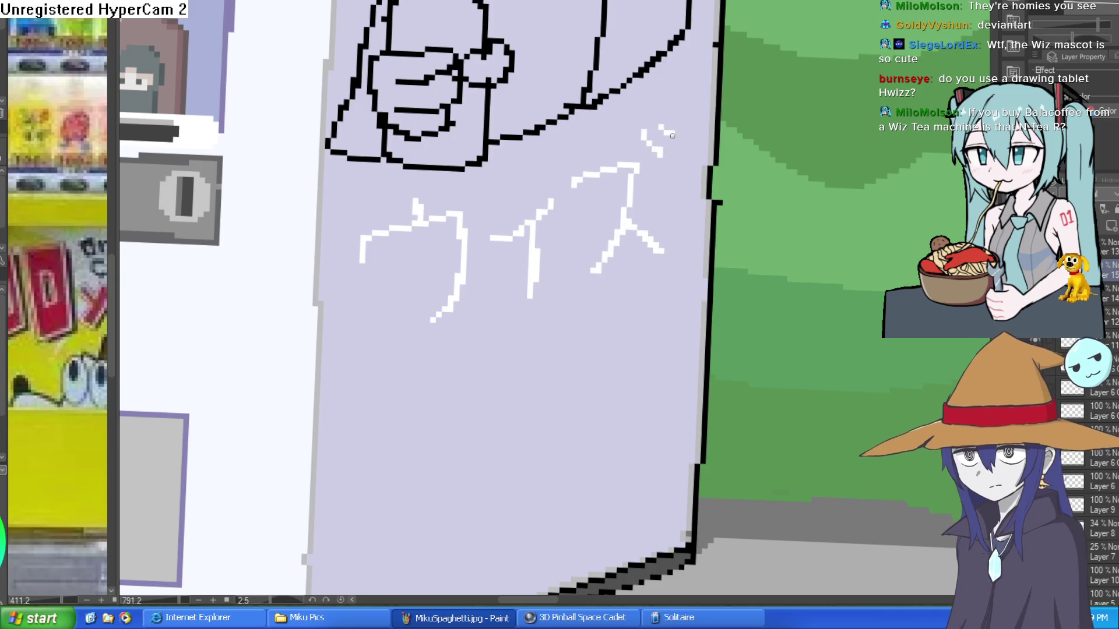
scroll(654, 321, "down", 3)
scroll(636, 323, "down", 2)
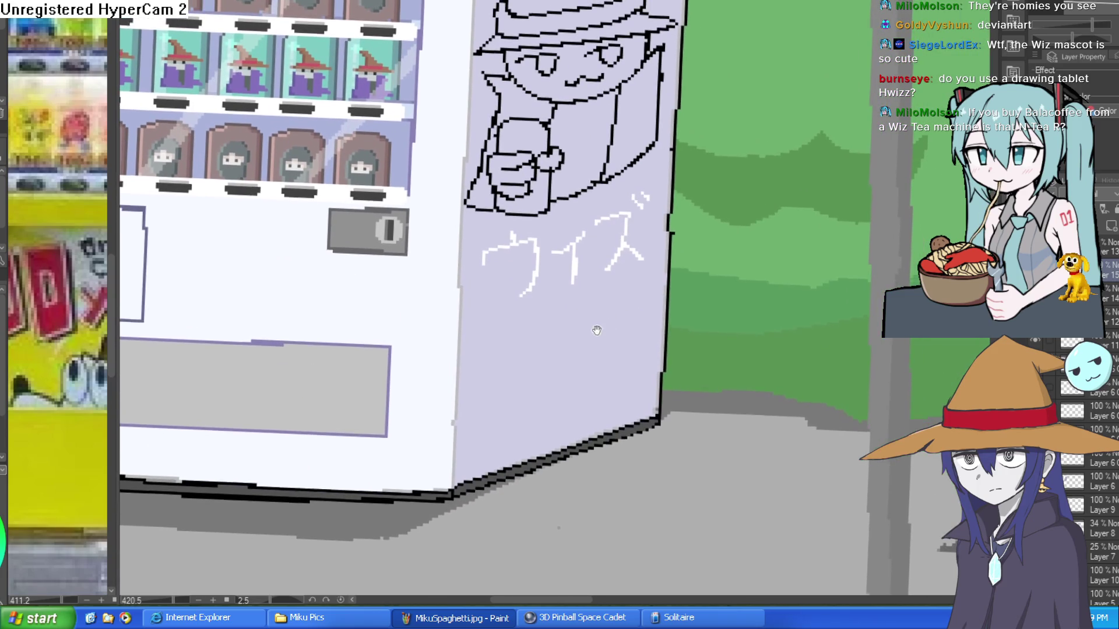
Draw white お茶 as a second line directly below ウイズ on the side panel.
scroll(581, 291, "up", 2)
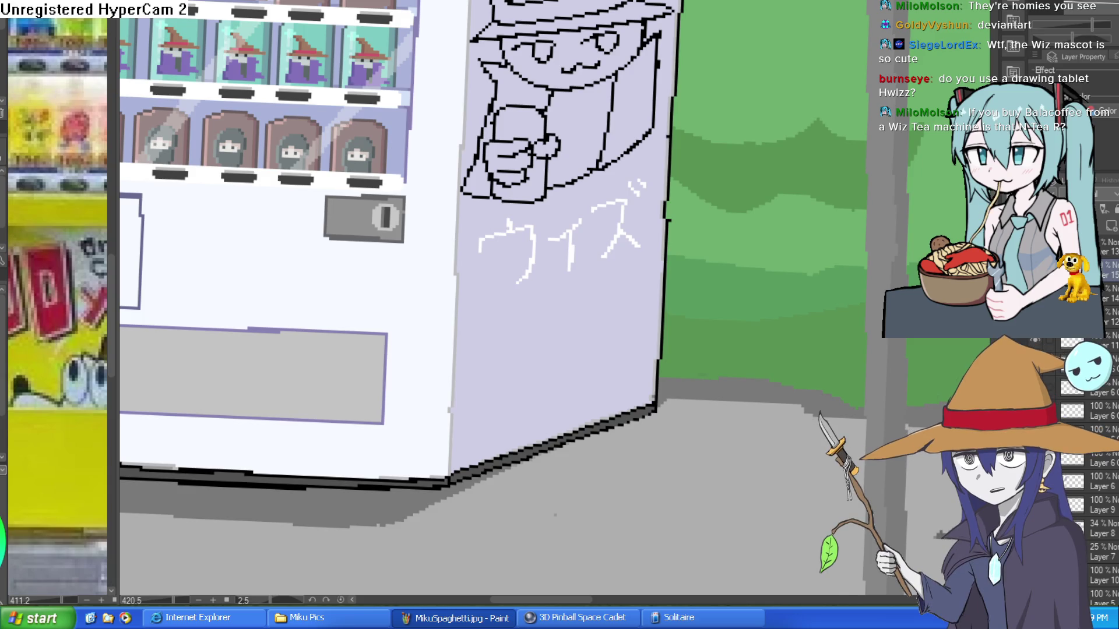
scroll(539, 315, "down", 1)
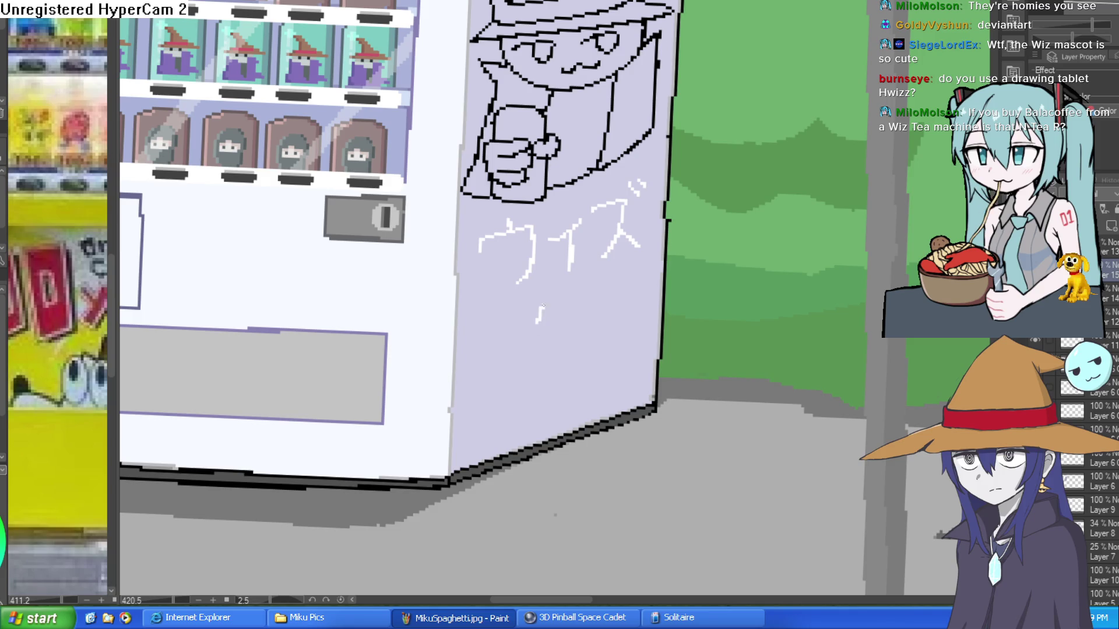
left_click_drag(539, 327, 532, 269)
scroll(537, 267, "up", 2)
mouse_move(512, 233)
left_mouse_down()
mouse_move(510, 294)
mouse_move(477, 304)
mouse_move(534, 279)
mouse_move(531, 327)
left_mouse_up()
mouse_move(484, 257)
left_mouse_down()
mouse_move(643, 214)
mouse_move(596, 293)
left_mouse_up()
mouse_move(610, 235)
left_mouse_down()
mouse_move(639, 271)
mouse_move(613, 273)
mouse_move(620, 317)
left_mouse_up()
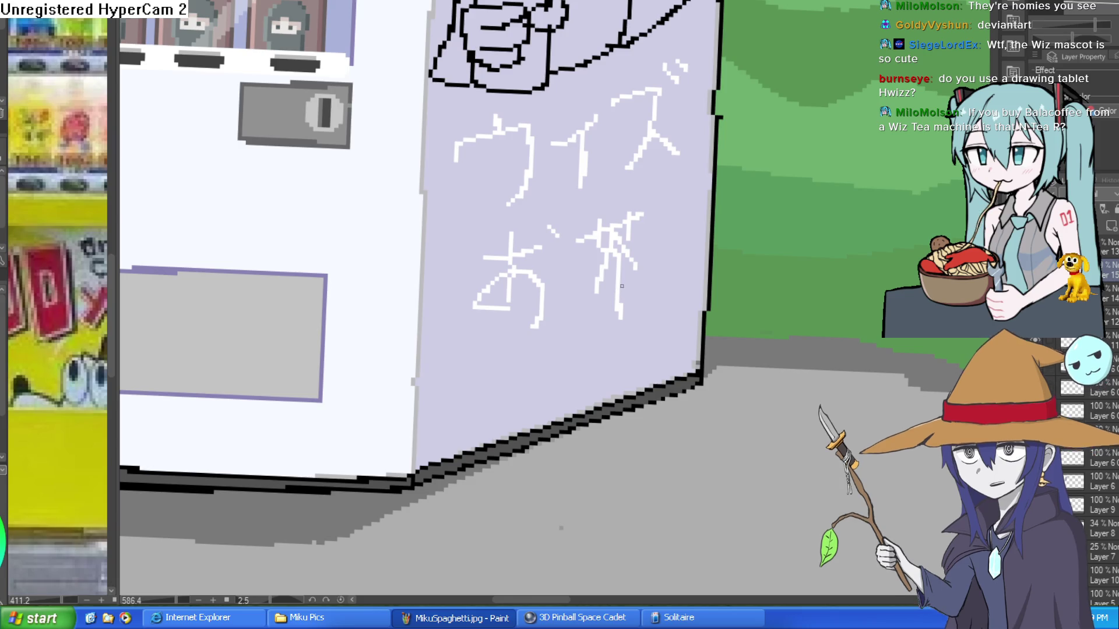
left_click_drag(635, 280, 652, 315)
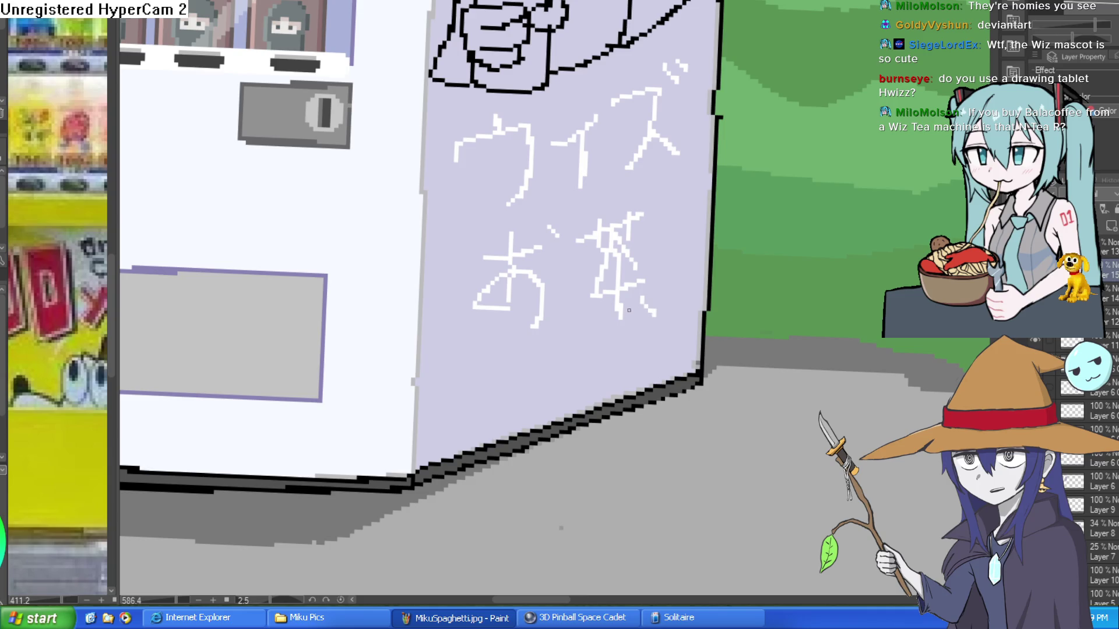
scroll(599, 310, "down", 5)
scroll(699, 280, "up", 4)
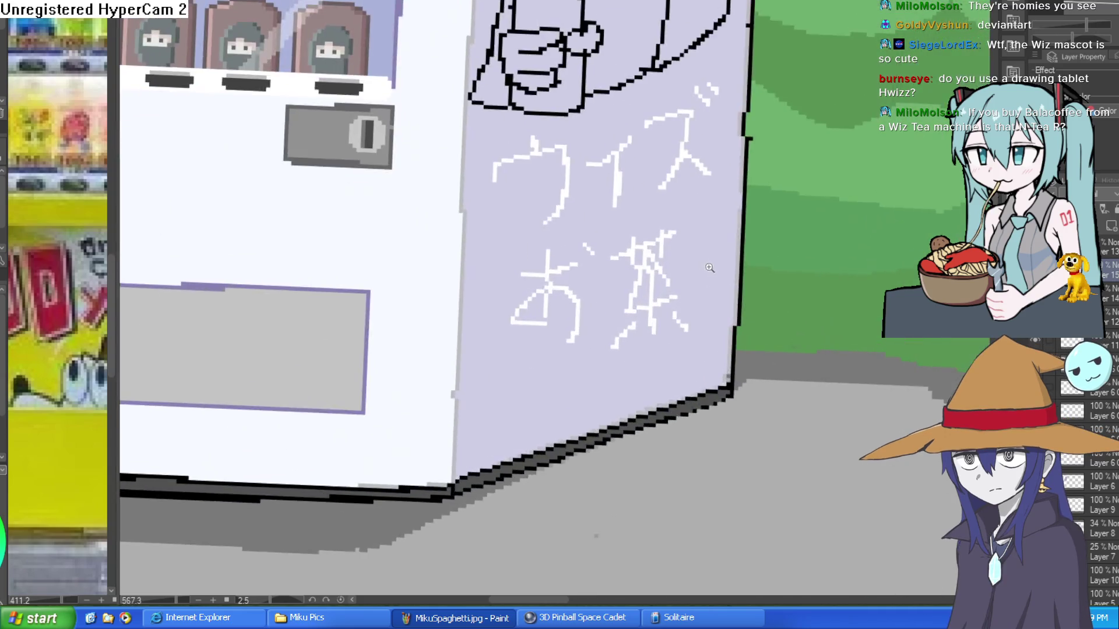
scroll(759, 259, "down", 2)
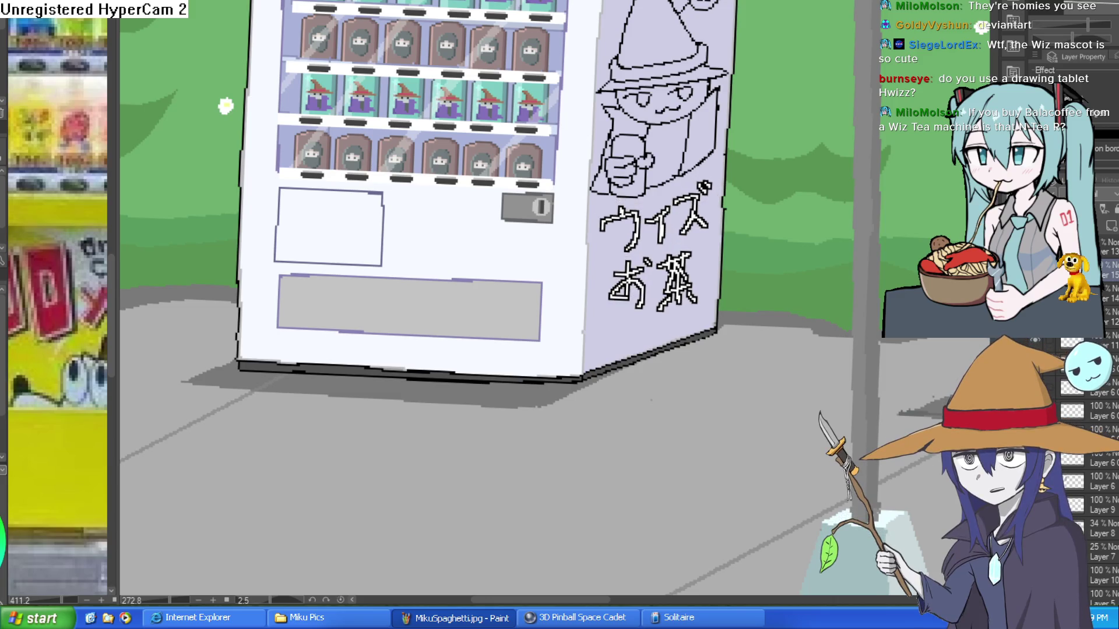
Skew the ウイズ お茶 lettering to slant up to the right, then apply the transform.
mouse_move(756, 262)
left_mouse_down()
mouse_move(654, 303)
mouse_move(636, 356)
left_mouse_up()
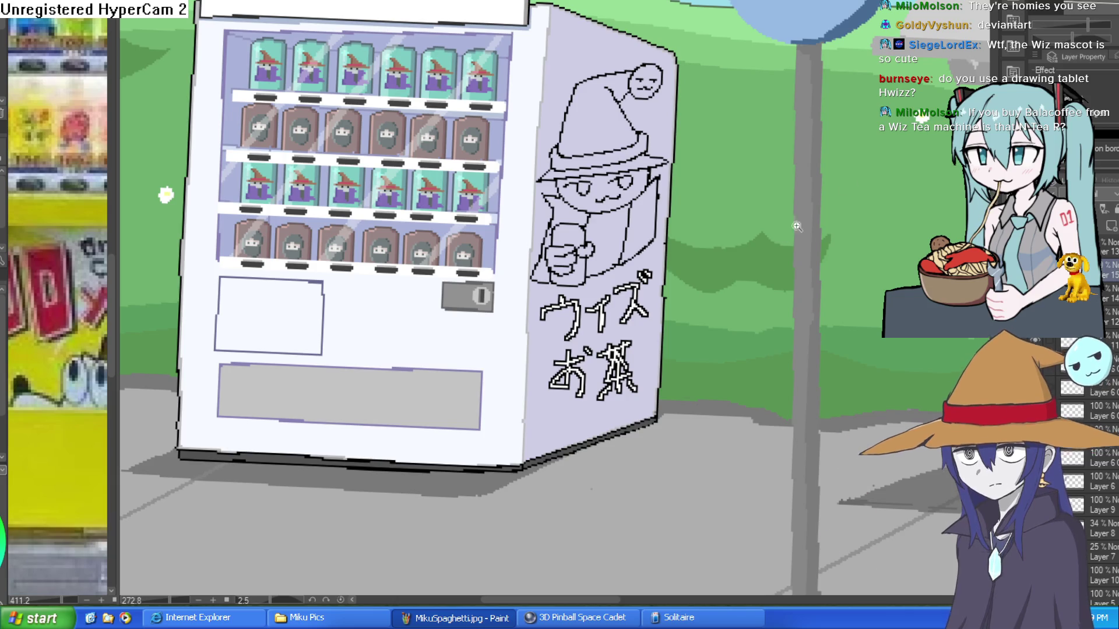
scroll(610, 253, "up", 5)
scroll(610, 253, "down", 4)
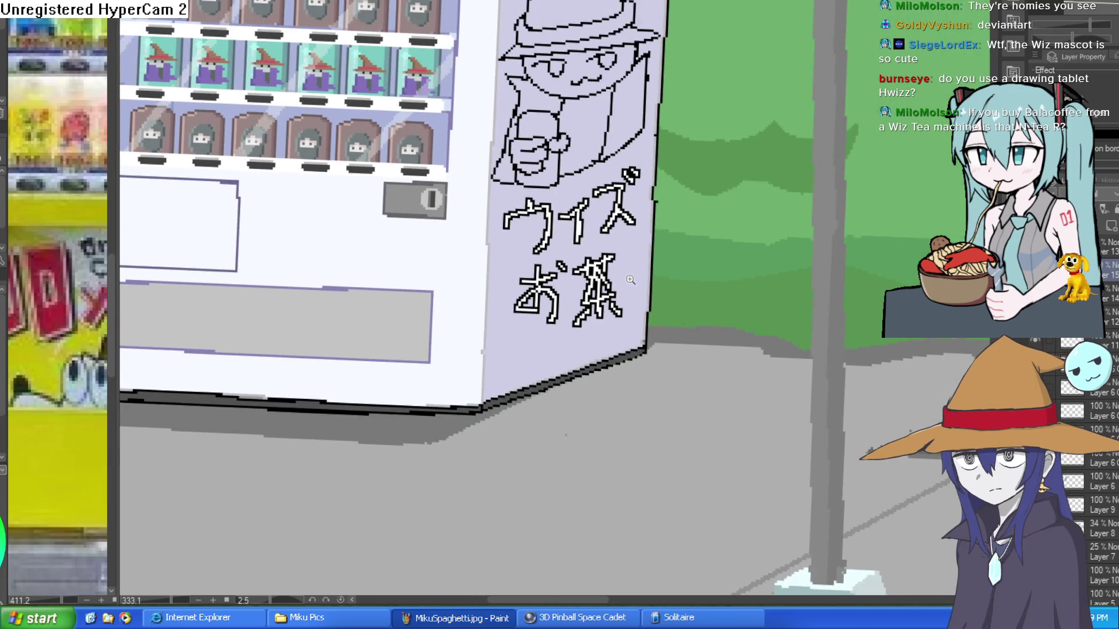
mouse_move(635, 284)
left_mouse_down()
mouse_move(640, 336)
mouse_move(651, 305)
left_mouse_up()
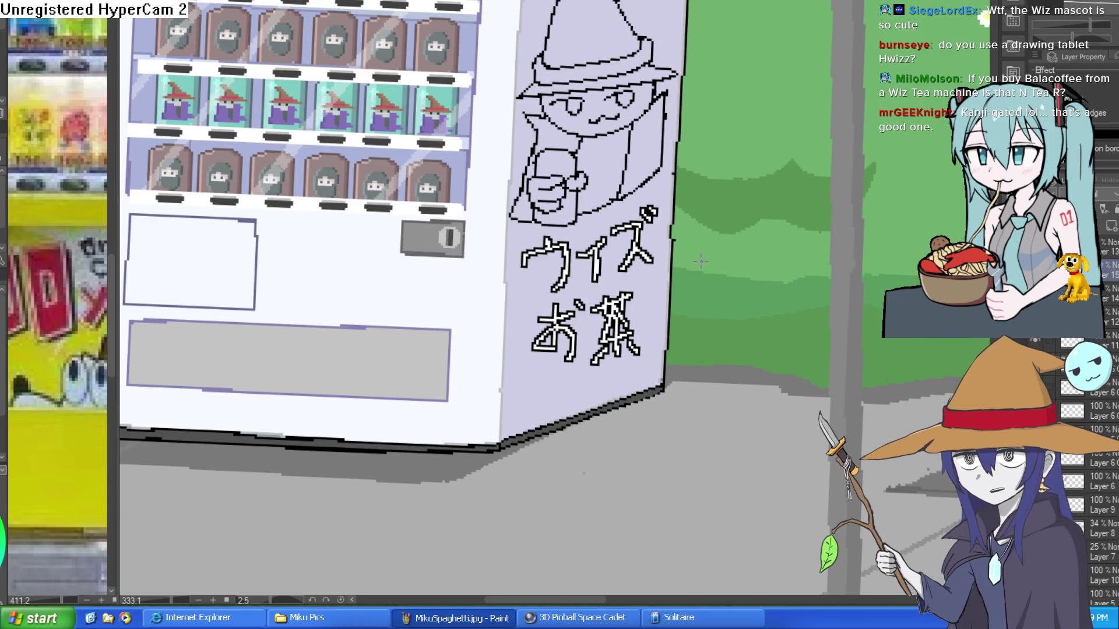
scroll(664, 290, "down", 4)
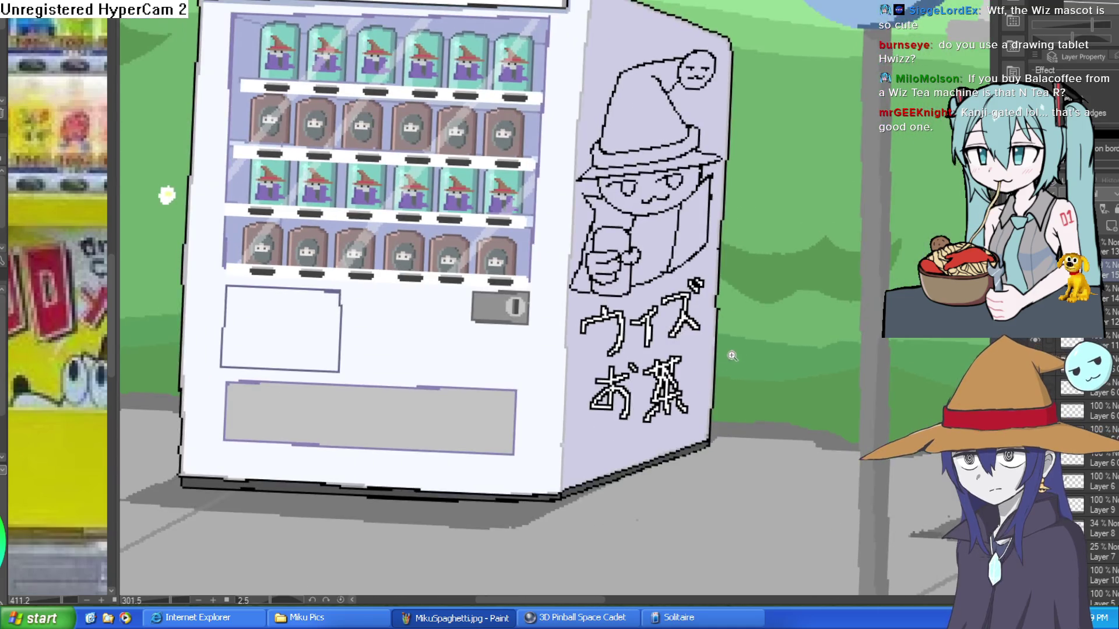
left_click_drag(731, 356, 700, 339)
left_click_drag(669, 343, 669, 325)
left_click_drag(650, 364, 647, 368)
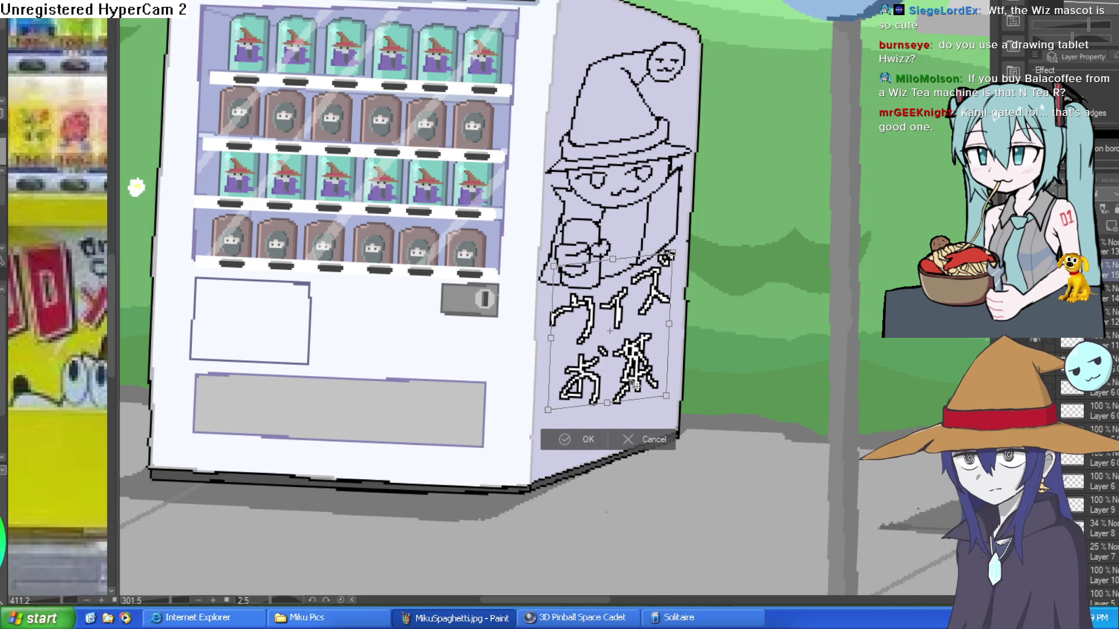
left_click(580, 440)
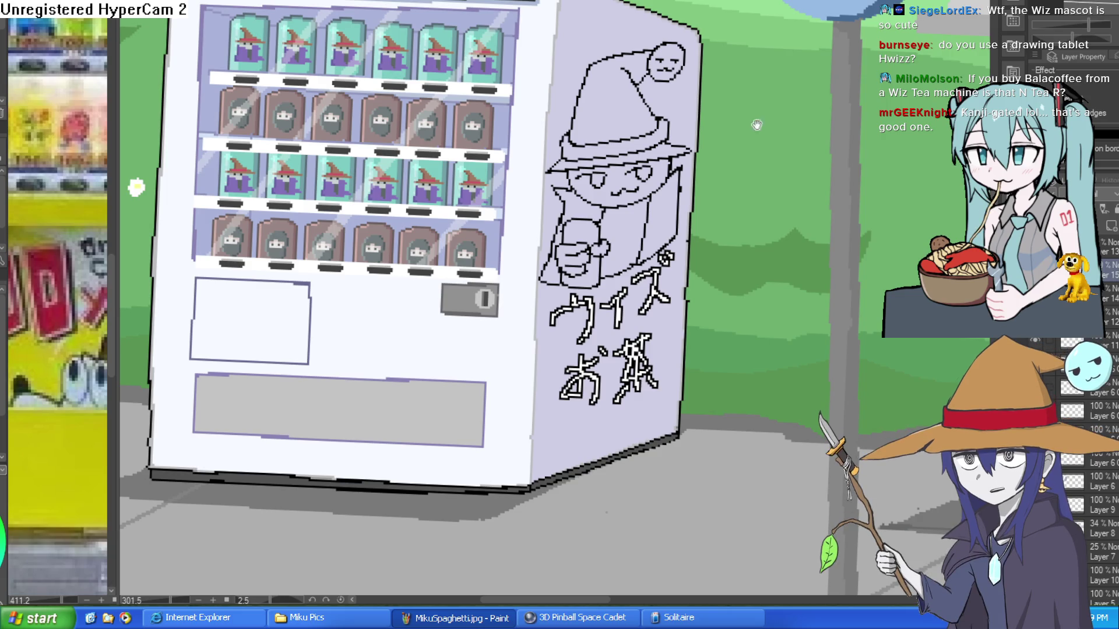
Zoom and pan around the vending machine to review the slanted ウイズ お茶 lettering.
scroll(810, 168, "down", 4)
scroll(810, 168, "up", 5)
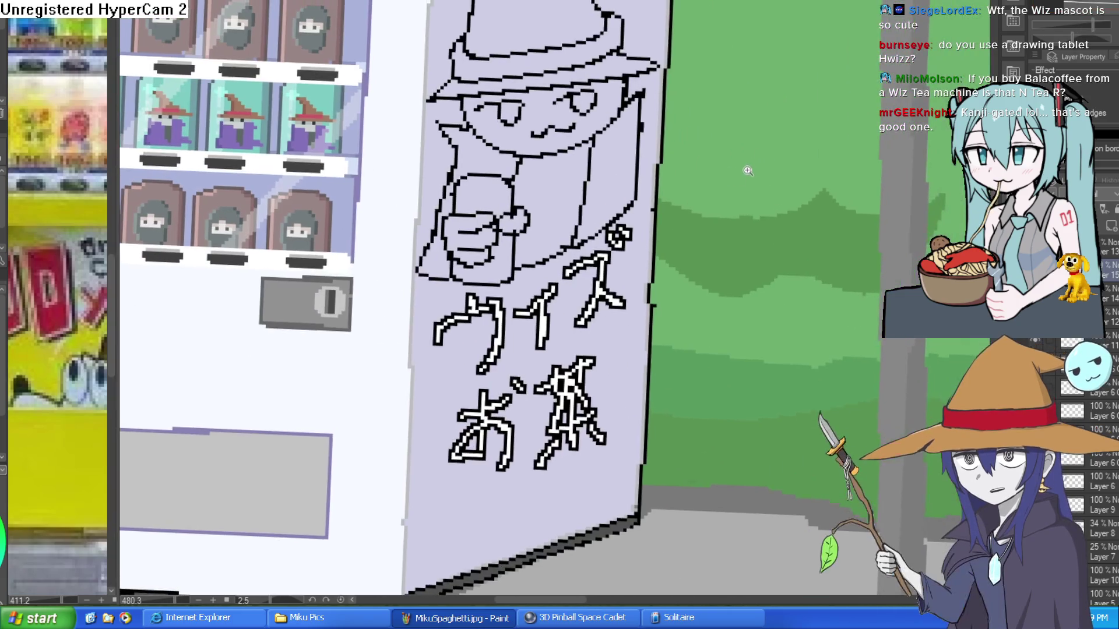
scroll(757, 198, "down", 3)
scroll(738, 217, "up", 1)
left_click_drag(738, 217, 735, 216)
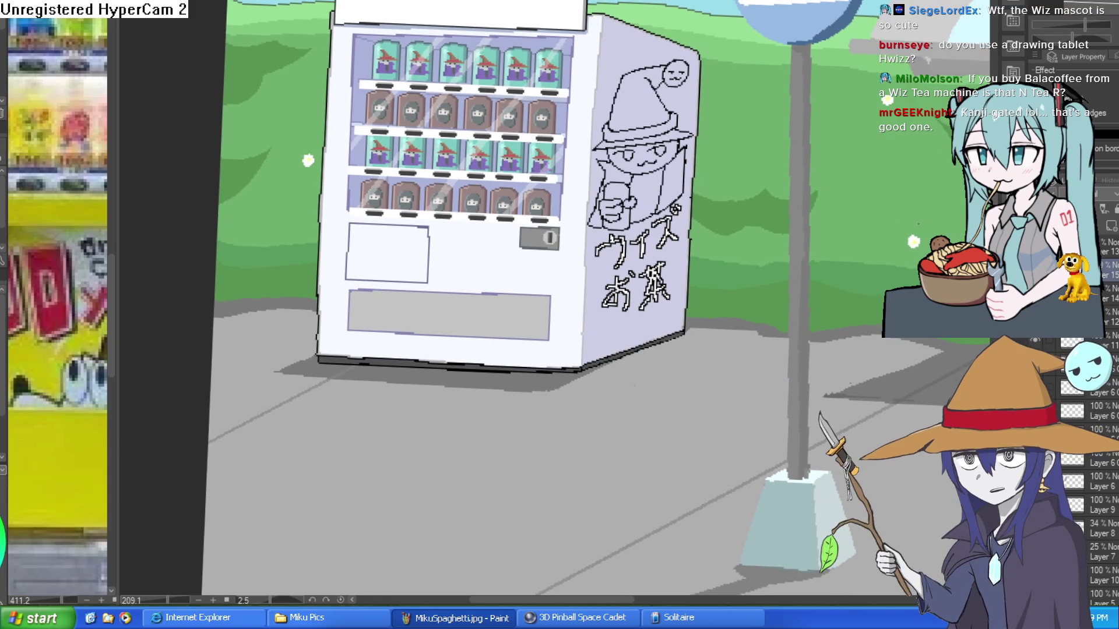
left_click_drag(766, 251, 752, 282)
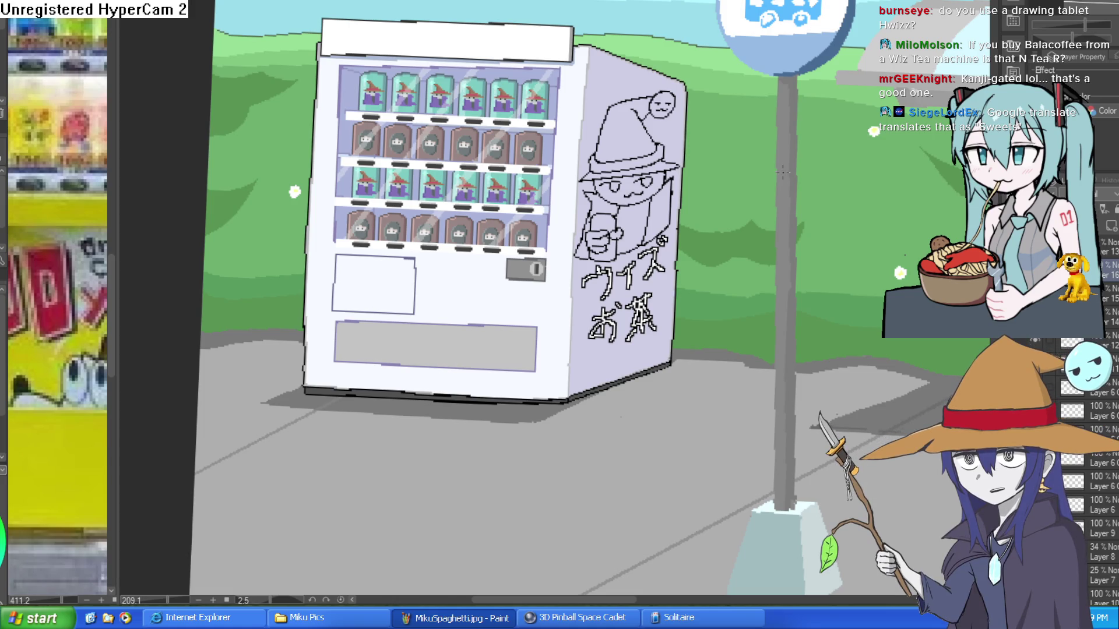
scroll(783, 170, "up", 6)
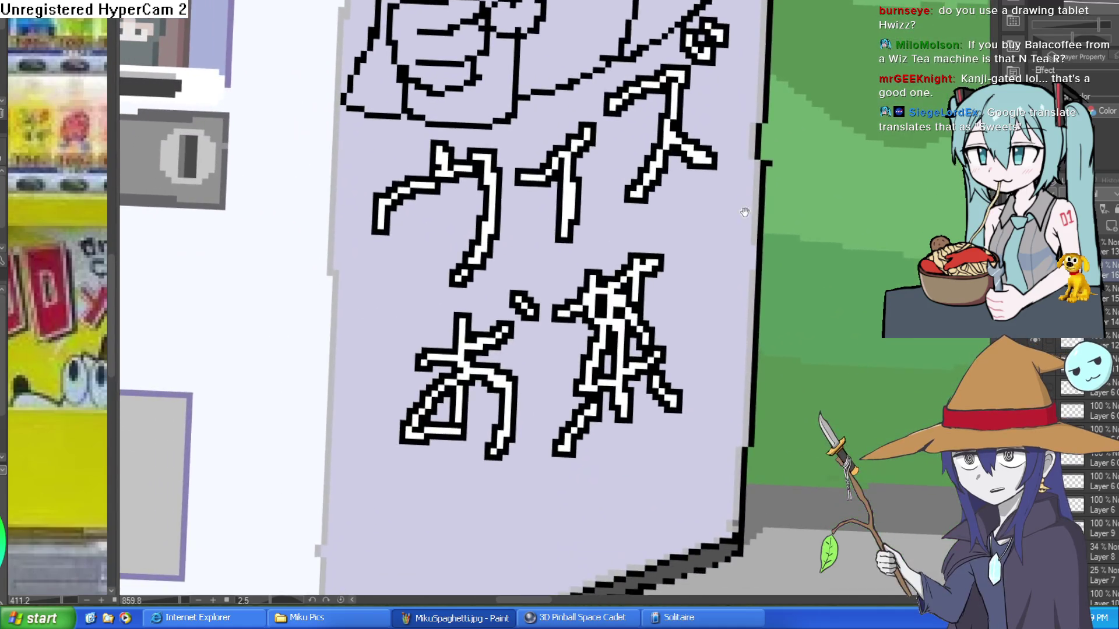
left_click_drag(744, 212, 754, 154)
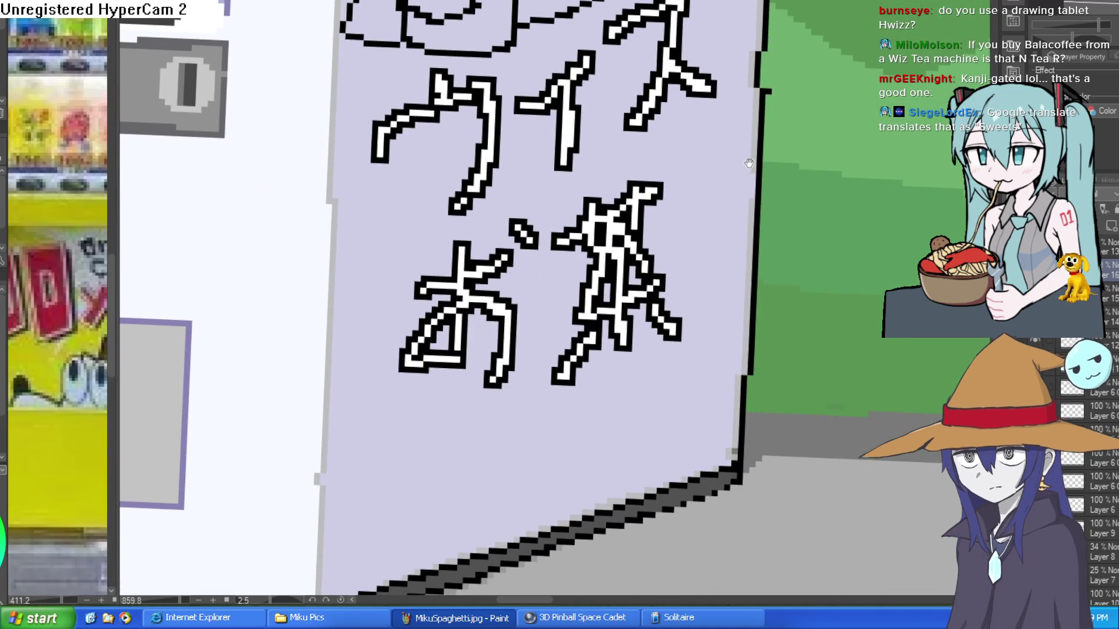
left_click_drag(730, 215, 737, 211)
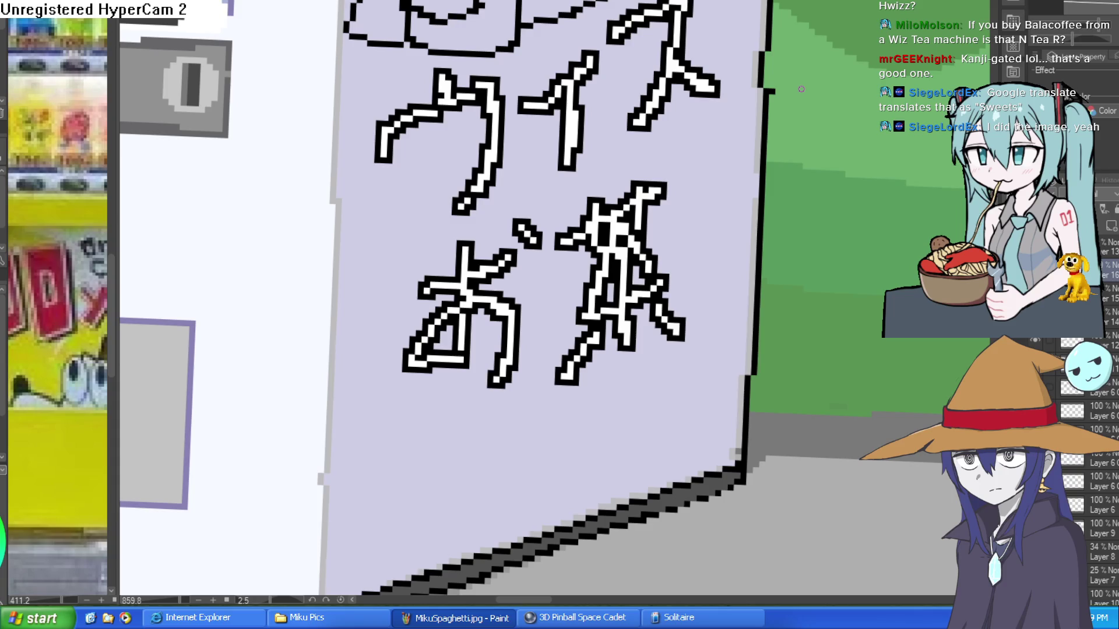
scroll(810, 145, "down", 6)
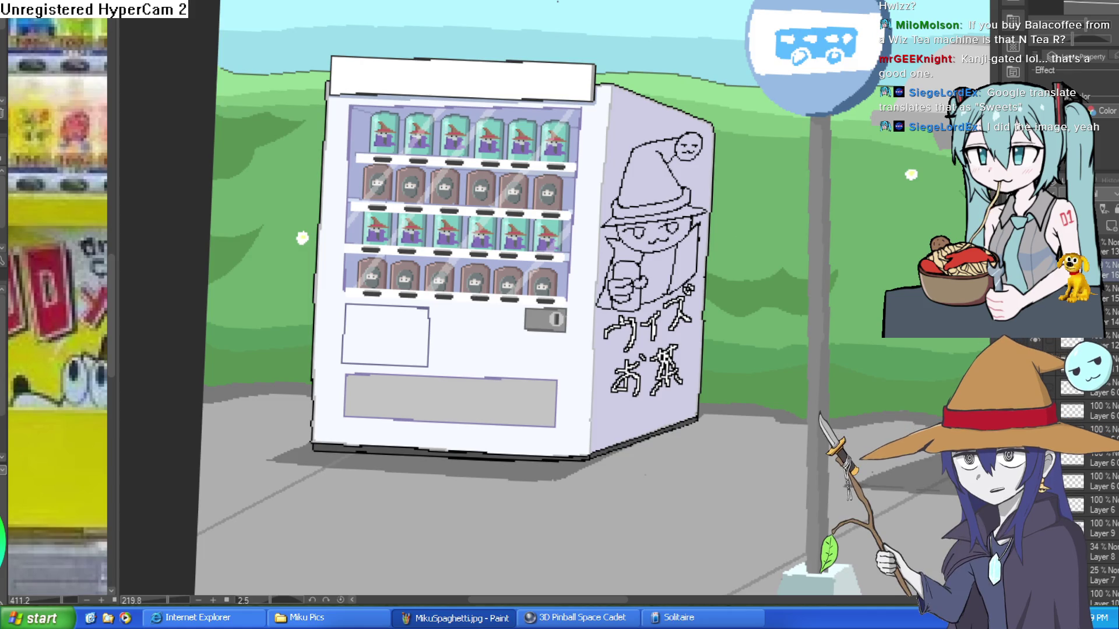
Switch to the frog-and-witch drawing and move in on the witch's face.
key("ctrl+Tab")
scroll(616, 261, "up", 3)
mouse_move(616, 261)
left_mouse_down()
mouse_move(616, 284)
mouse_move(646, 256)
mouse_move(657, 223)
left_mouse_up()
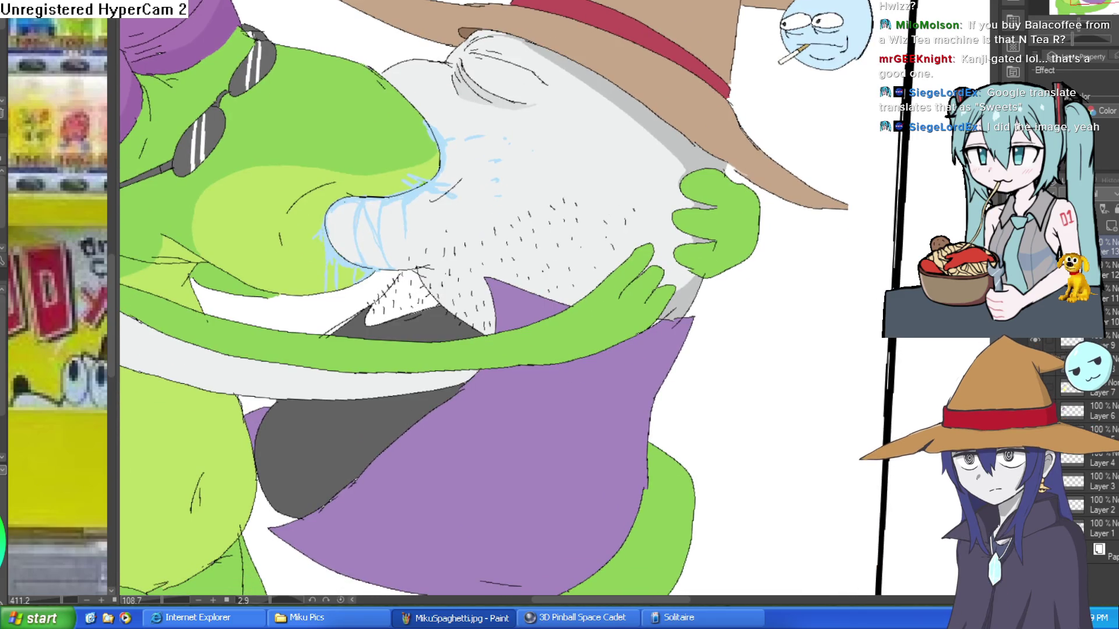
On a new layer, sketch an ear on the right side of the face.
key("ctrl+shift+n")
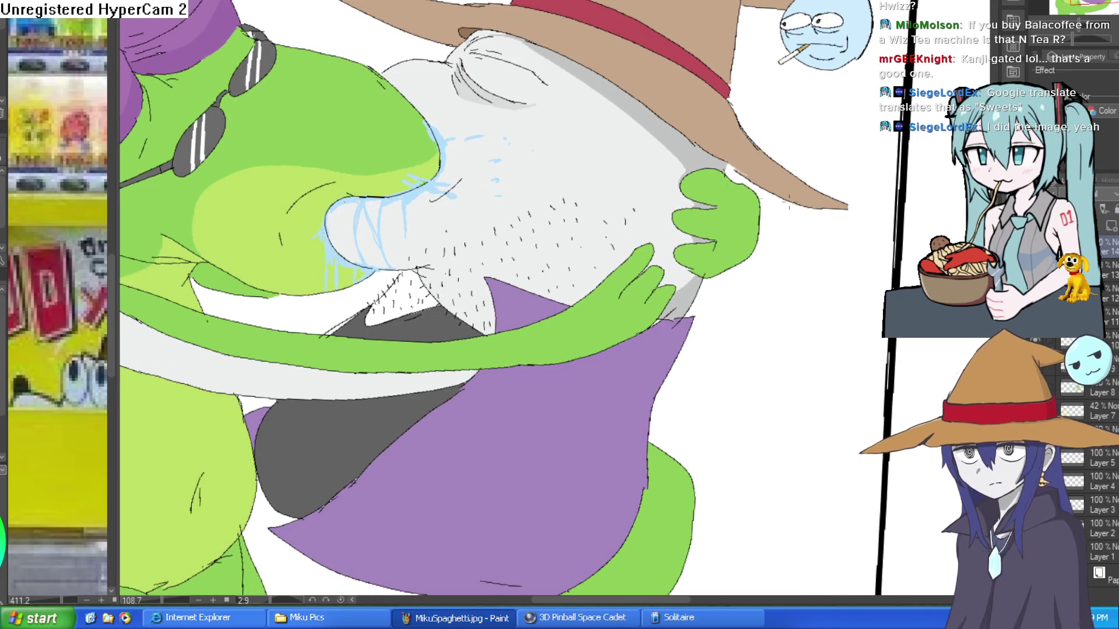
mouse_move(600, 145)
left_mouse_down()
mouse_move(667, 152)
mouse_move(624, 191)
left_mouse_up()
left_click_drag(646, 155, 655, 165)
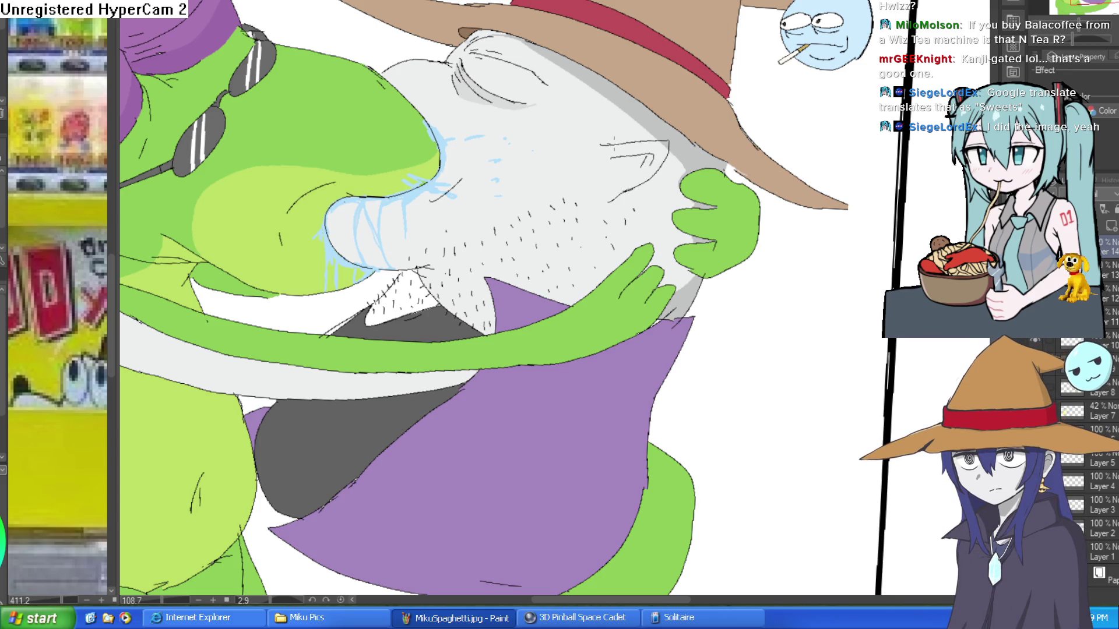
scroll(617, 134, "up", 5)
left_click_drag(606, 102, 617, 145)
mouse_move(623, 211)
left_mouse_down()
mouse_move(606, 231)
mouse_move(673, 289)
left_mouse_up()
left_click_drag(743, 201, 782, 204)
scroll(828, 213, "down", 2)
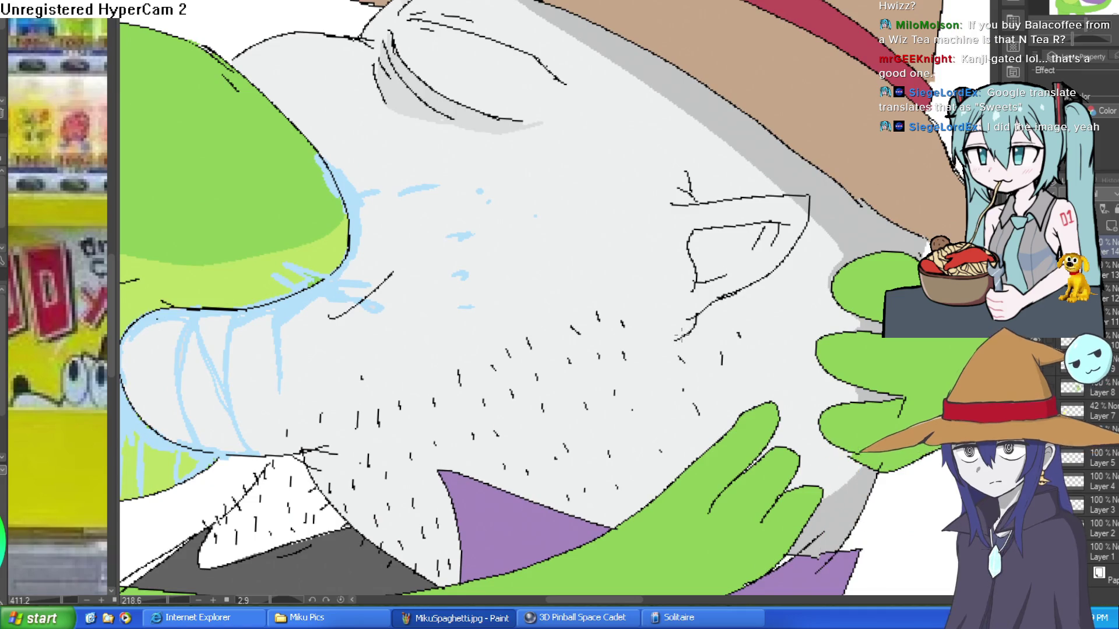
scroll(766, 281, "up", 3)
Sketch a ring earring hanging from the ear and fill it yellow, undoing the last change.
mouse_move(731, 283)
left_mouse_down()
mouse_move(710, 302)
mouse_move(773, 303)
mouse_move(754, 283)
mouse_move(687, 344)
mouse_move(792, 321)
mouse_move(772, 272)
left_mouse_up()
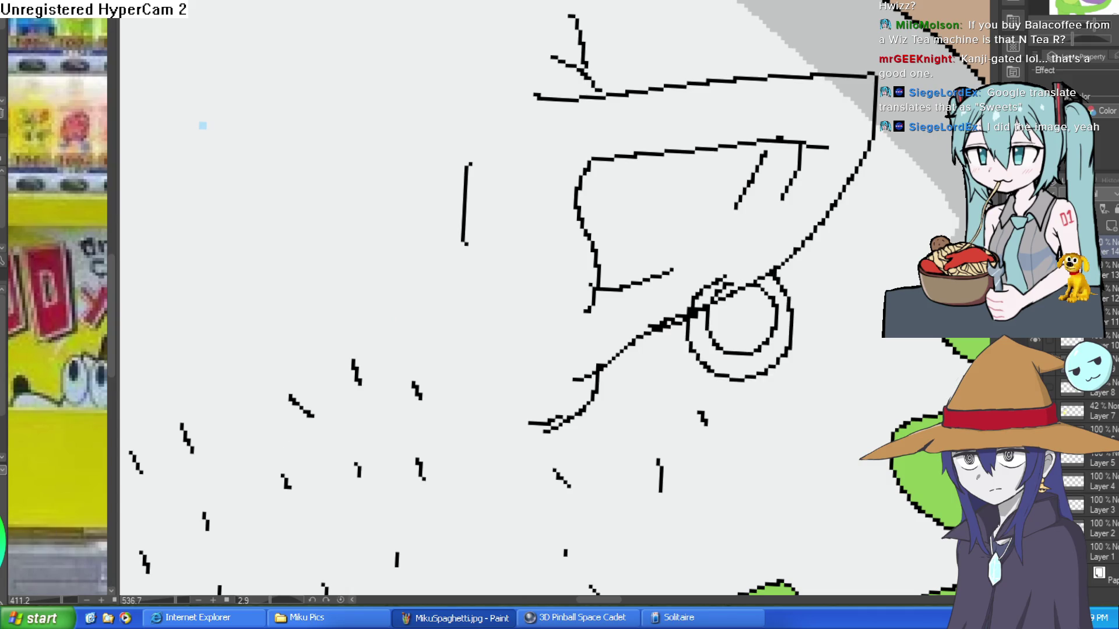
left_click(781, 312)
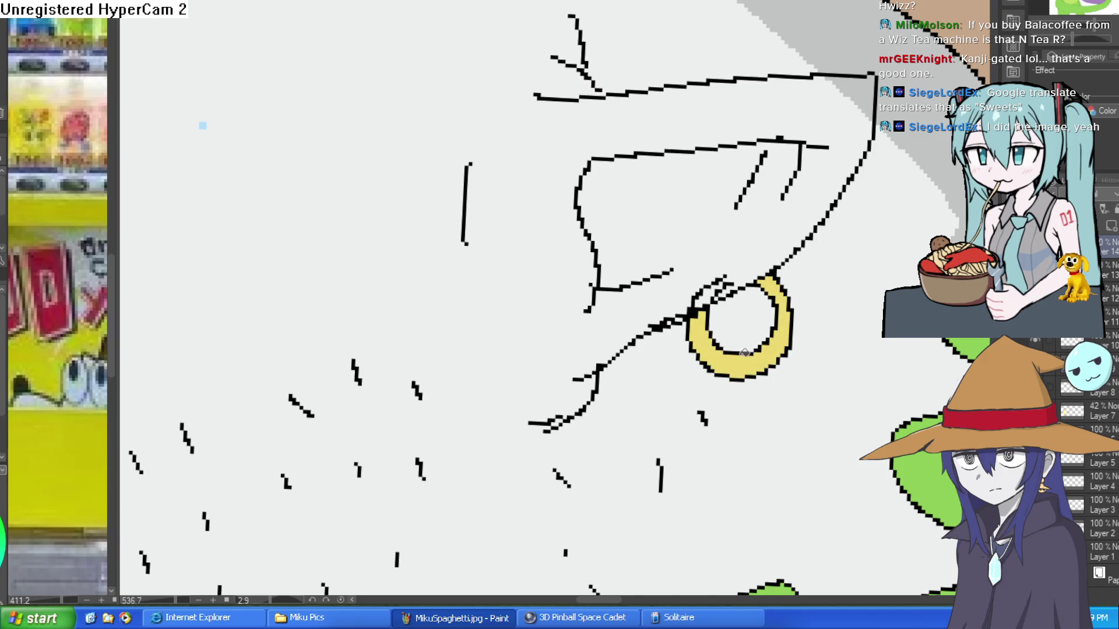
left_click(702, 294)
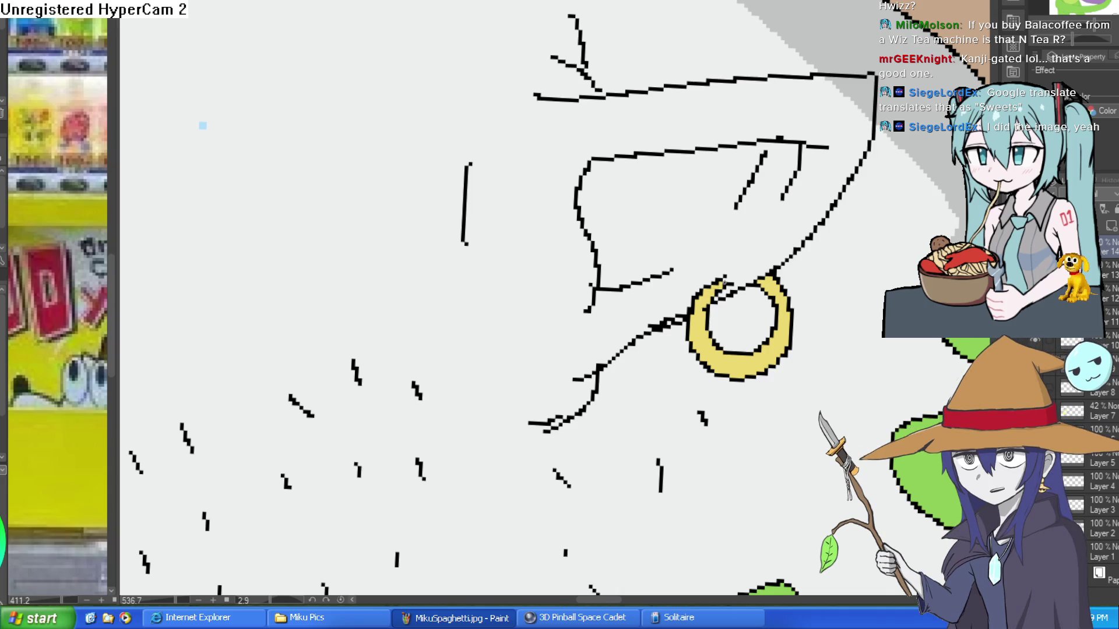
scroll(800, 266, "down", 3)
scroll(801, 266, "down", 4)
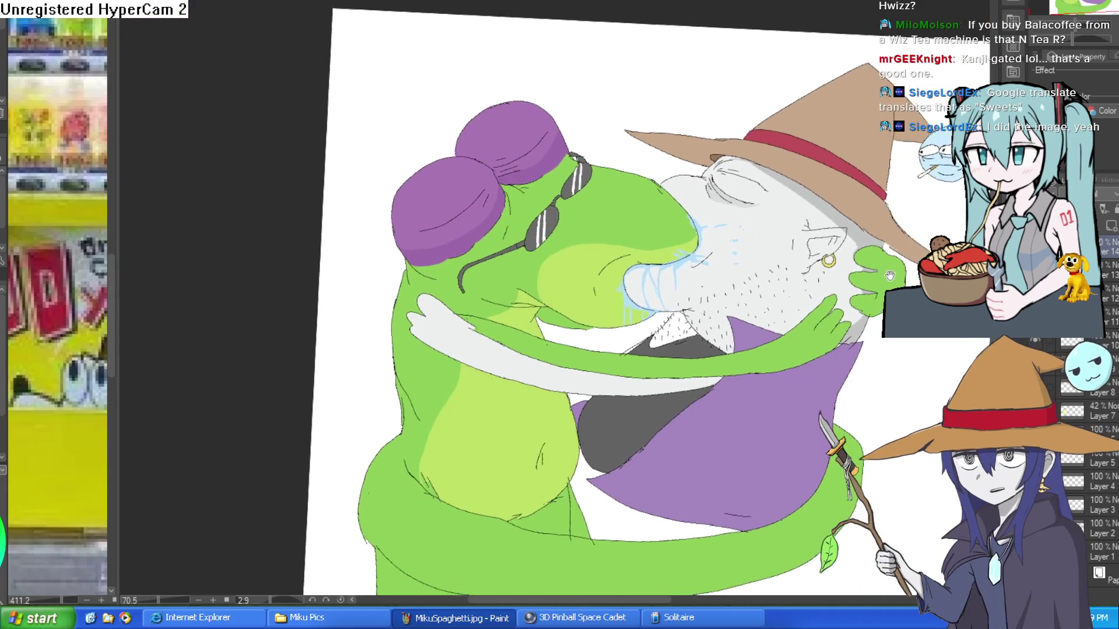
scroll(836, 289, "up", 3)
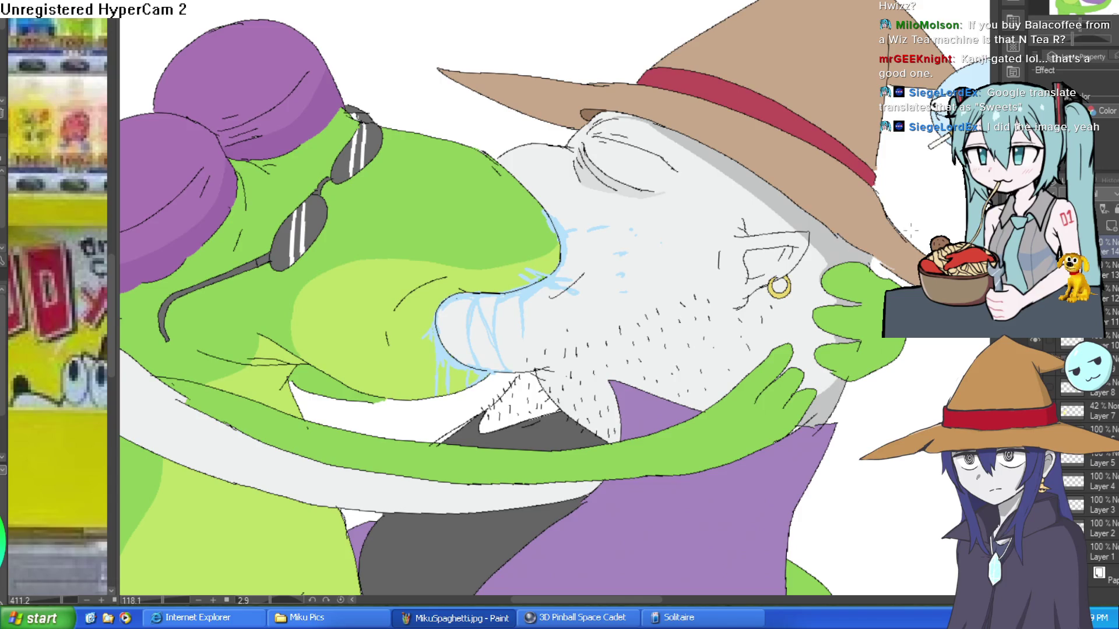
key("ctrl+z")
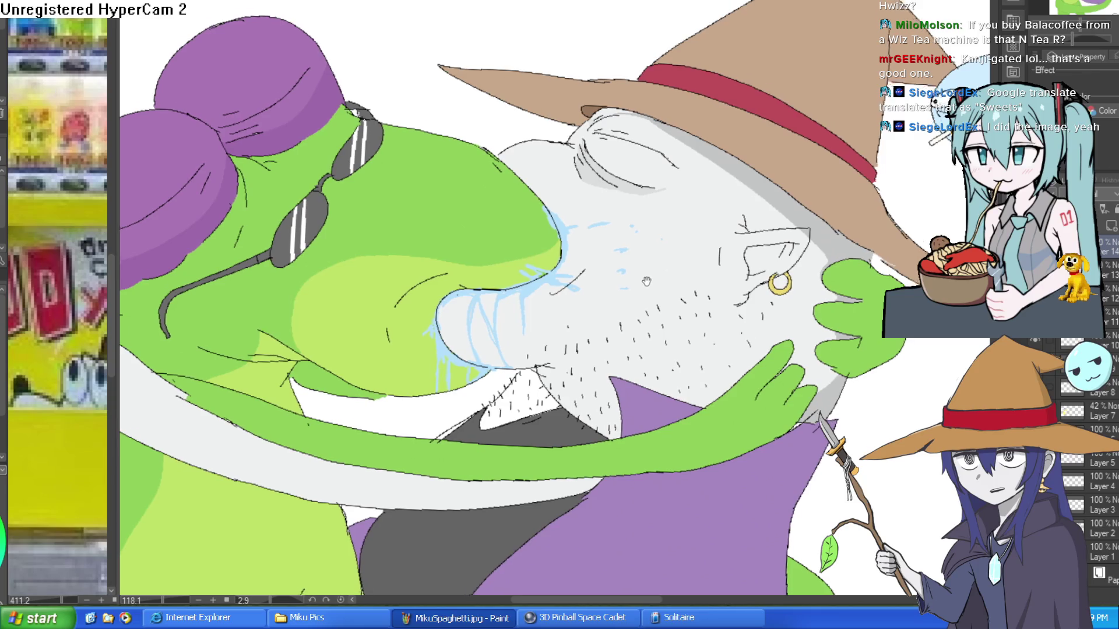
mouse_move(860, 208)
left_mouse_down()
mouse_move(839, 242)
mouse_move(731, 262)
left_mouse_up()
scroll(850, 217, "down", 1)
scroll(839, 242, "down", 2)
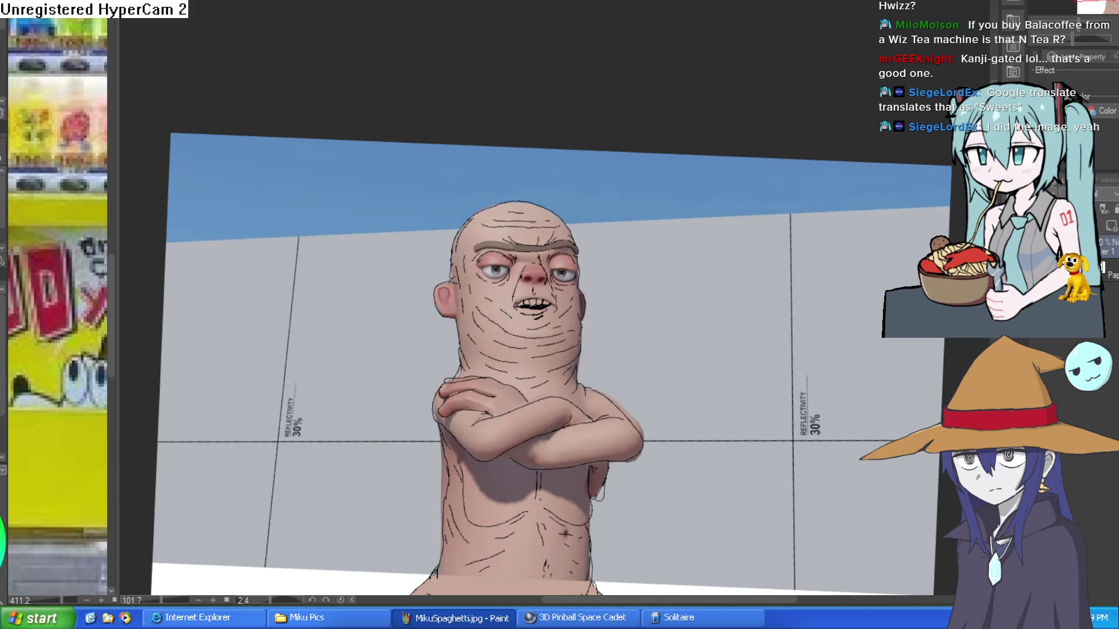
Return to the vending-machine canvas and select Layer 15 with the side lettering.
key("ctrl+Tab")
key("ctrl+Tab")
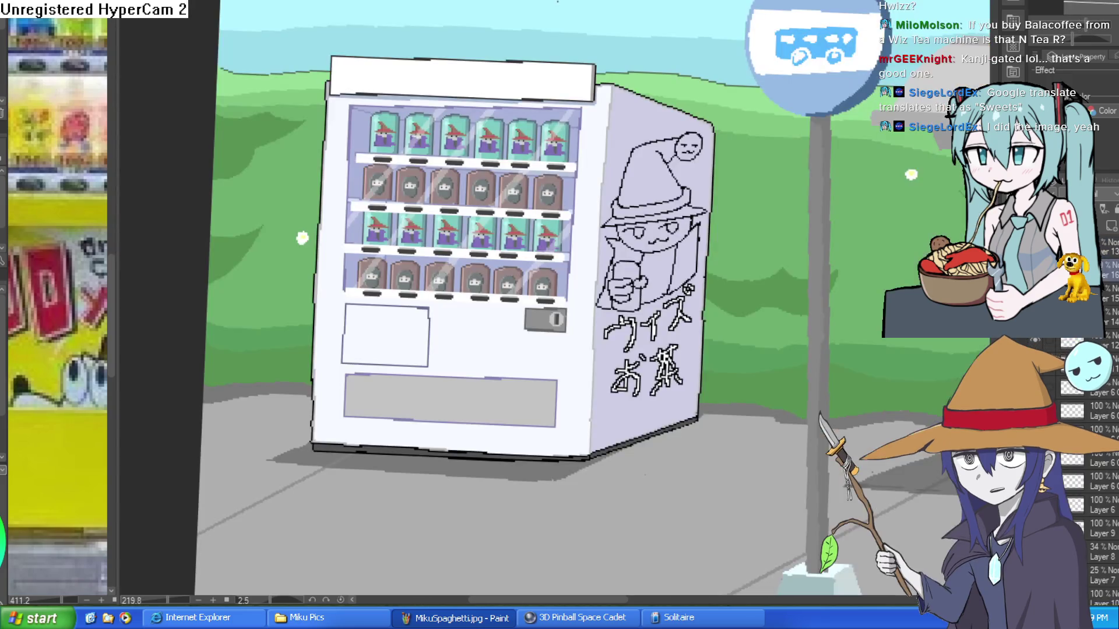
scroll(699, 217, "down", 2)
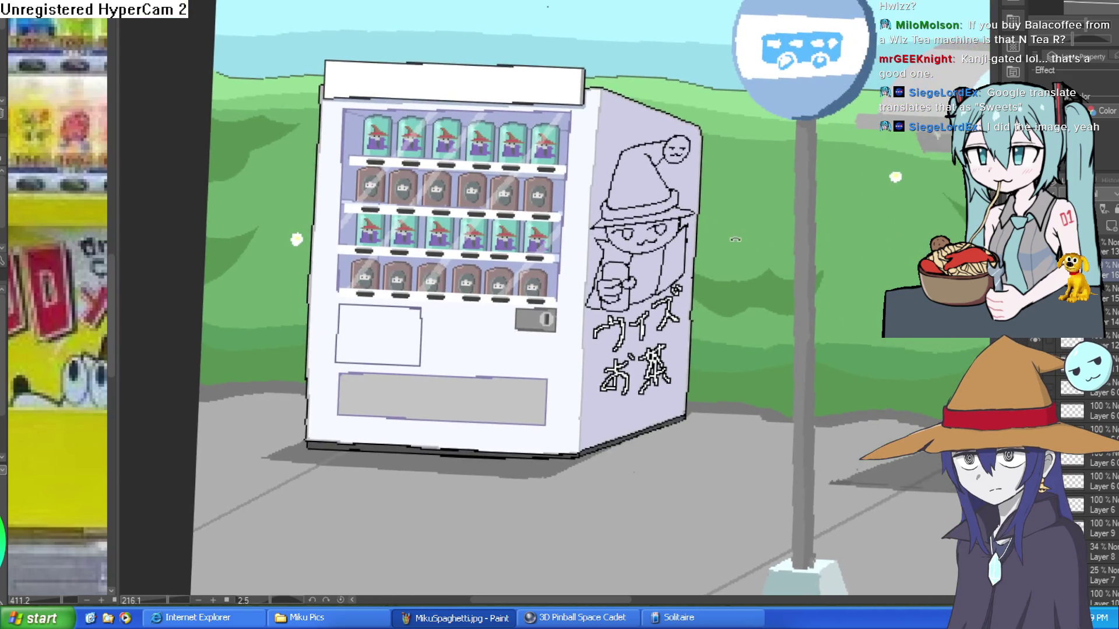
left_click_drag(756, 194, 762, 198)
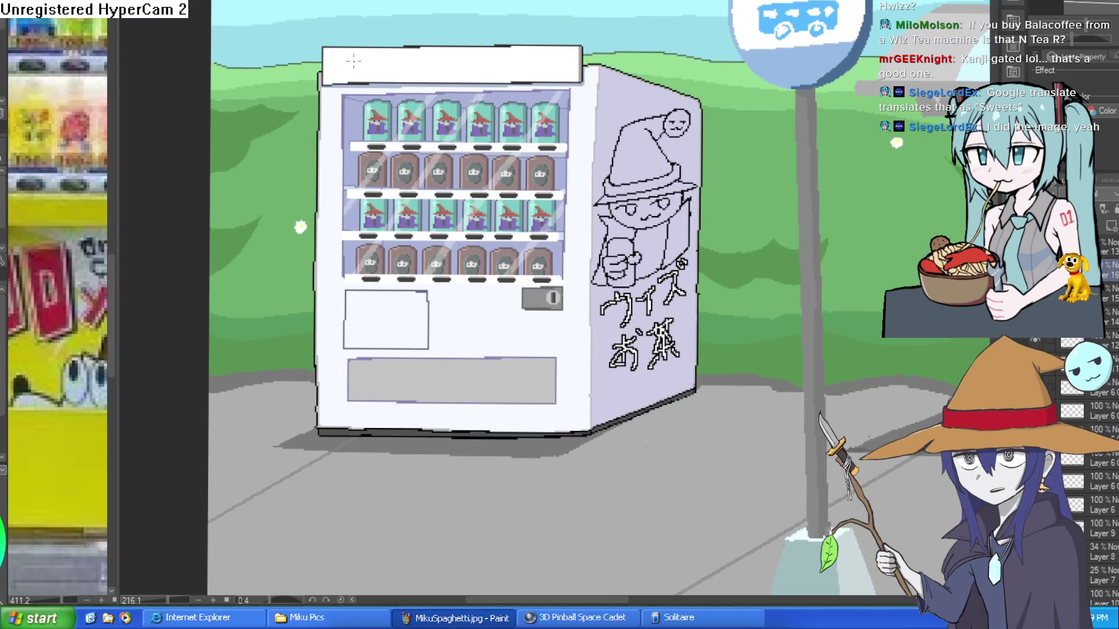
scroll(705, 224, "up", 4)
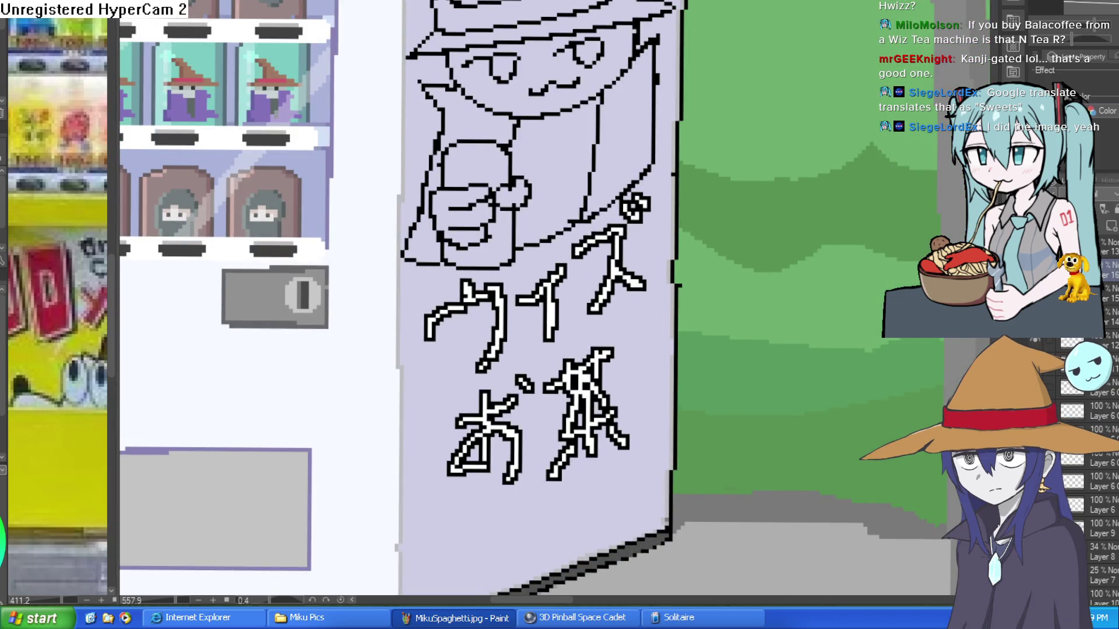
left_click(1110, 294)
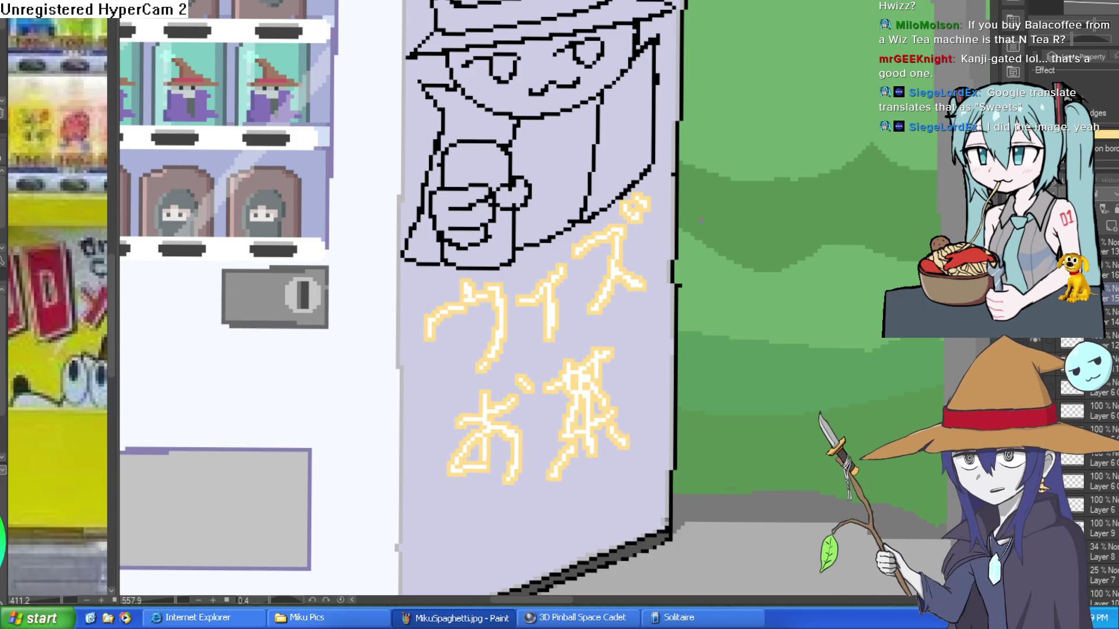
scroll(587, 286, "down", 3)
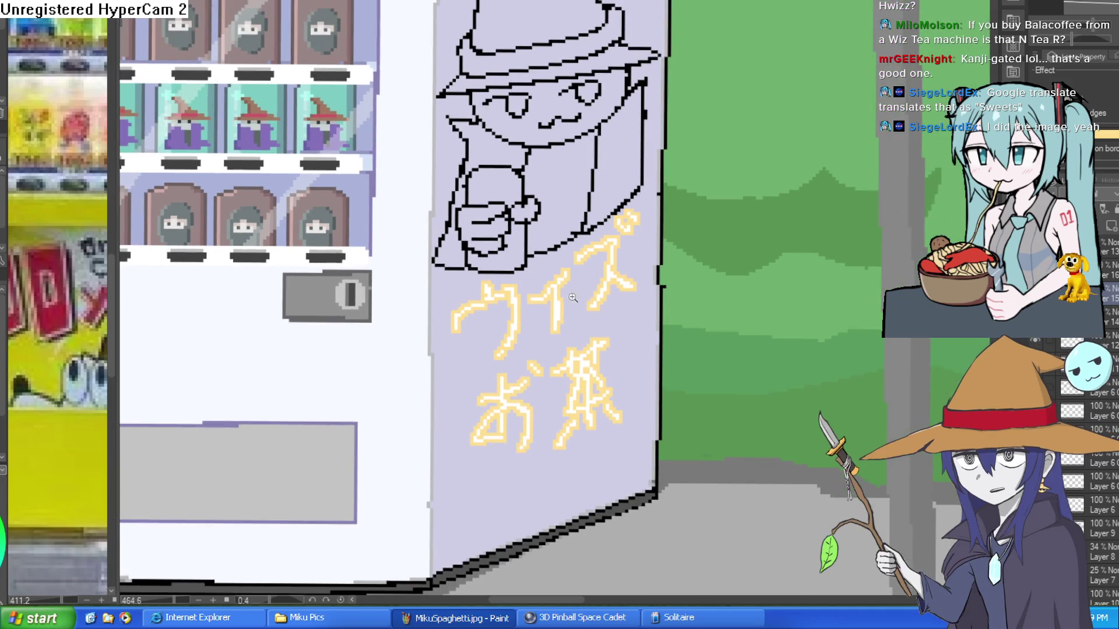
scroll(588, 290, "up", 5)
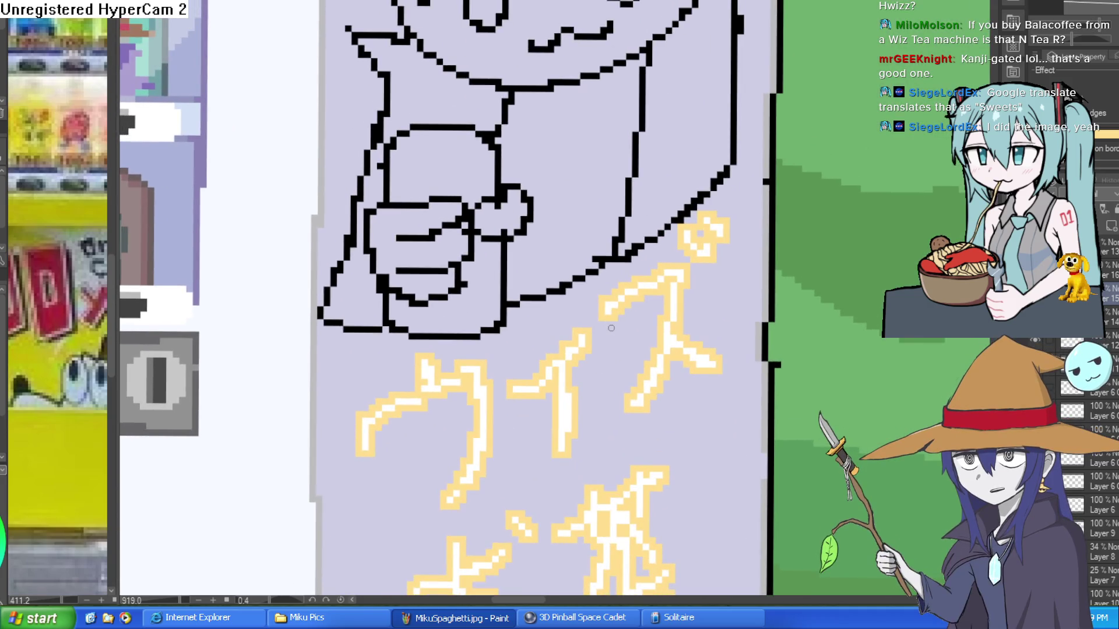
scroll(611, 328, "down", 3)
scroll(611, 328, "up", 3)
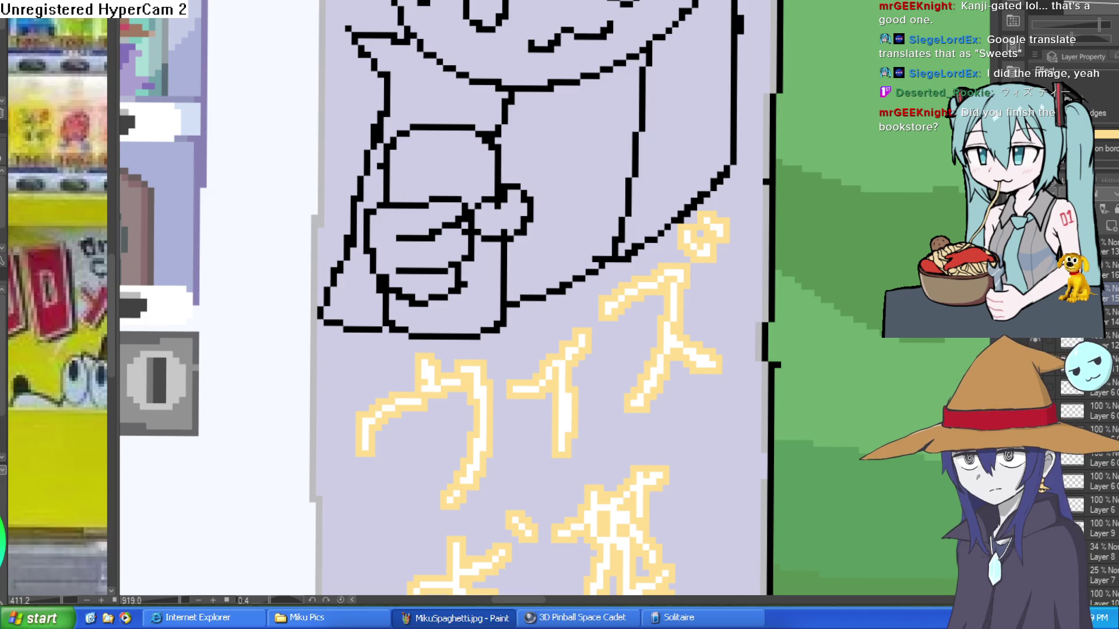
Test pale yellow as a border colour on the lettering.
left_click(739, 306)
scroll(773, 295, "down", 5)
scroll(900, 219, "up", 1)
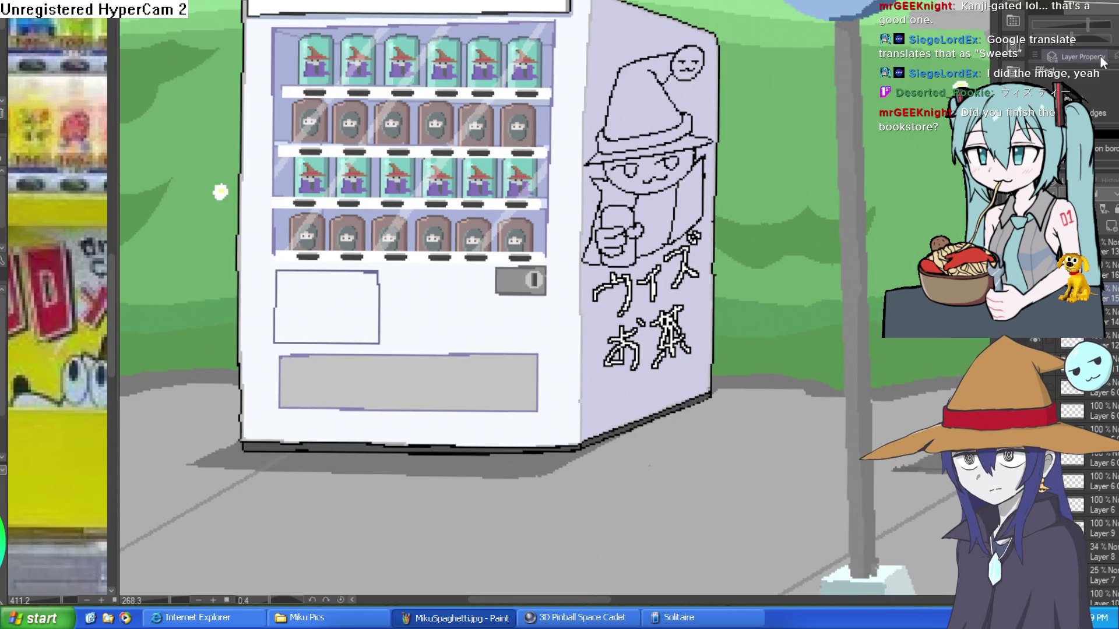
Fill the wizard mascot's right cloak panel pink-purple.
left_click_drag(720, 249, 701, 252)
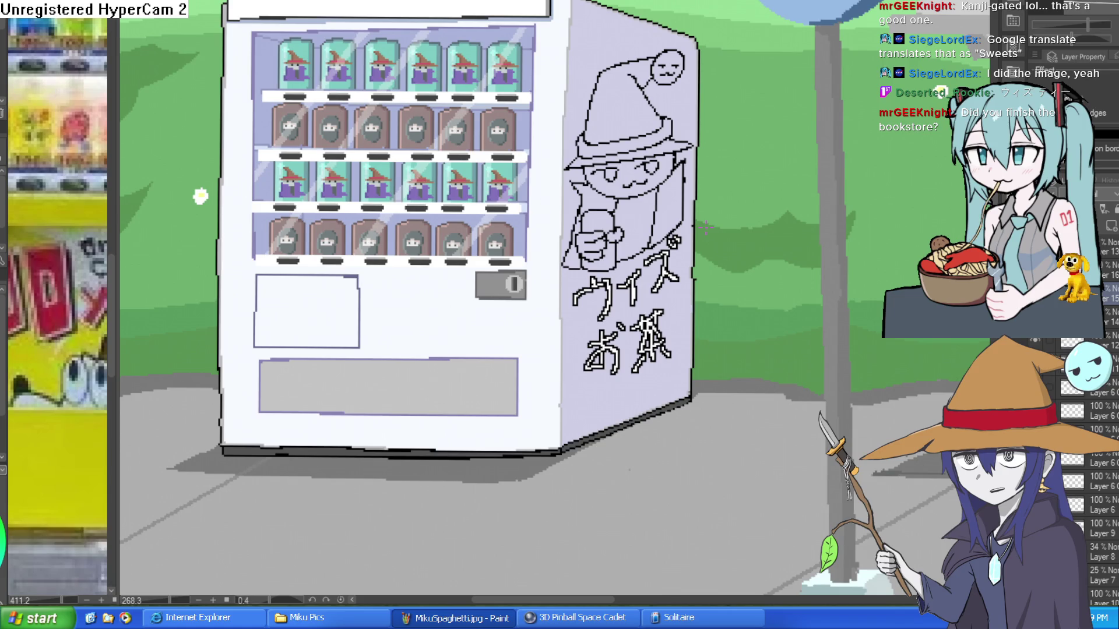
scroll(676, 206, "up", 3)
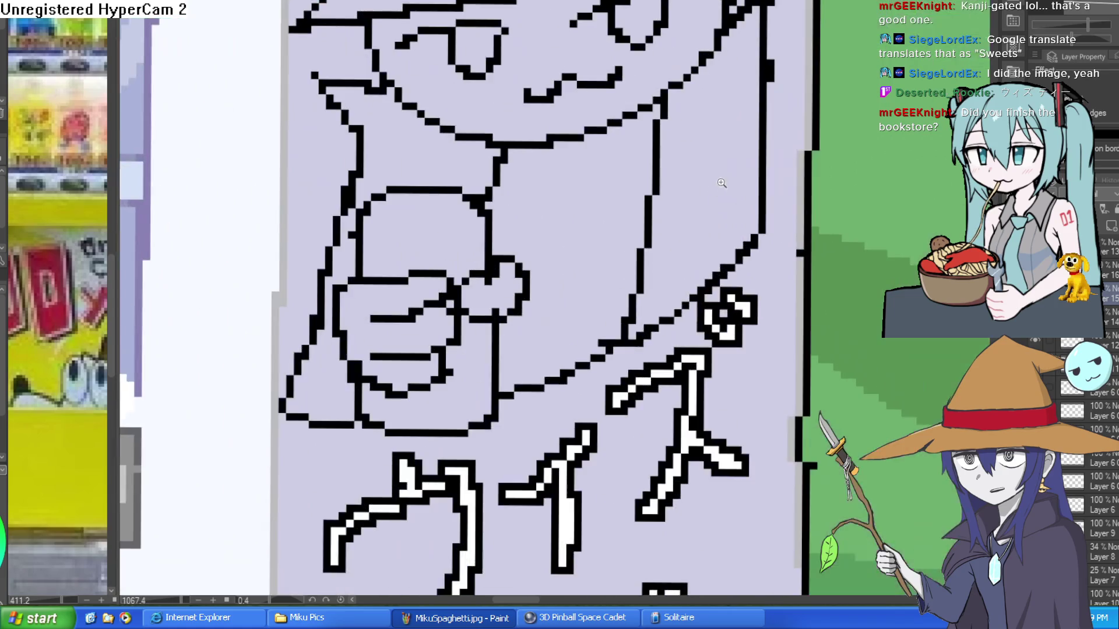
scroll(576, 210, "down", 5)
scroll(576, 210, "down", 2)
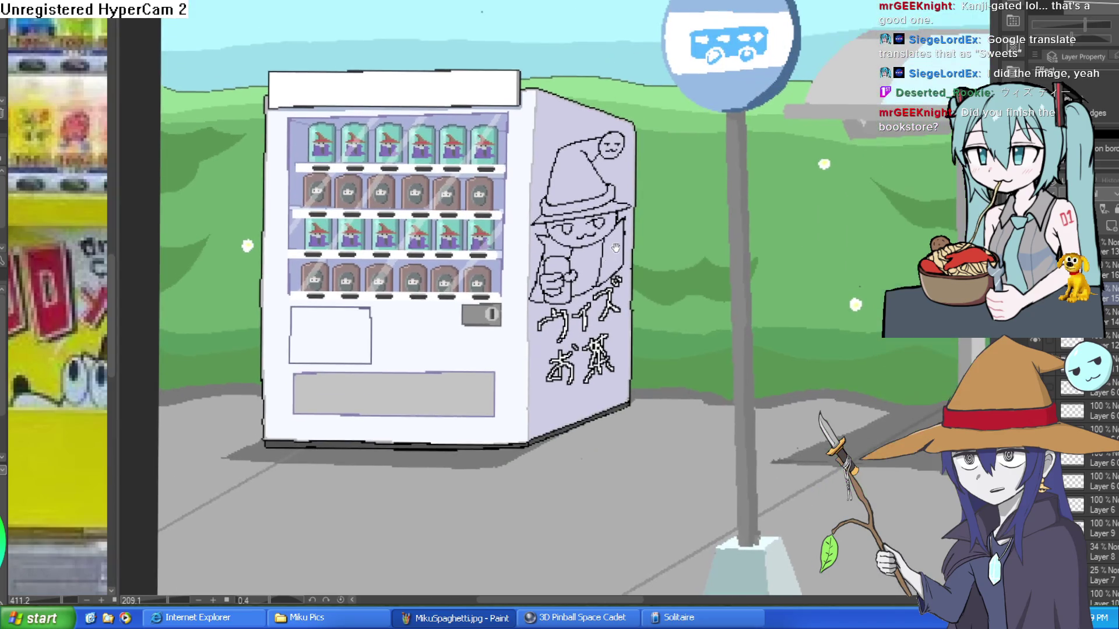
scroll(648, 255, "up", 6)
scroll(644, 261, "up", 1)
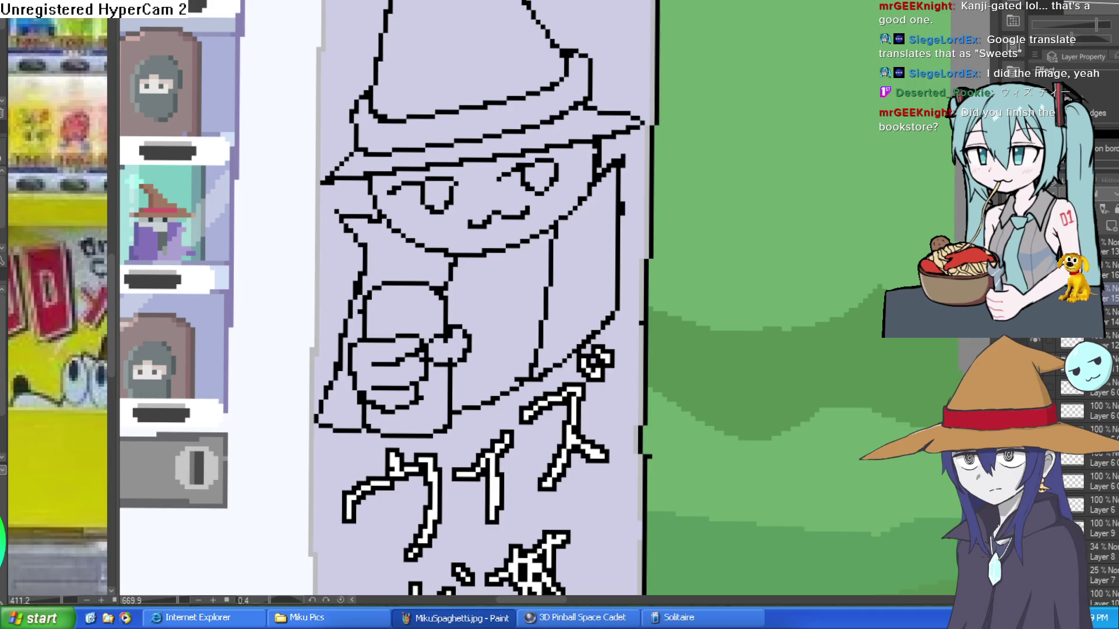
left_click(591, 268)
Fill the wizard's collar and cloak pink-purple, the body dark grey and the hand light grey.
left_click(423, 262)
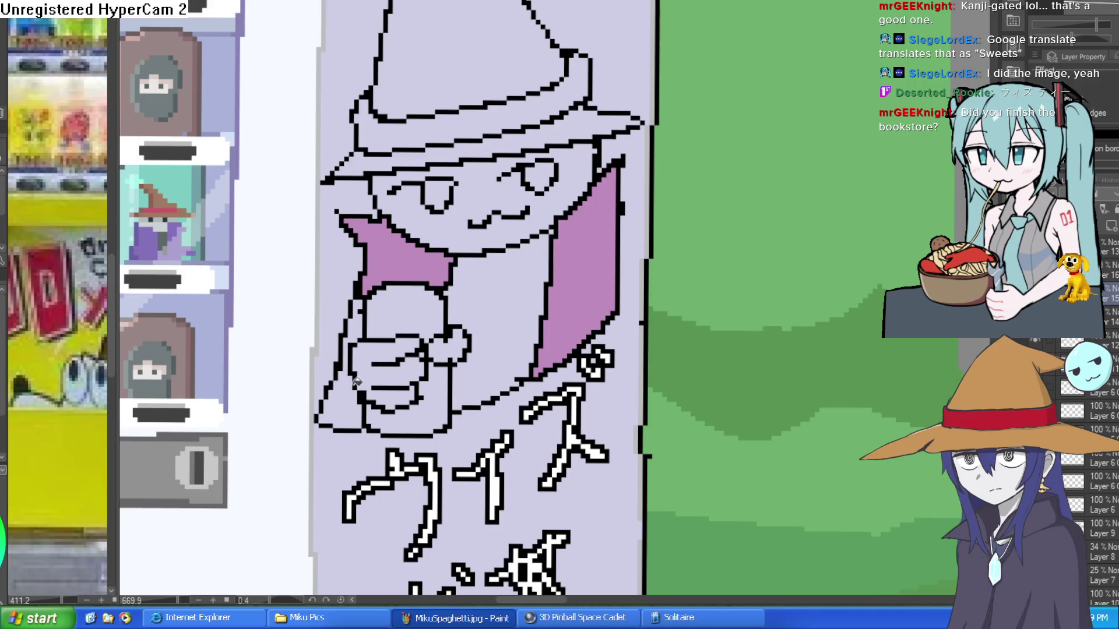
key("ctrl+z")
key("ctrl+z")
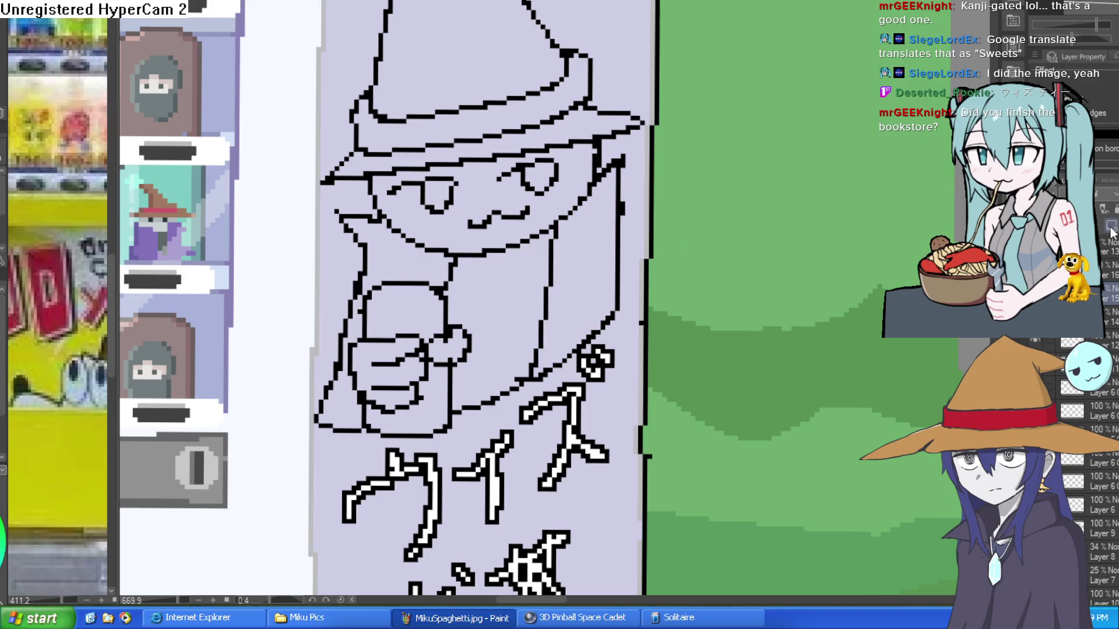
key("ctrl+y")
key("ctrl+y")
left_click(359, 365)
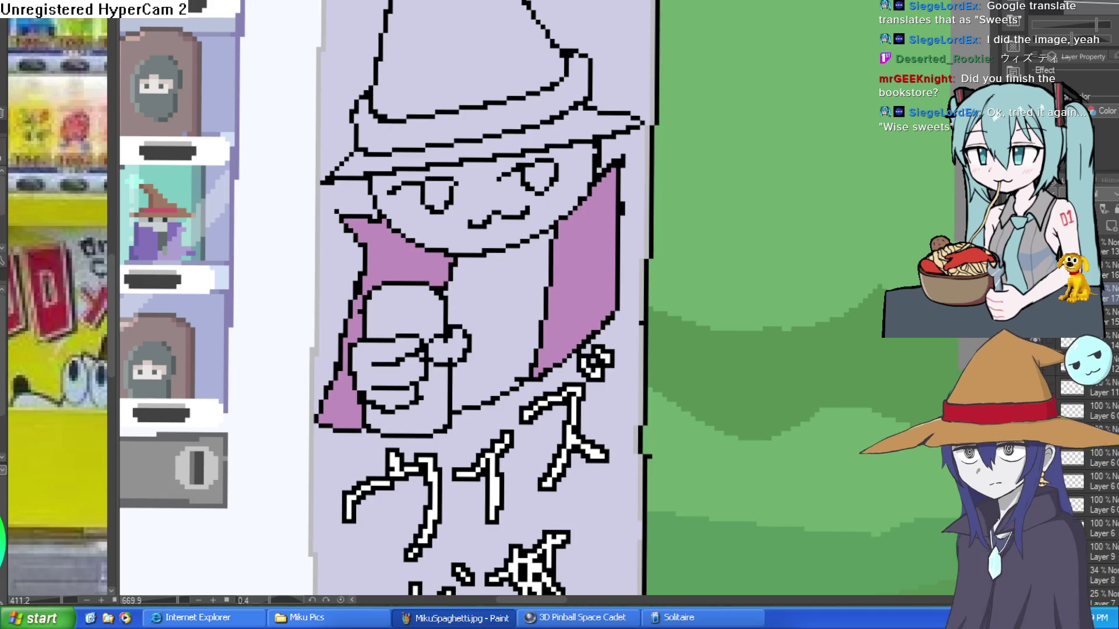
left_click(533, 294)
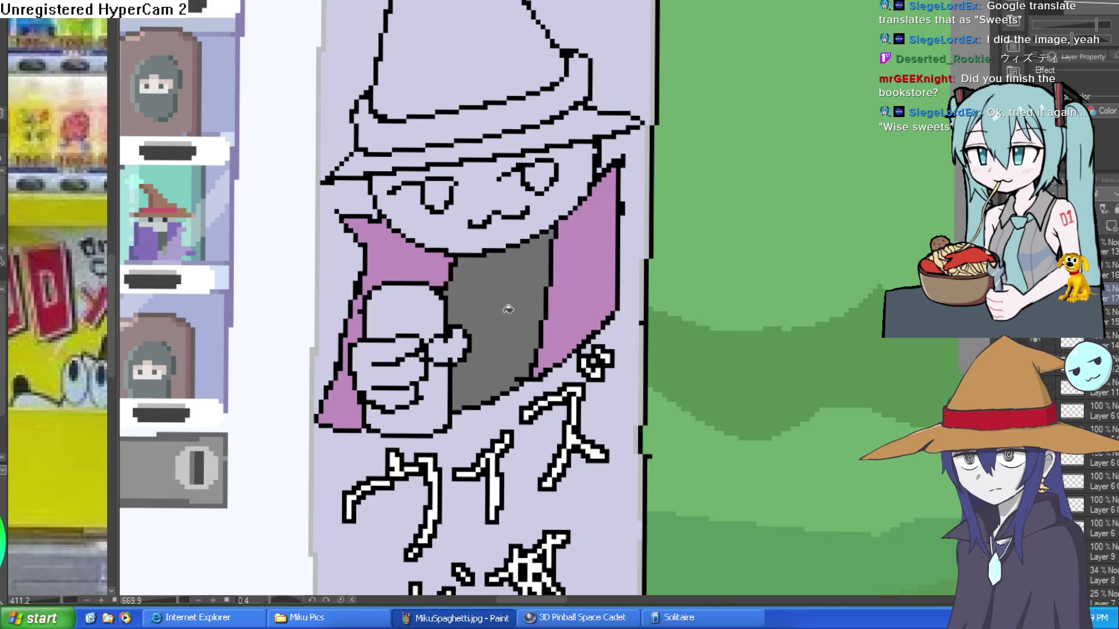
left_click(406, 344)
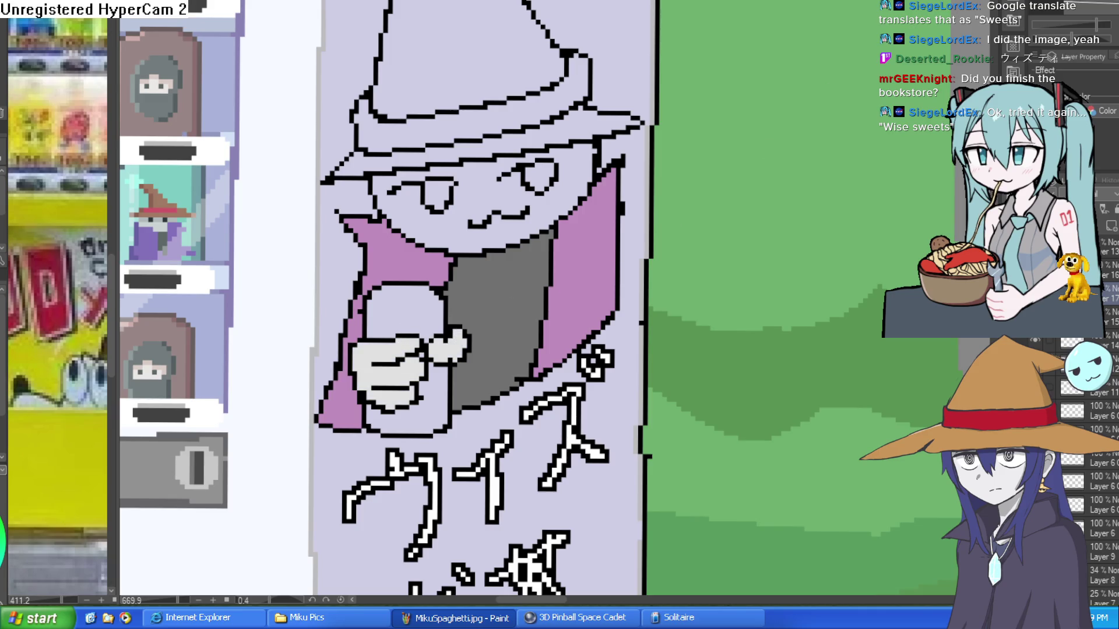
Fill the upper and lower parts of the wizard's bottle cyan.
left_click_drag(180, 368, 343, 368)
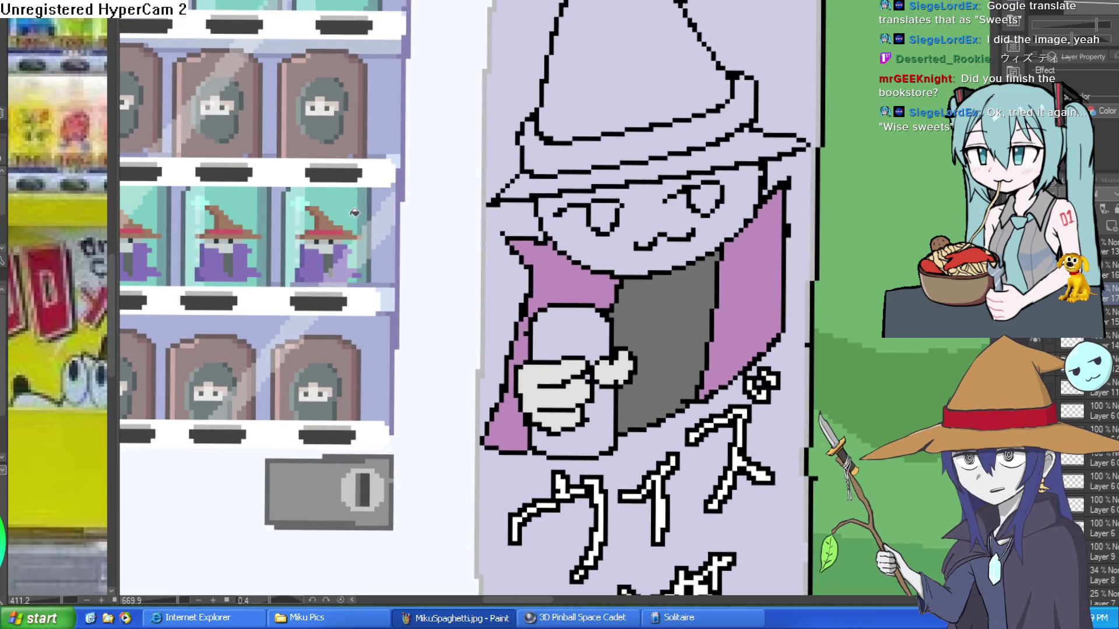
left_click(300, 199)
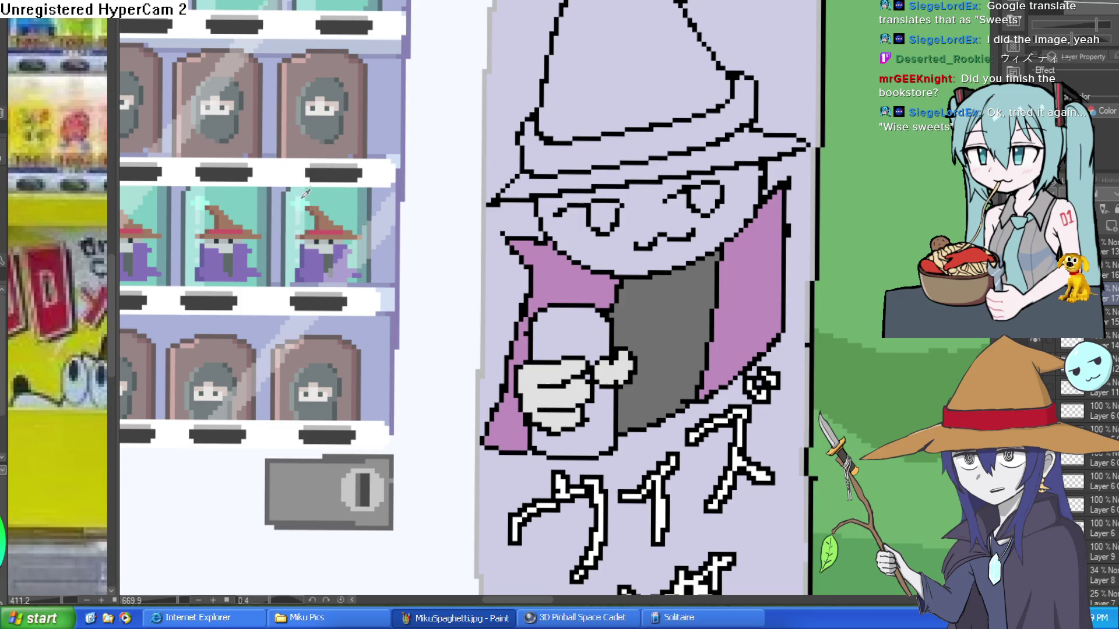
left_click(585, 335)
left_click(595, 423)
Fill the wizard's face and the patch beside it light grey.
scroll(655, 393, "down", 5)
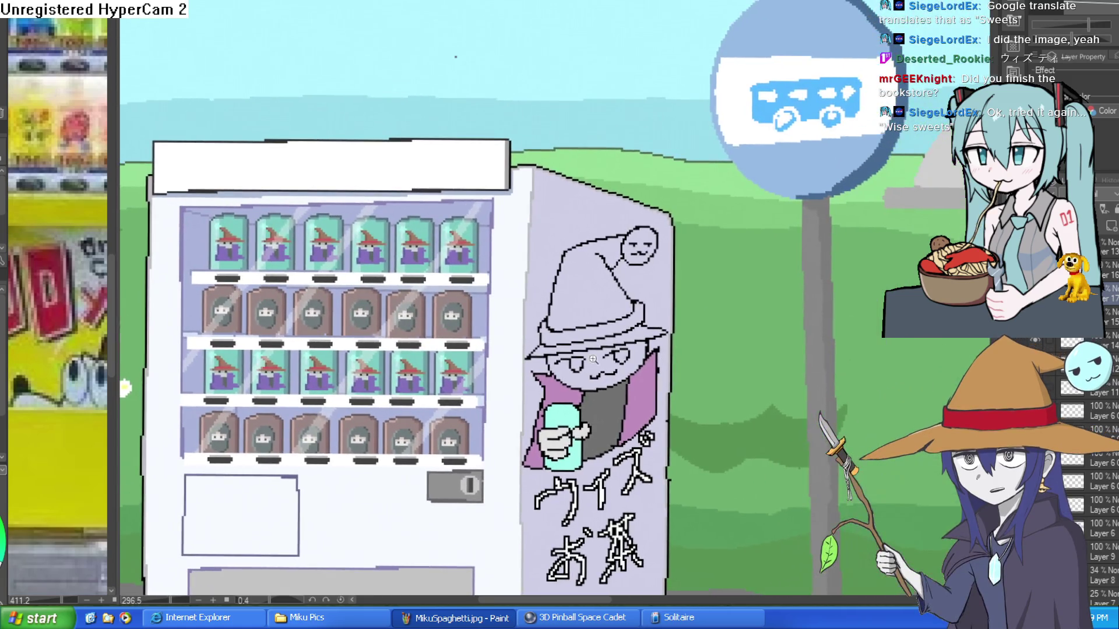
scroll(596, 452, "up", 6)
left_click_drag(596, 452, 558, 202)
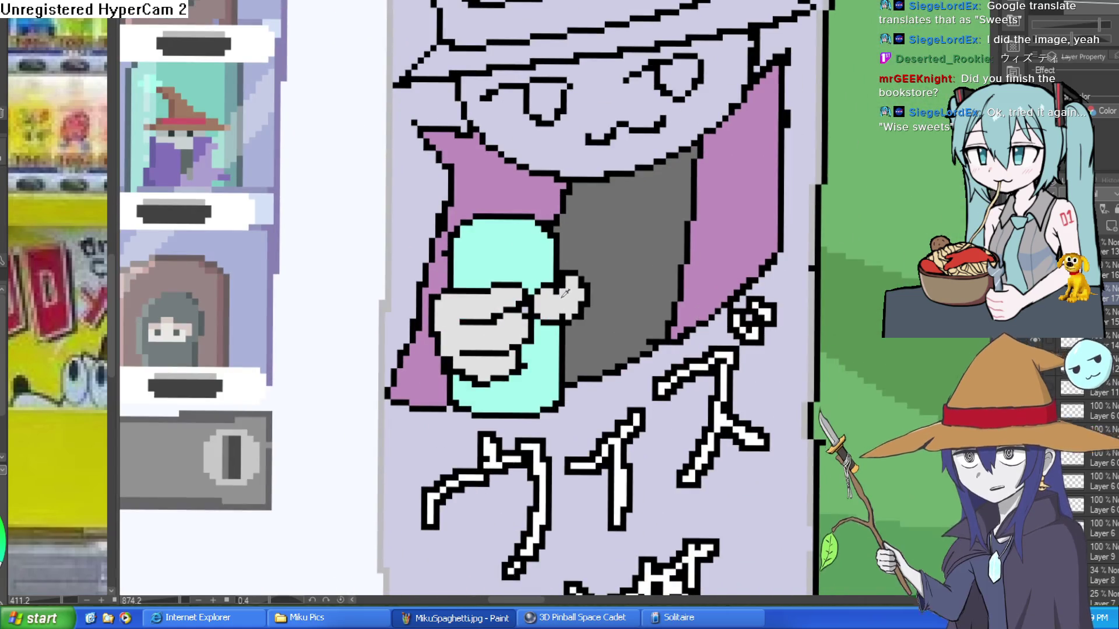
left_click(631, 141)
left_click(651, 124)
left_click(708, 97)
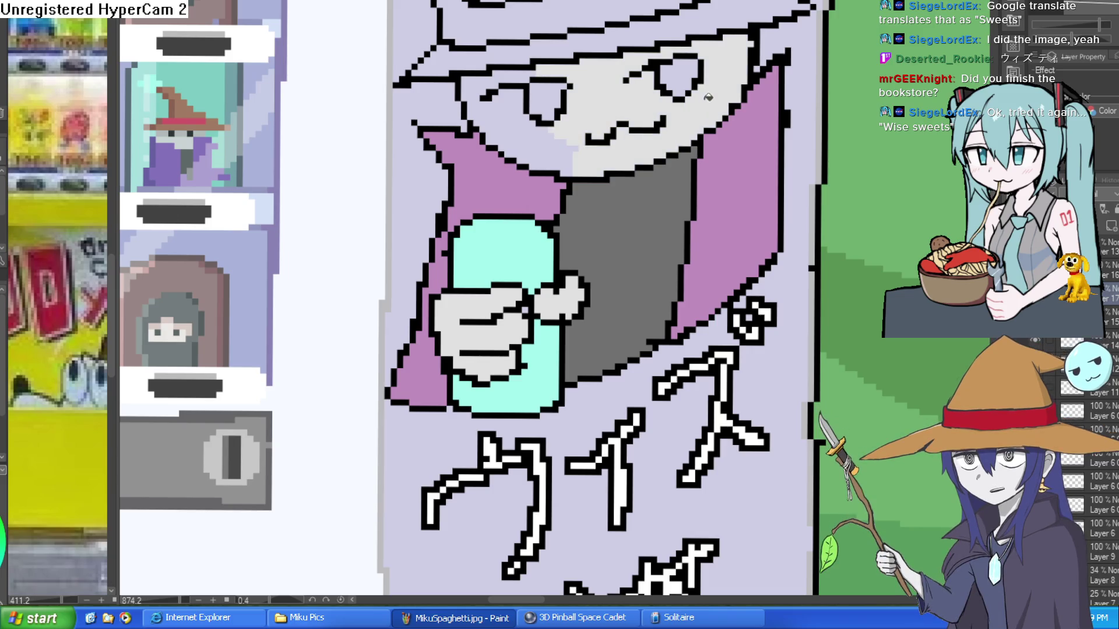
left_click(552, 145)
left_click(488, 114)
scroll(593, 185, "down", 5)
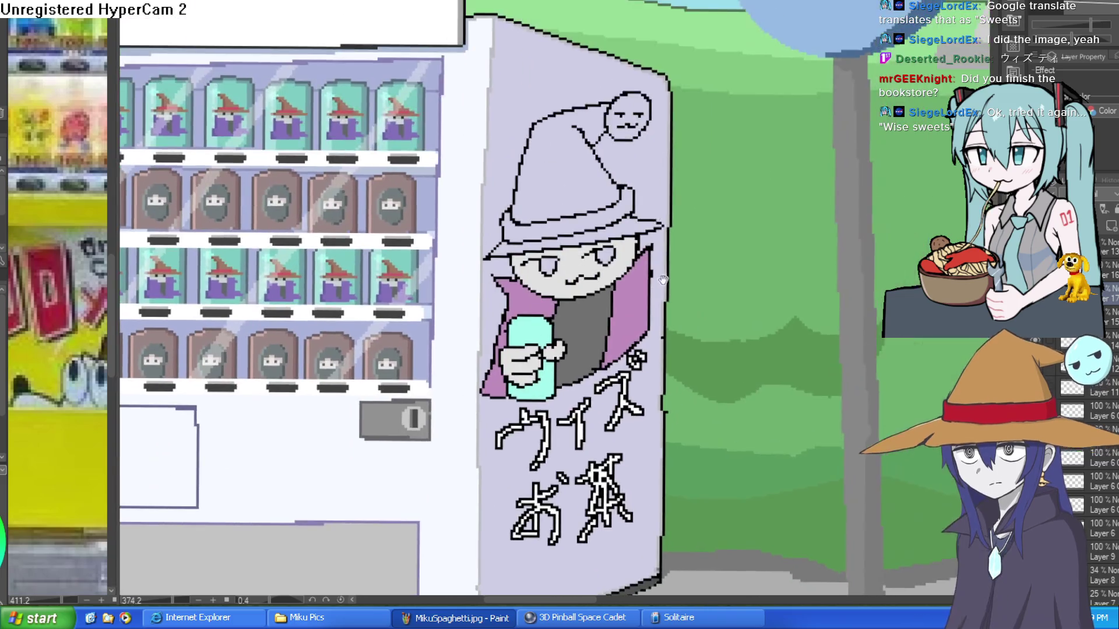
mouse_move(703, 155)
left_mouse_down()
mouse_move(680, 244)
mouse_move(692, 244)
left_mouse_up()
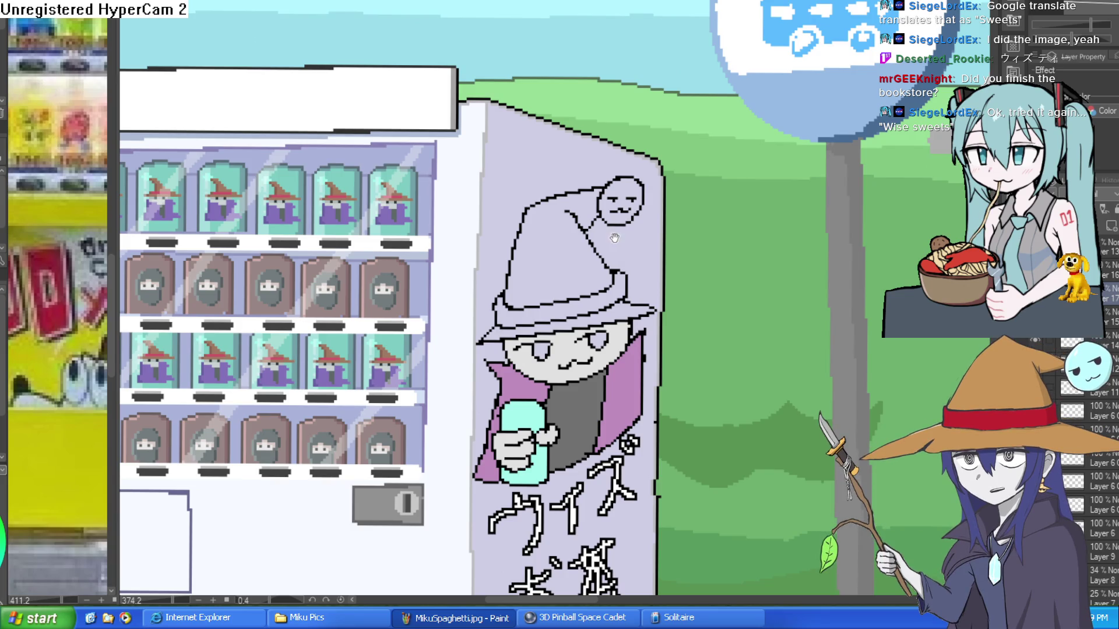
scroll(614, 237, "down", 3)
mouse_move(683, 239)
left_mouse_down()
mouse_move(680, 227)
mouse_move(663, 270)
left_mouse_up()
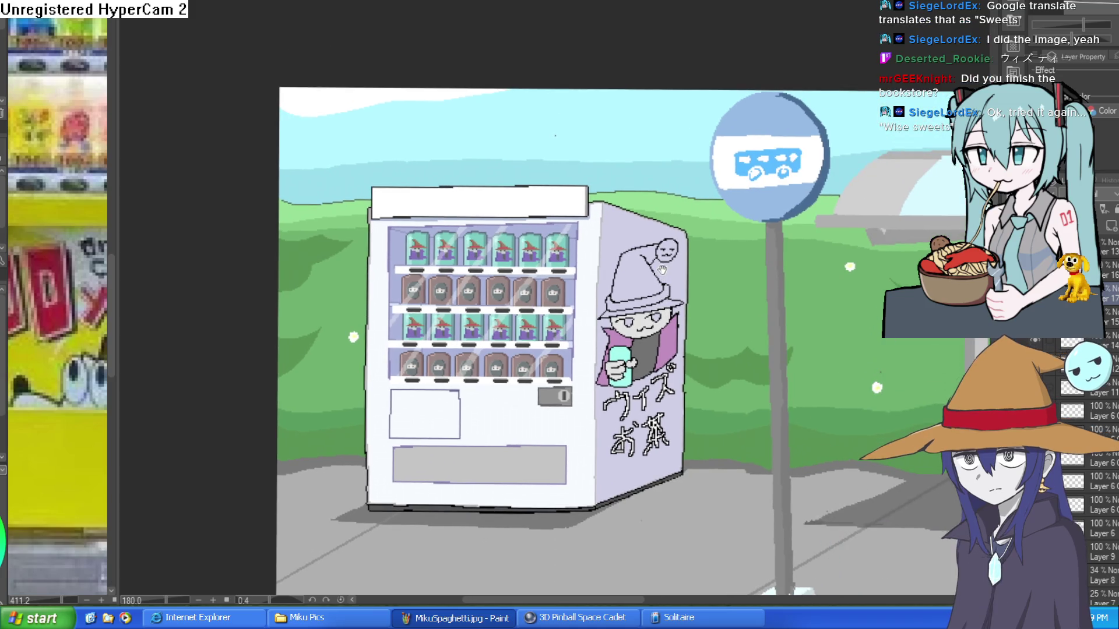
scroll(660, 269, "up", 4)
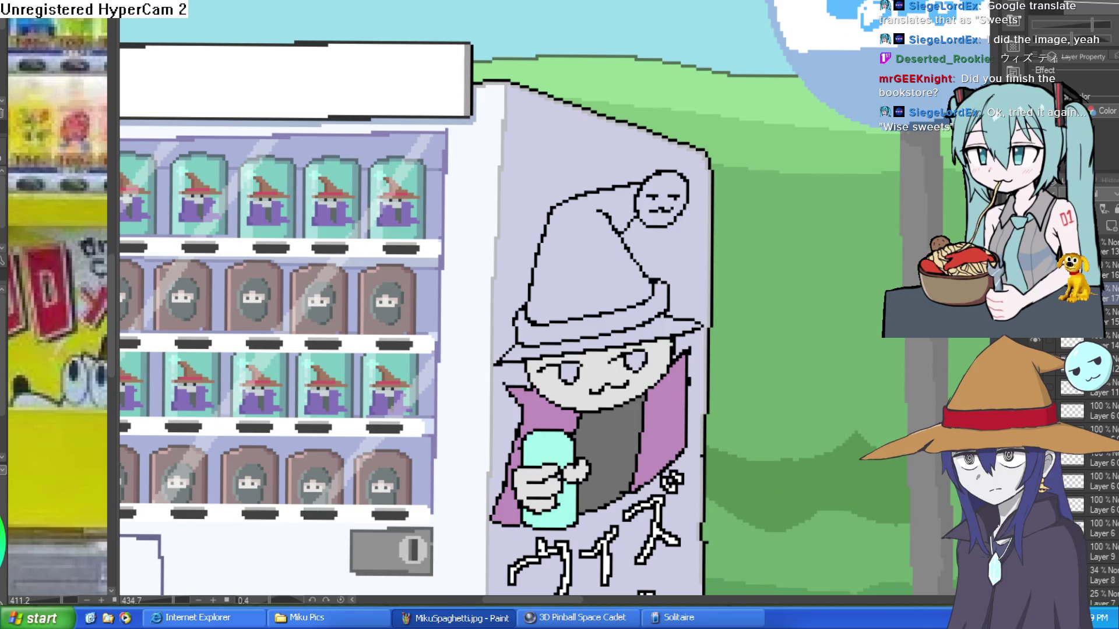
left_click(614, 271)
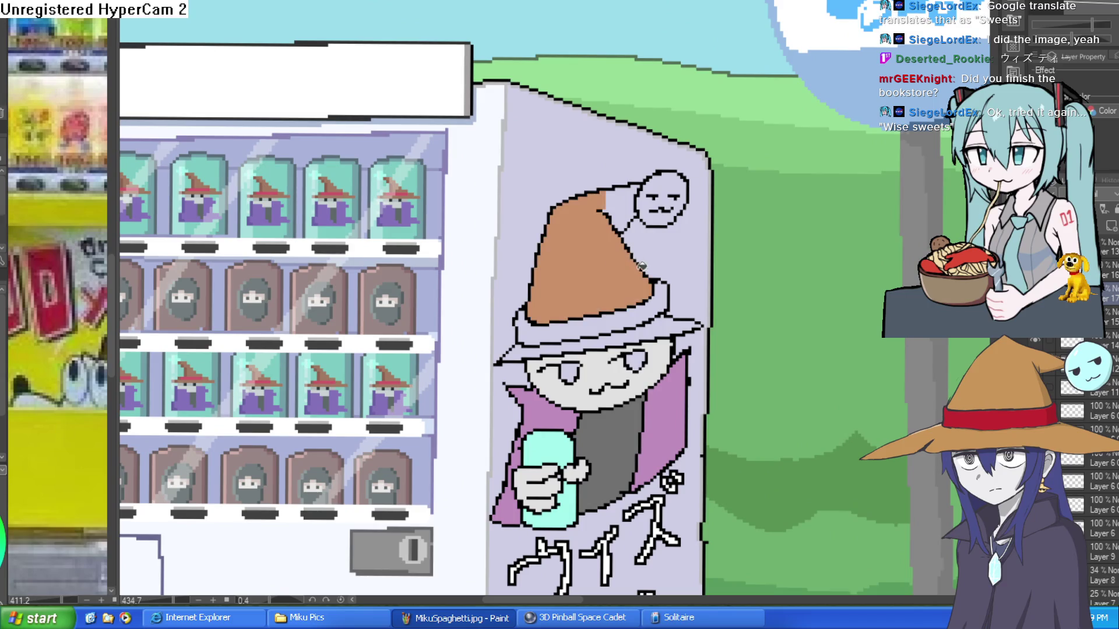
Fill the mascot's hat tip and brim brown and its hat band pink.
left_click(641, 208)
left_click(663, 320)
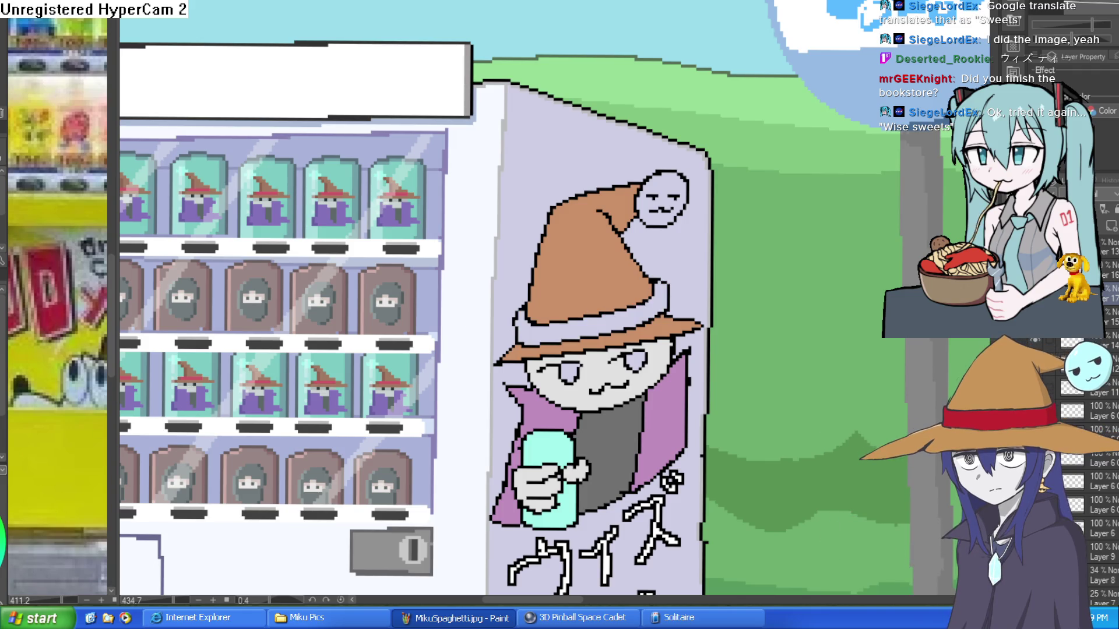
left_click(626, 313)
left_click(552, 326)
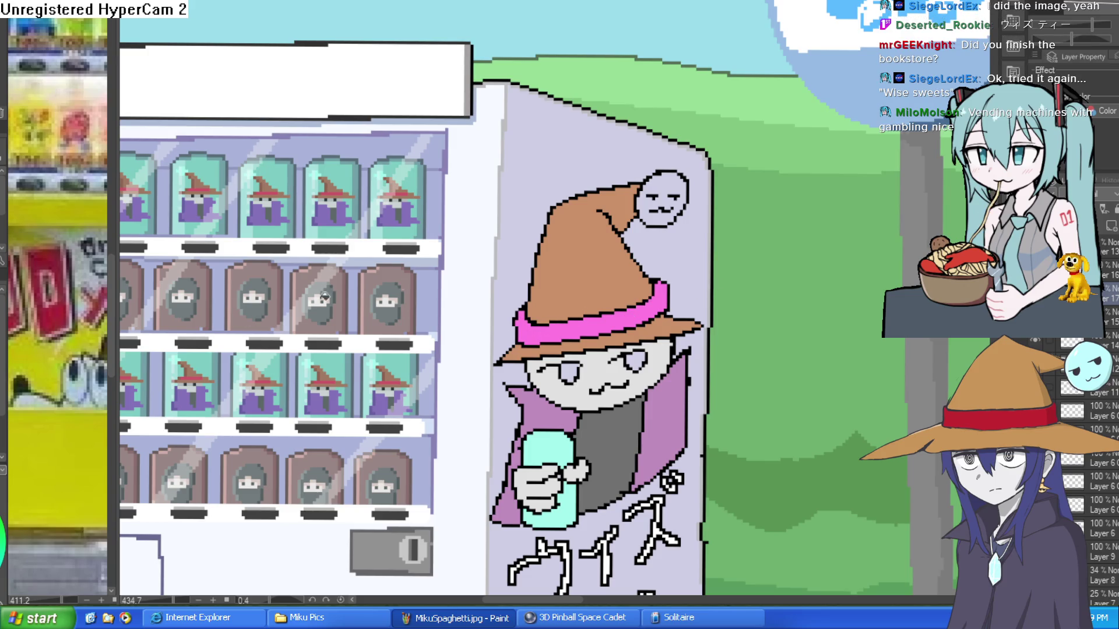
Fill both eyes dark grey instead of black.
scroll(577, 333, "up", 5)
left_click(772, 408)
key("ctrl+z")
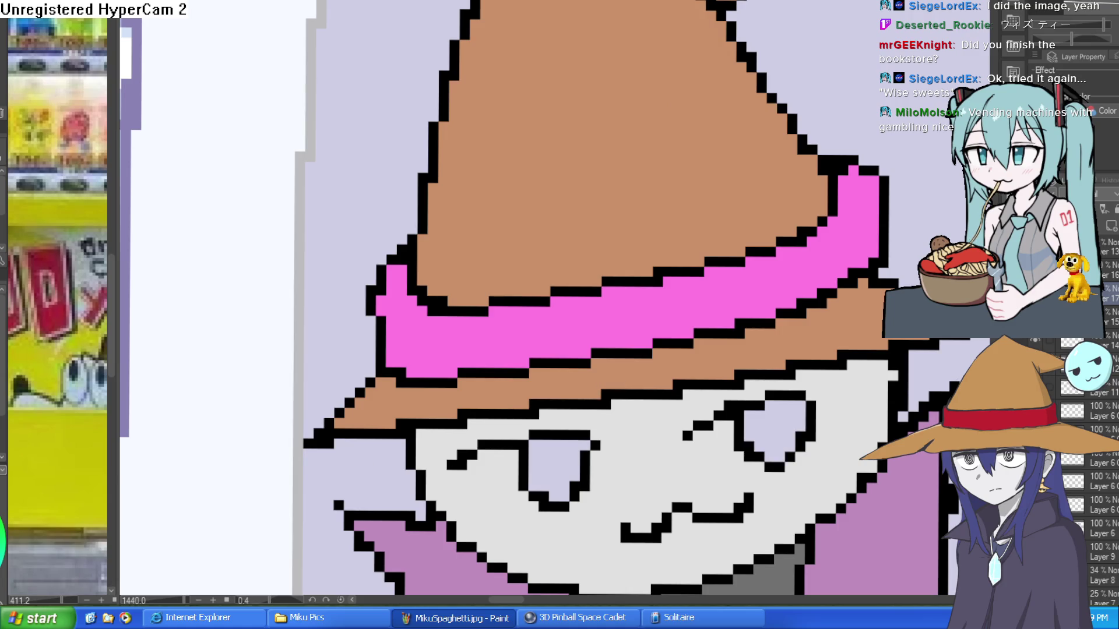
left_click(557, 450)
left_click(772, 425)
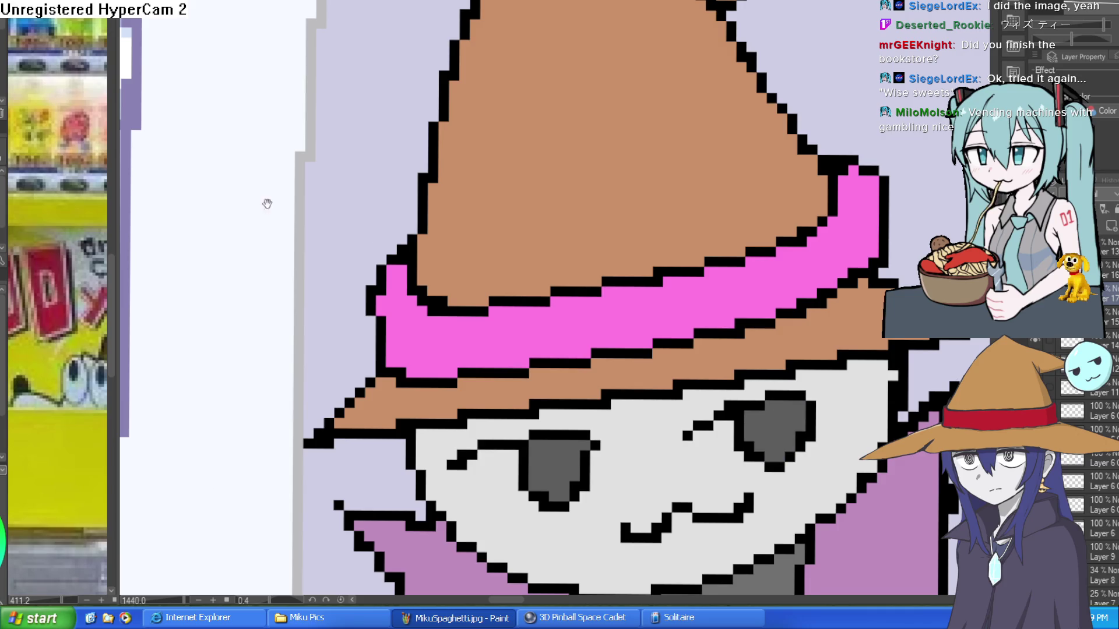
Paint white highlights into the left and right eyes.
scroll(600, 402, "up", 1)
scroll(517, 267, "up", 1)
left_click_drag(516, 276, 520, 265)
left_click(564, 309)
left_click_drag(736, 299, 530, 296)
left_click_drag(675, 213, 723, 258)
left_click(674, 225)
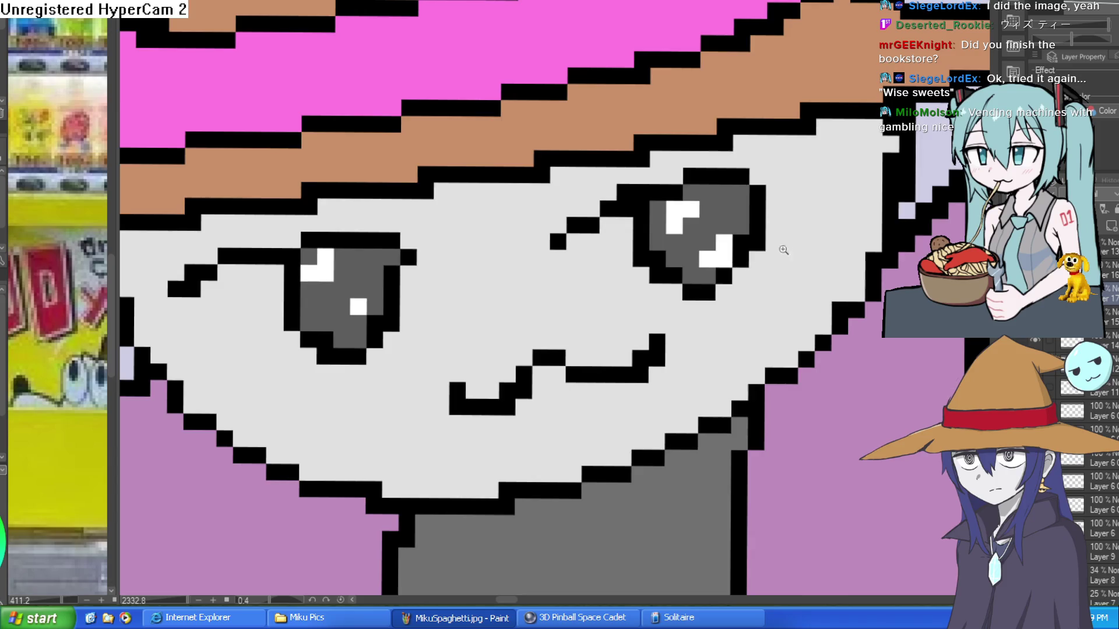
Centre the vending machine, then switch to the frog-and-bearded-wizard drawing.
scroll(794, 250, "down", 8)
scroll(746, 314, "down", 2)
scroll(746, 315, "down", 1)
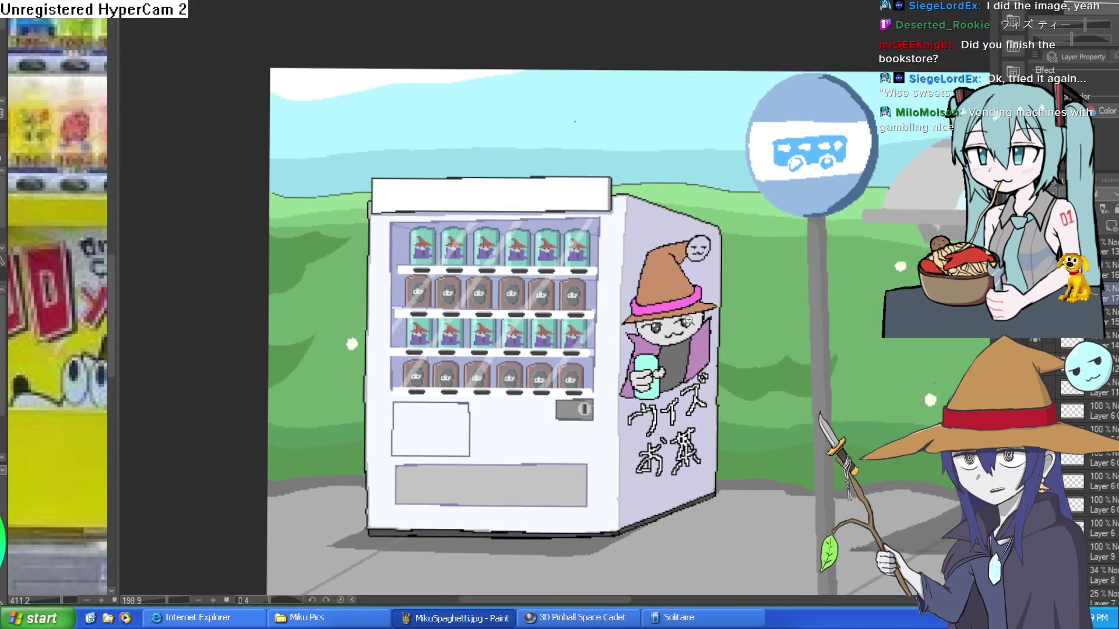
scroll(735, 298, "up", 5)
scroll(723, 281, "down", 1)
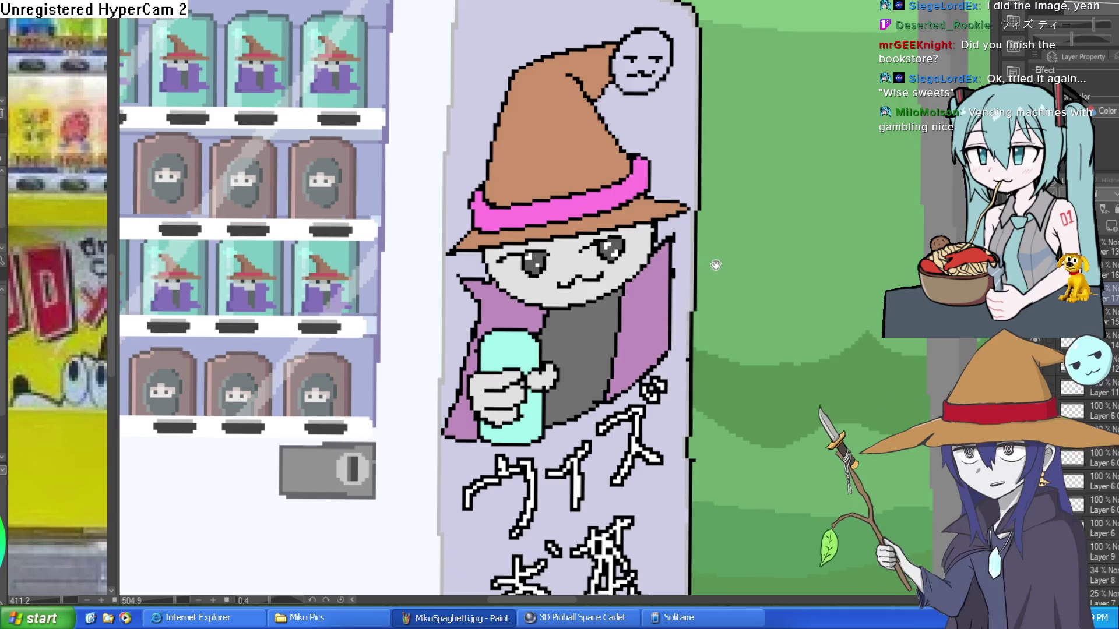
scroll(714, 275, "down", 1)
left_click_drag(714, 276, 705, 244)
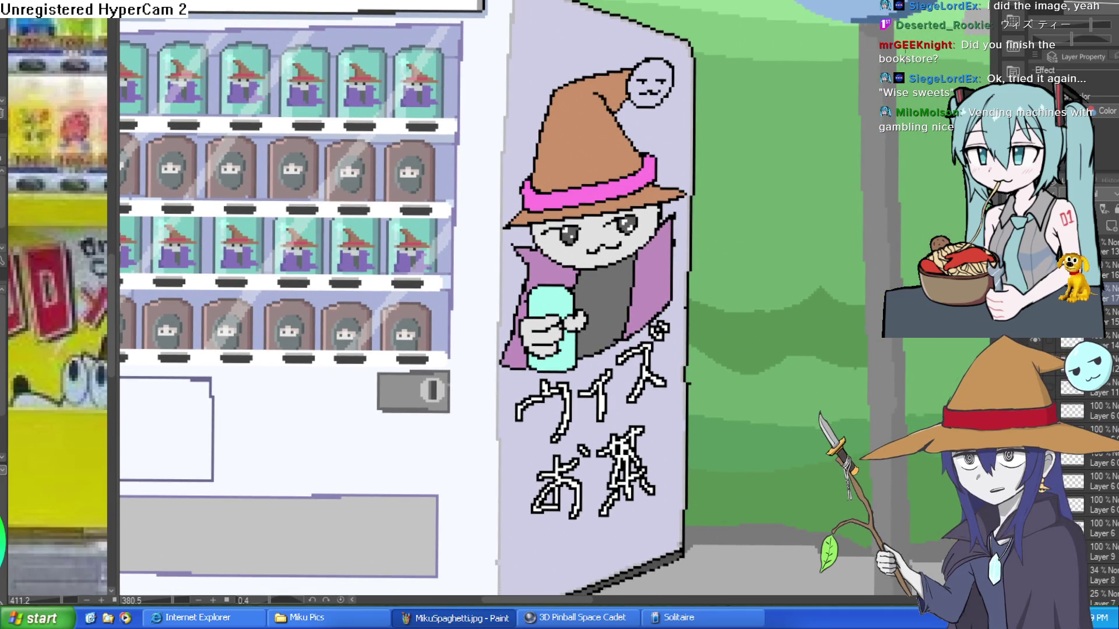
key("ctrl+Tab")
key("ctrl+Tab")
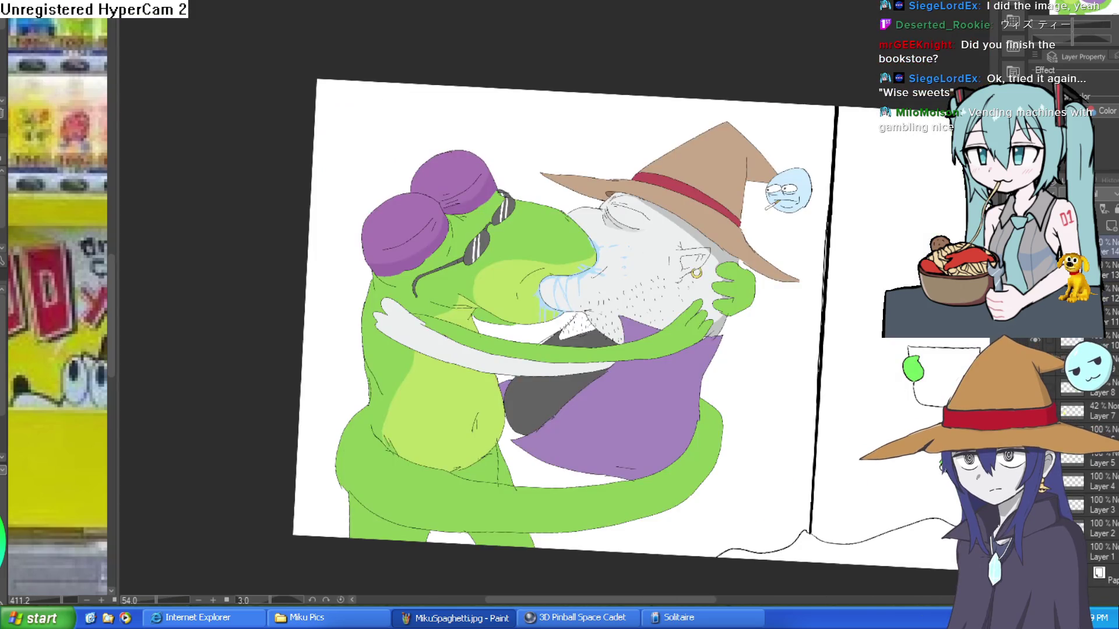
key("ctrl+Tab")
Cycle through the open drawings, glancing at the storefront sketch, back to the vending machine.
key("ctrl+Tab")
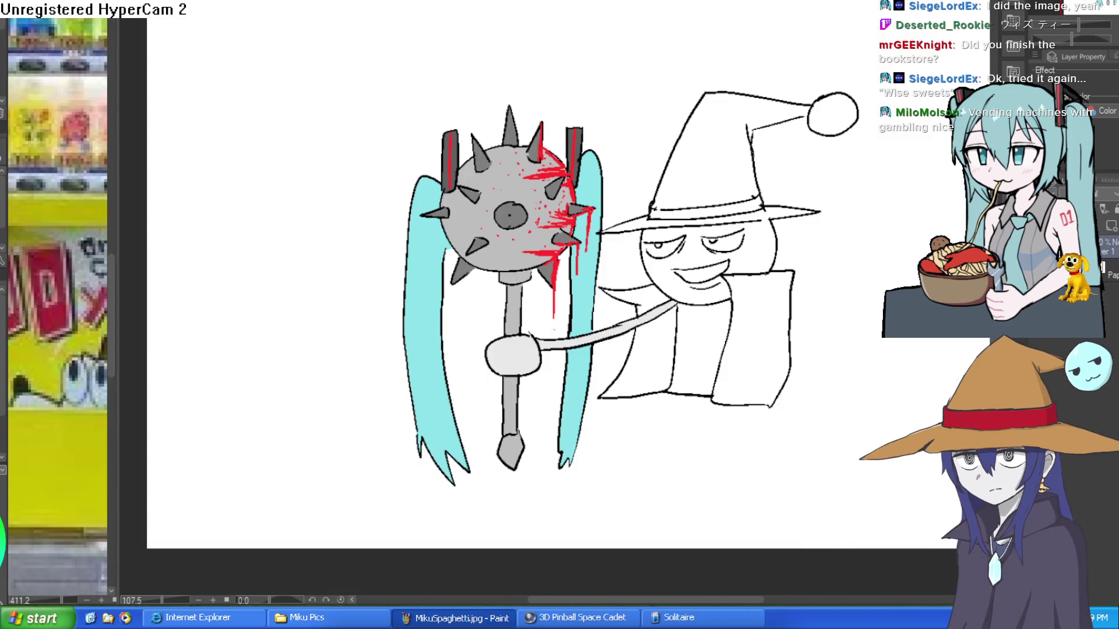
key("ctrl+Tab")
key("ctrl+Tab")
key("ctrl+Tab")
key("ctrl+Tab")
key("ctrl+Tab")
key("ctrl+Tab")
key("ctrl+Tab")
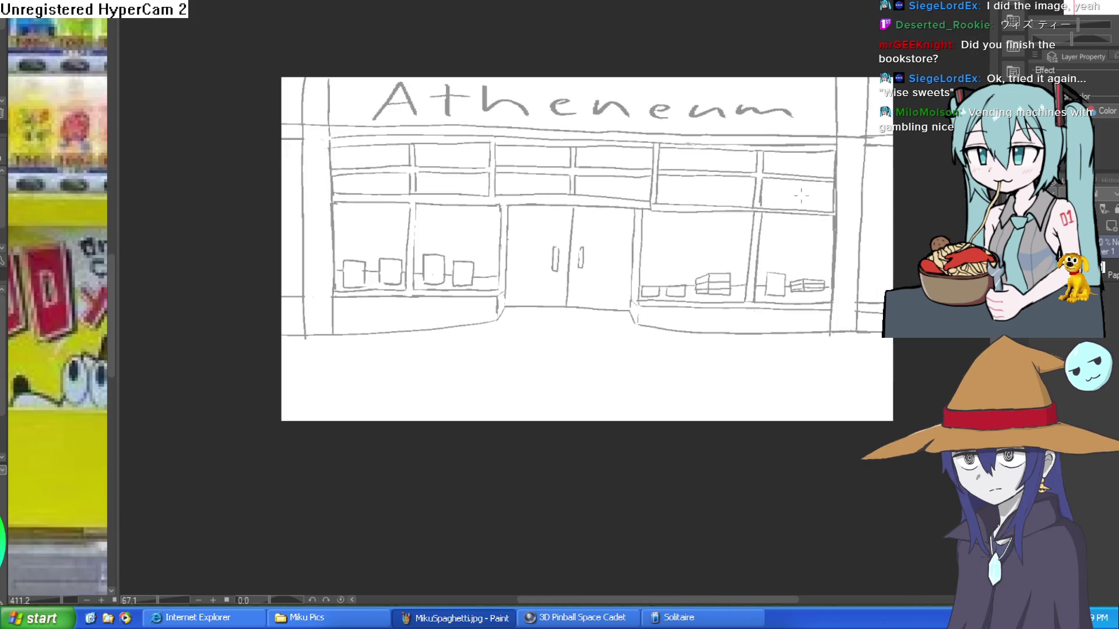
mouse_move(799, 249)
left_mouse_down()
mouse_move(801, 210)
mouse_move(784, 181)
mouse_move(794, 165)
mouse_move(772, 242)
left_mouse_up()
scroll(772, 239, "up", 2)
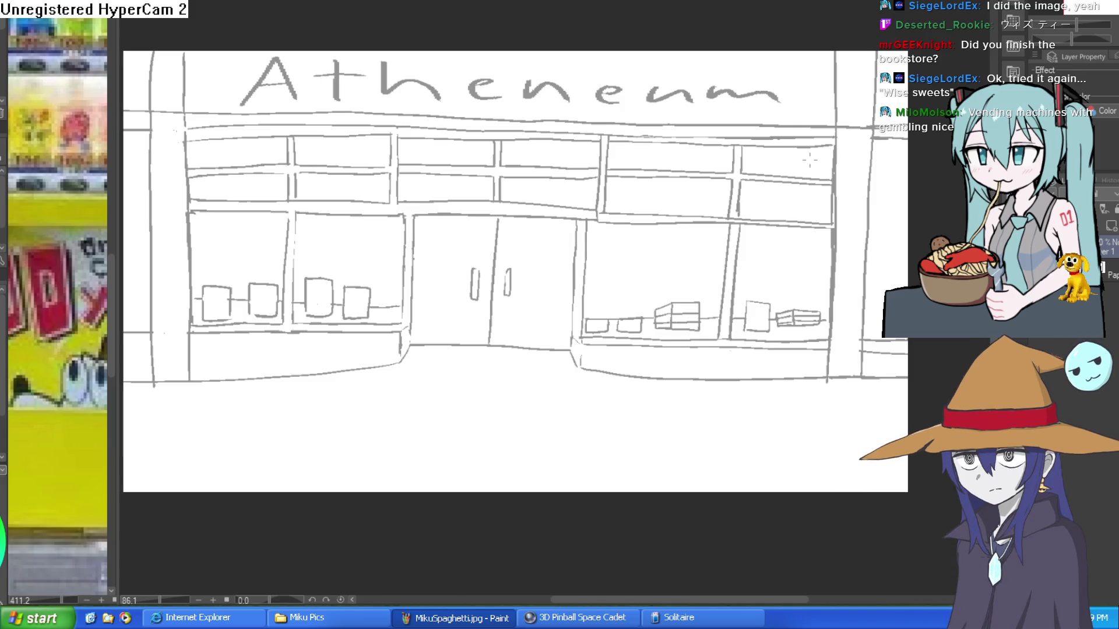
key("ctrl+Tab")
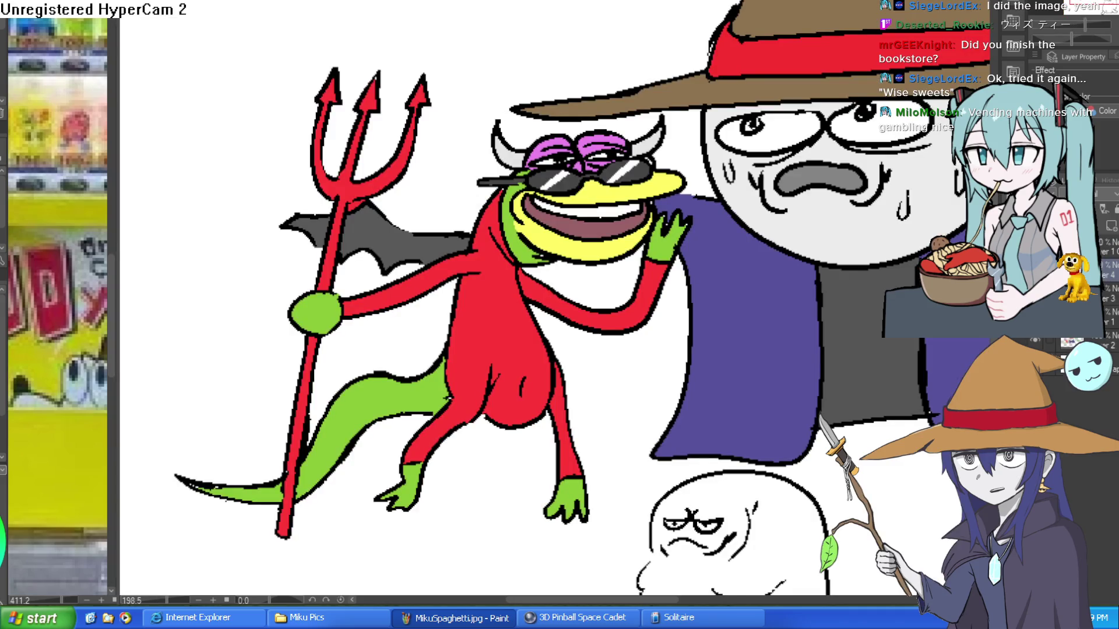
key("ctrl+Tab")
scroll(611, 291, "up", 5)
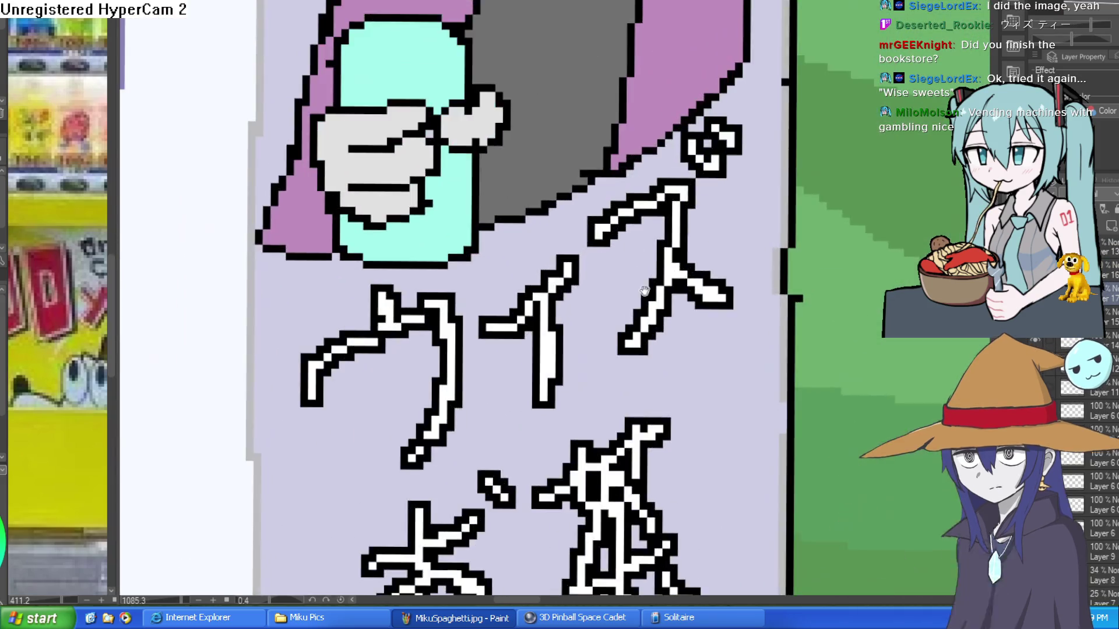
scroll(641, 282, "down", 3)
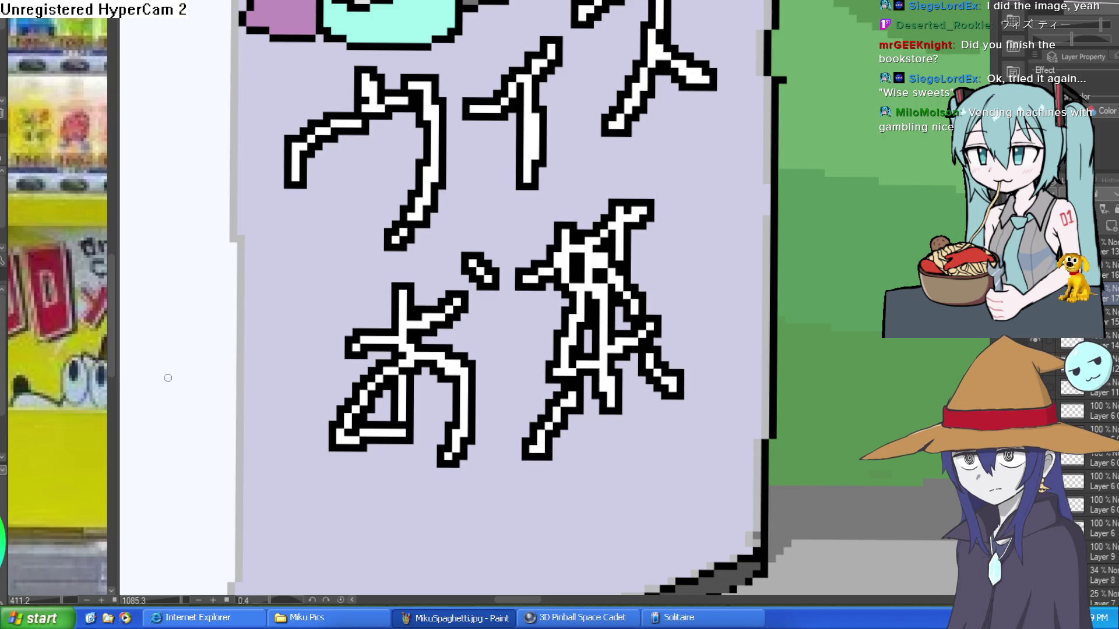
mouse_move(682, 204)
left_mouse_down()
mouse_move(319, 324)
mouse_move(617, 494)
mouse_move(689, 232)
left_mouse_up()
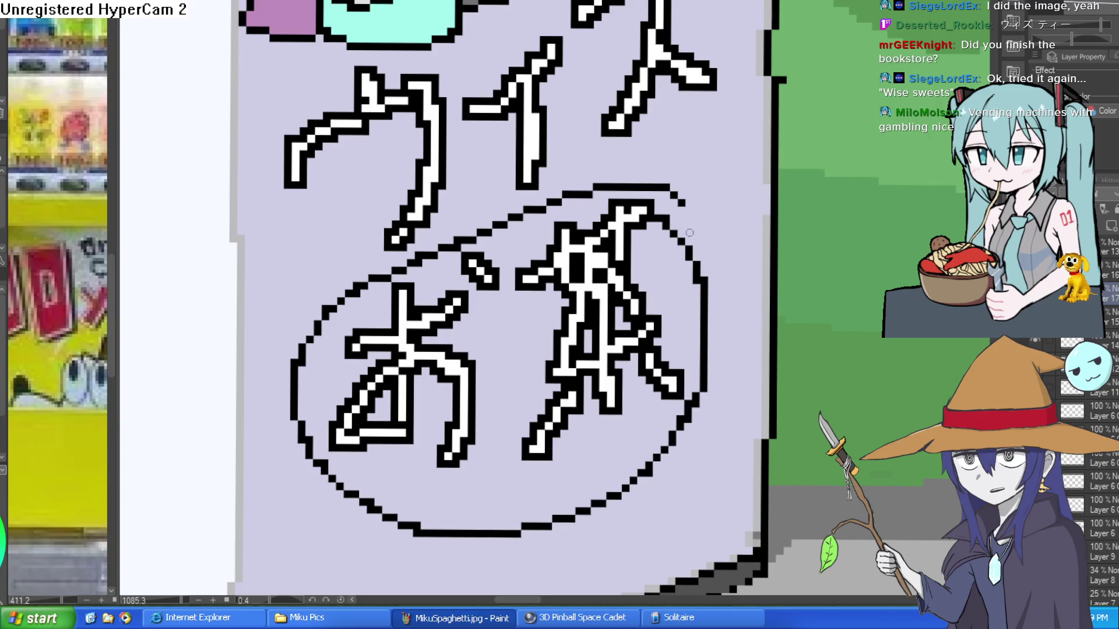
scroll(689, 257, "up", 2)
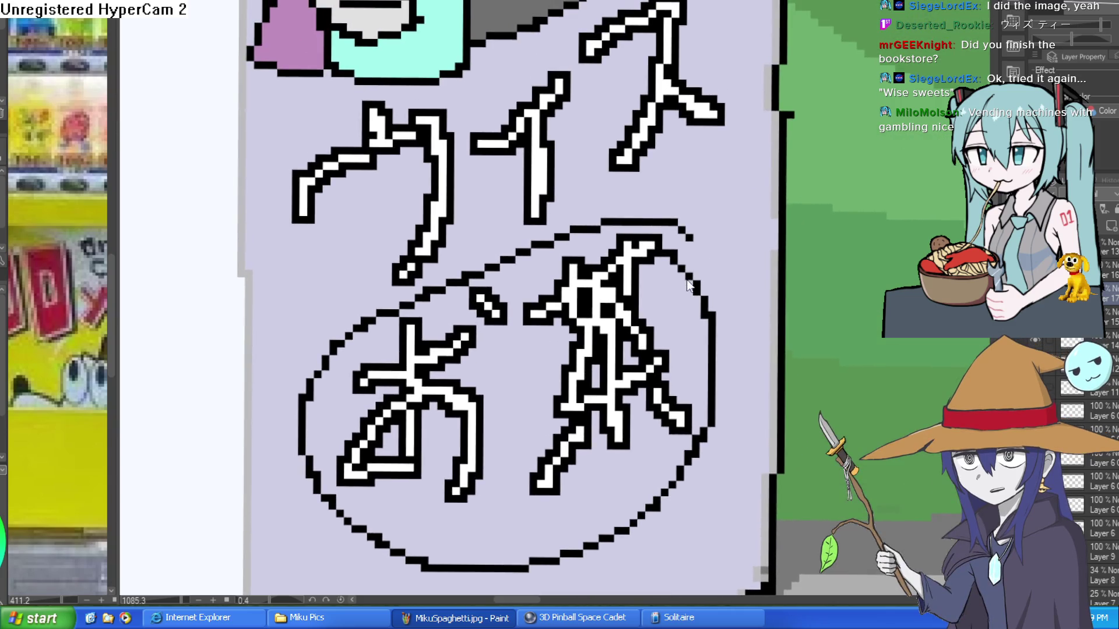
key("ctrl+z")
mouse_move(731, 246)
left_mouse_down()
mouse_move(712, 258)
mouse_move(678, 326)
left_mouse_up()
scroll(712, 258, "down", 5)
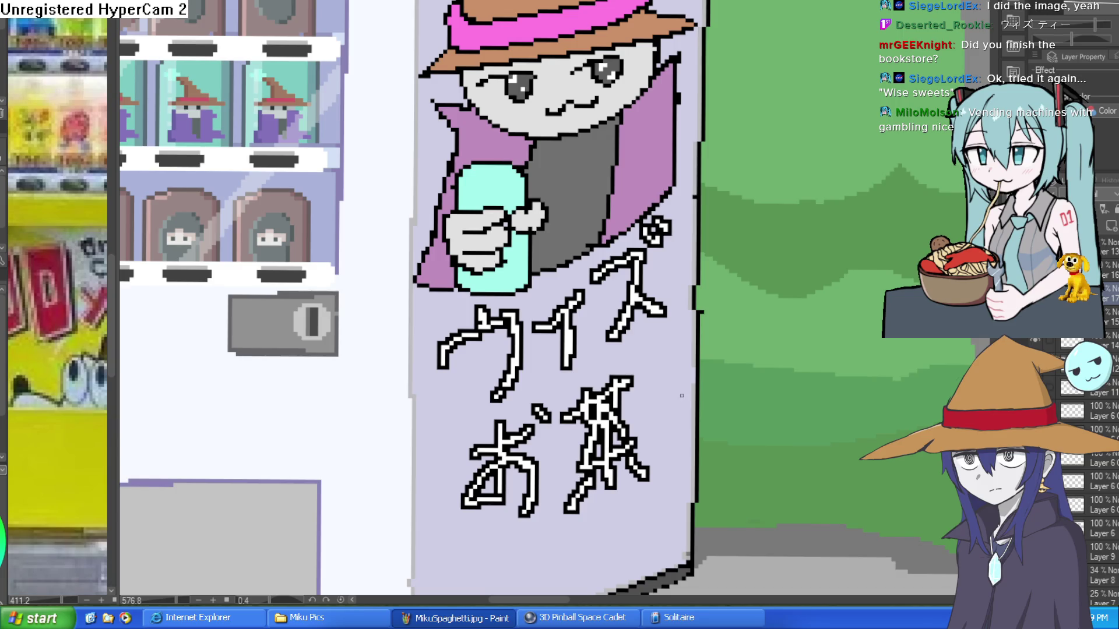
scroll(692, 371, "down", 5)
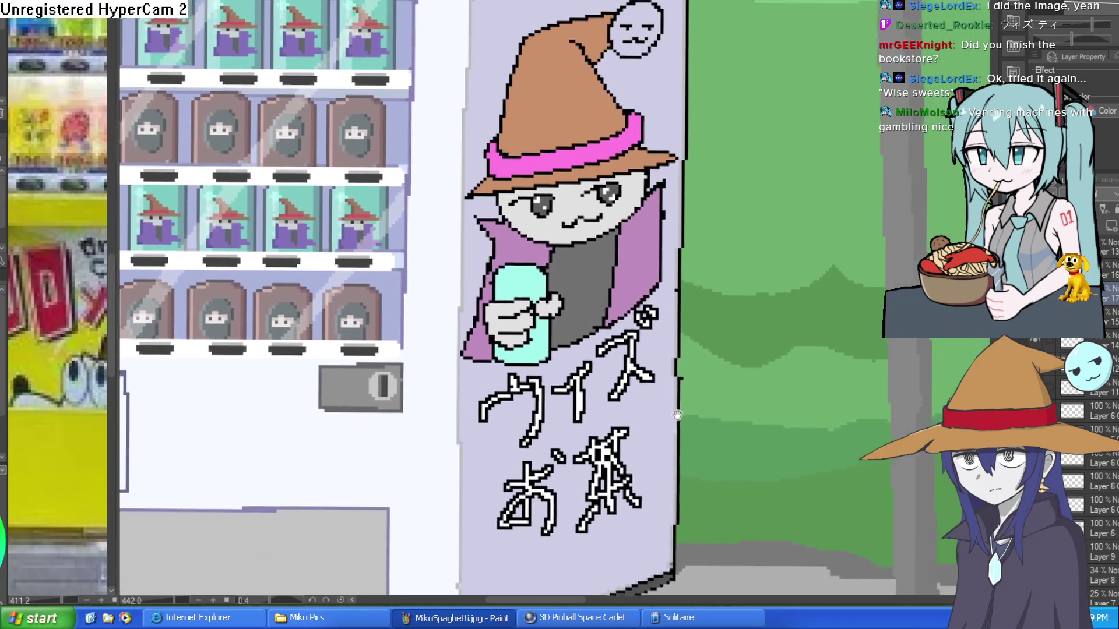
key("ctrl+Tab")
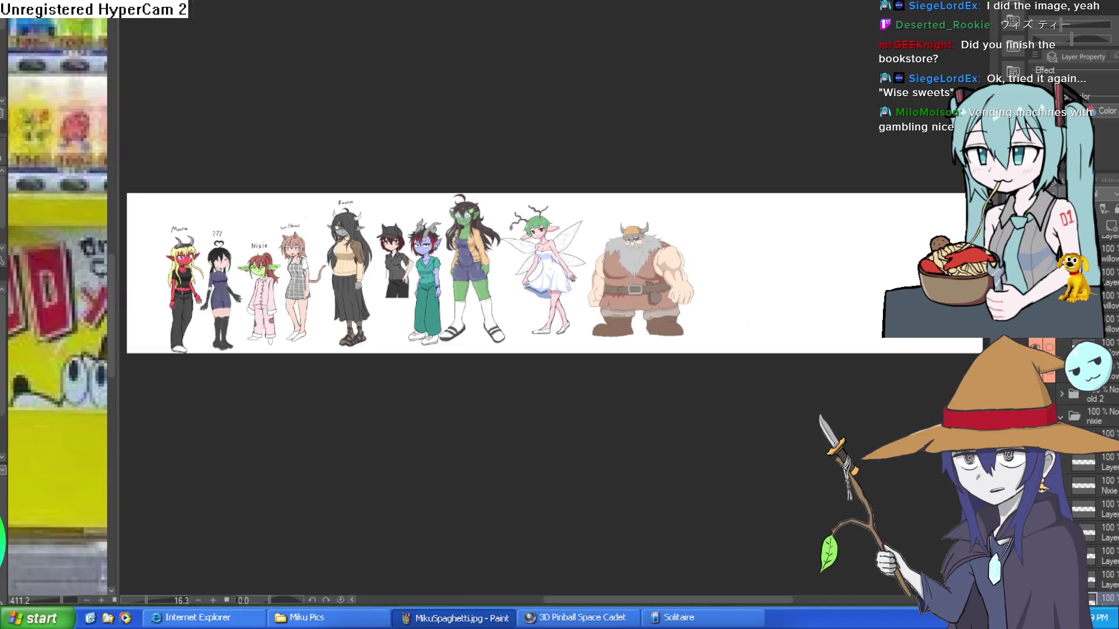
key("ctrl+Tab")
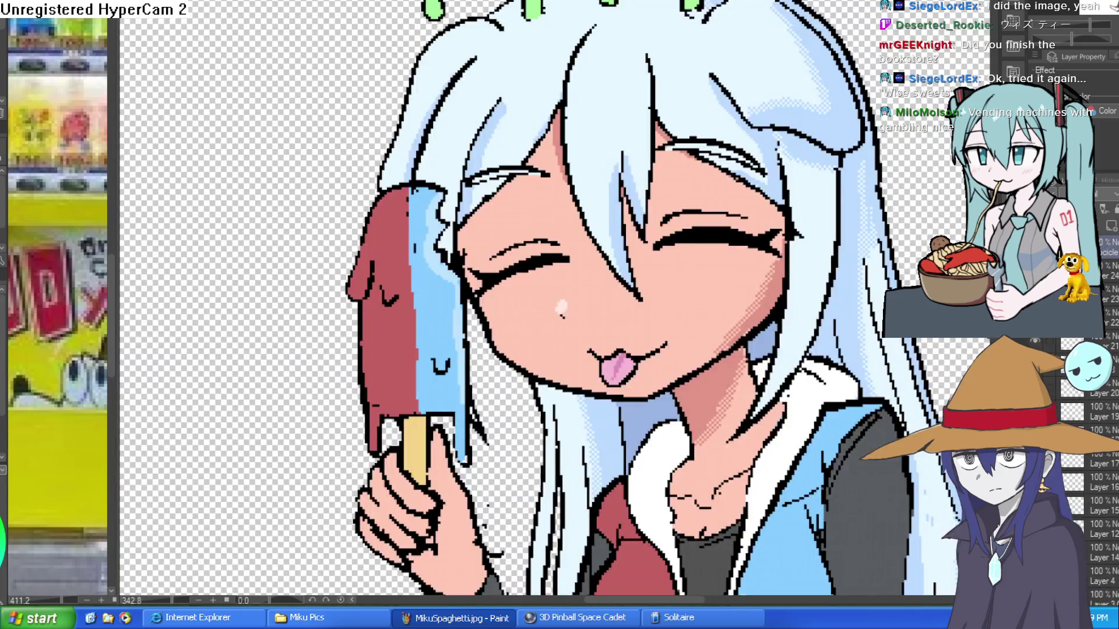
key("ctrl+Tab")
key("ctrl+Tab")
key("ctrl+Tab")
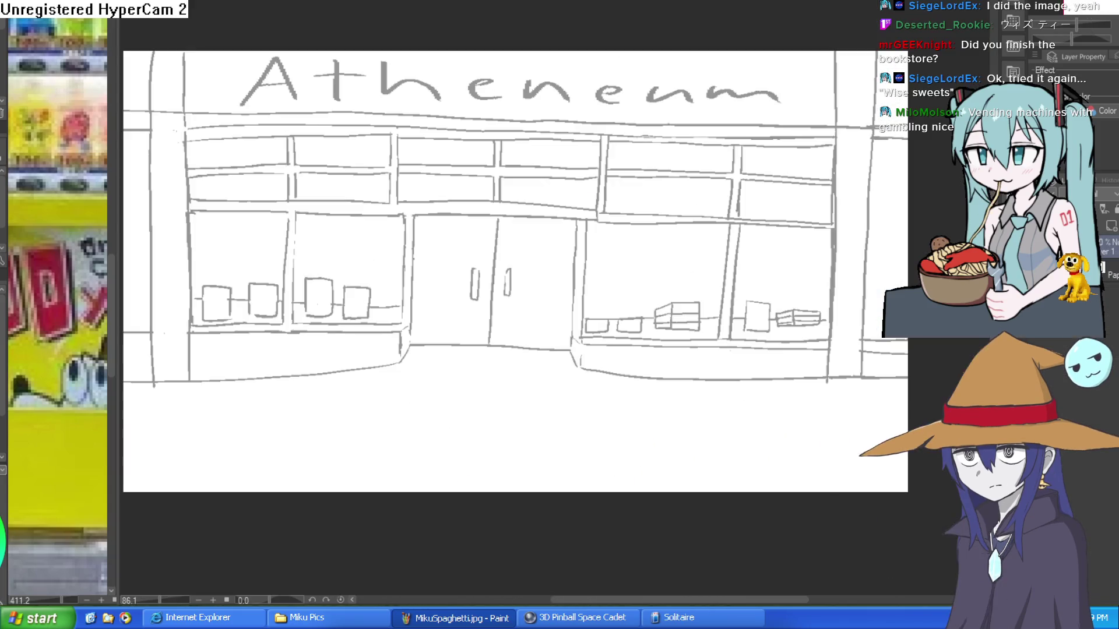
key("ctrl+Tab")
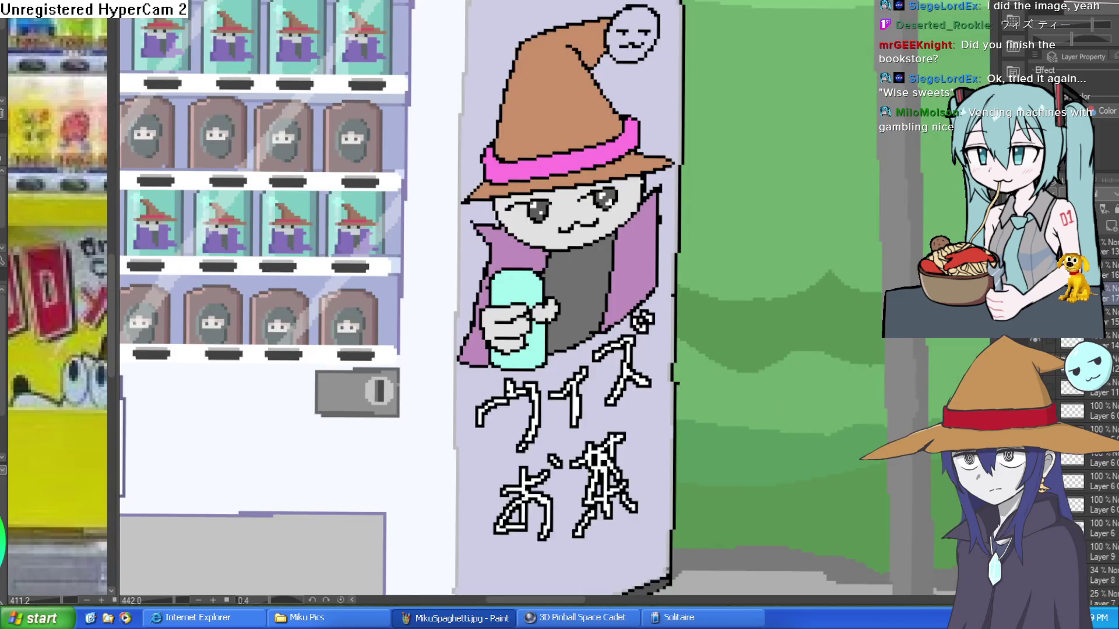
key("ctrl+Tab")
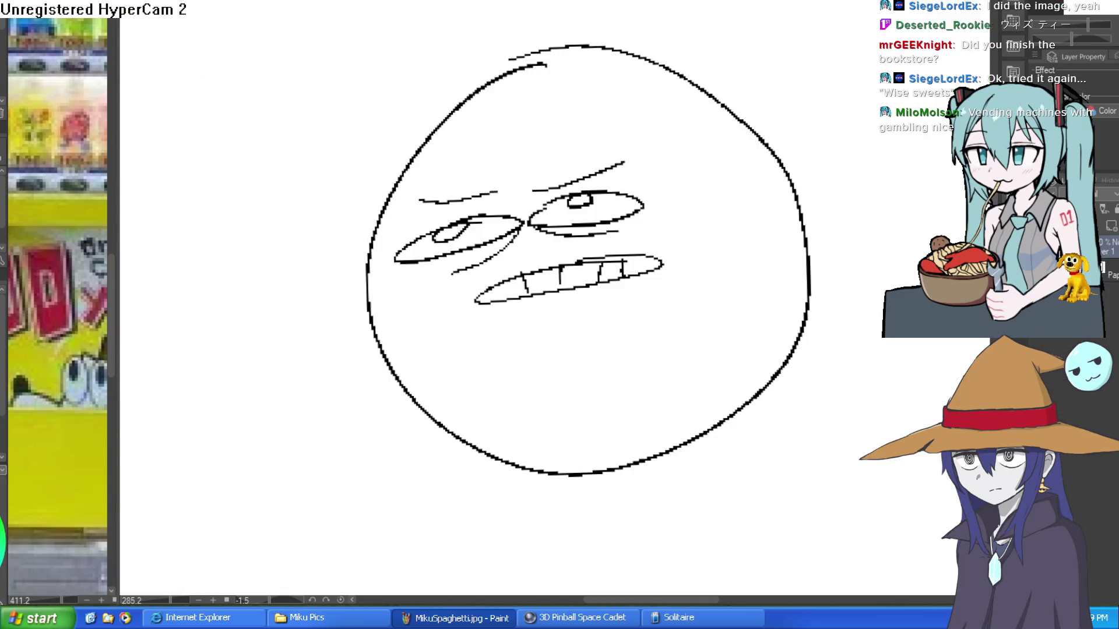
key("ctrl+Tab")
mouse_move(686, 139)
left_mouse_down()
mouse_move(774, 131)
mouse_move(817, 188)
left_mouse_up()
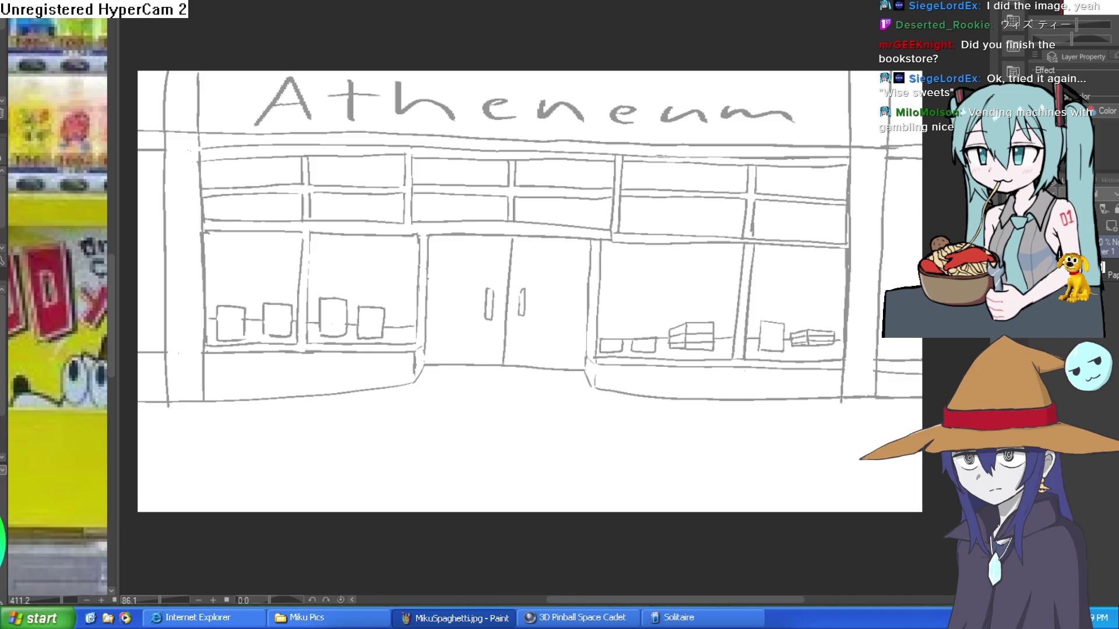
key("ctrl+Tab")
key("ctrl+Tab")
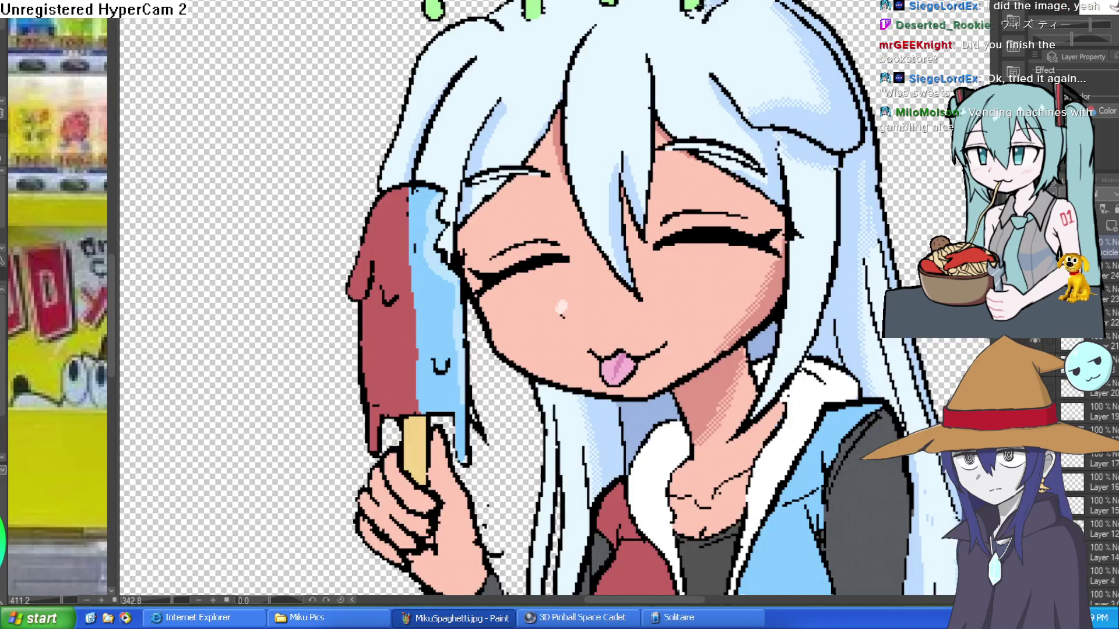
key("ctrl+Tab")
key("ctrl+Tab")
key("ctrl+Tab")
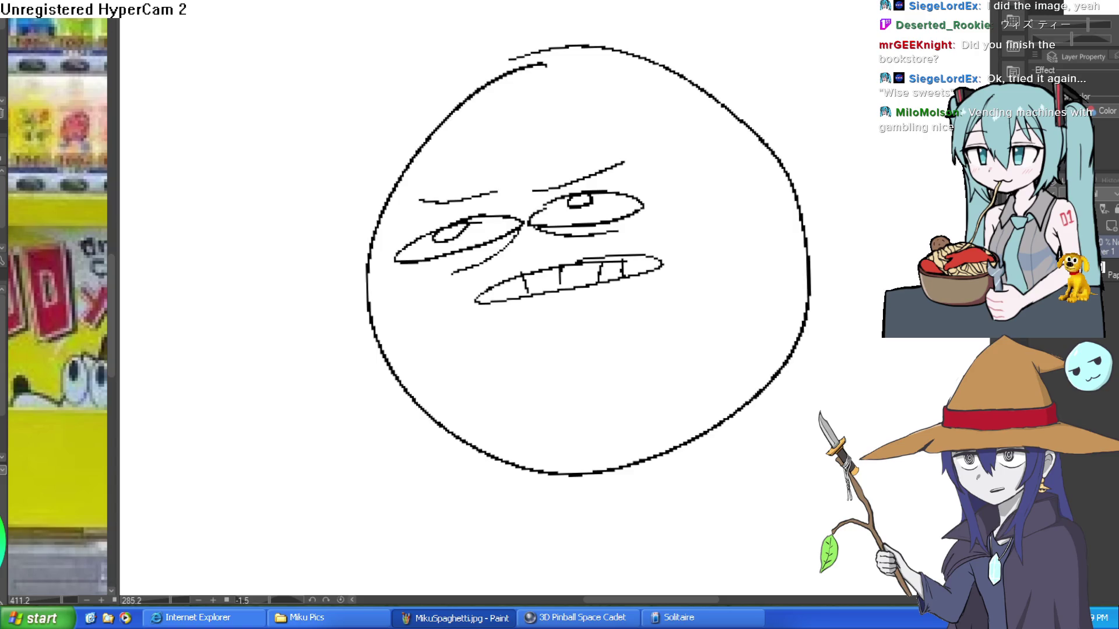
key("ctrl+Tab")
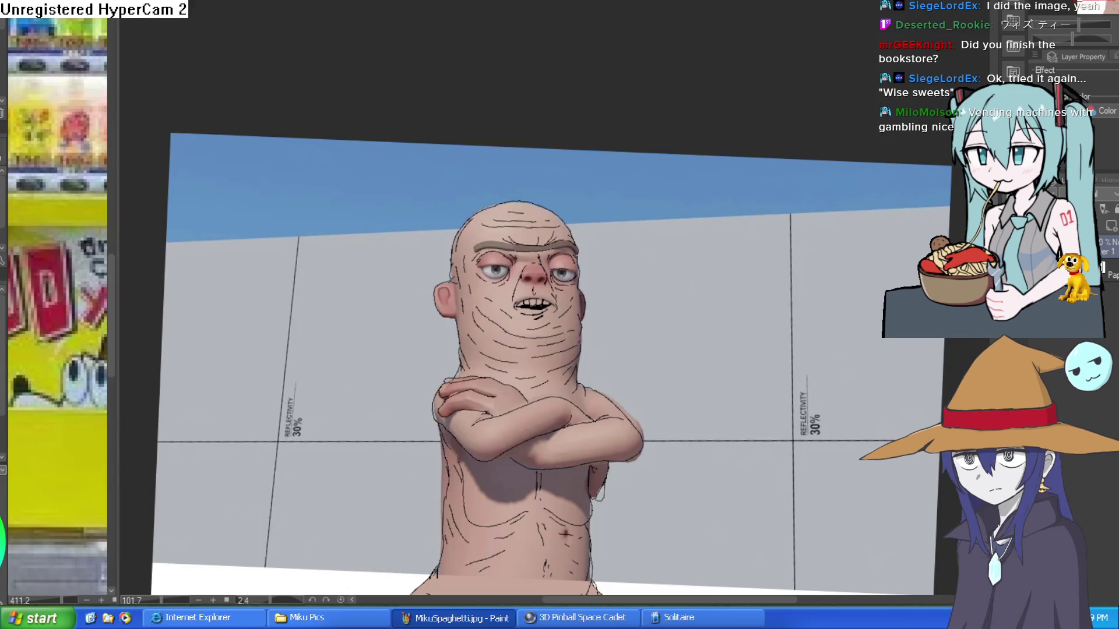
key("ctrl+Tab")
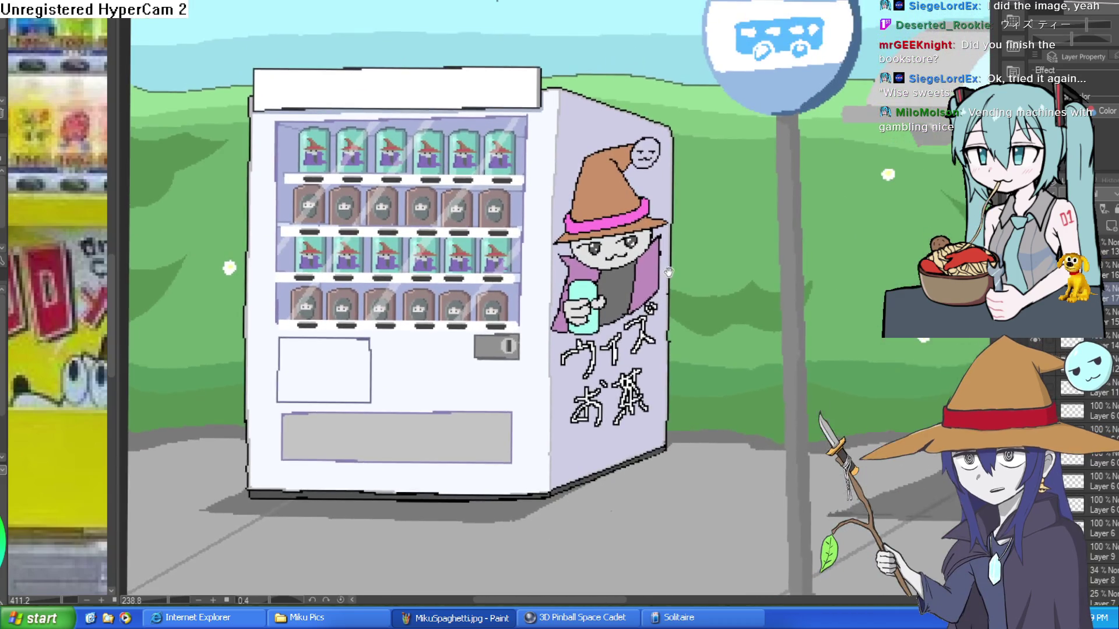
left_click_drag(669, 272, 659, 223)
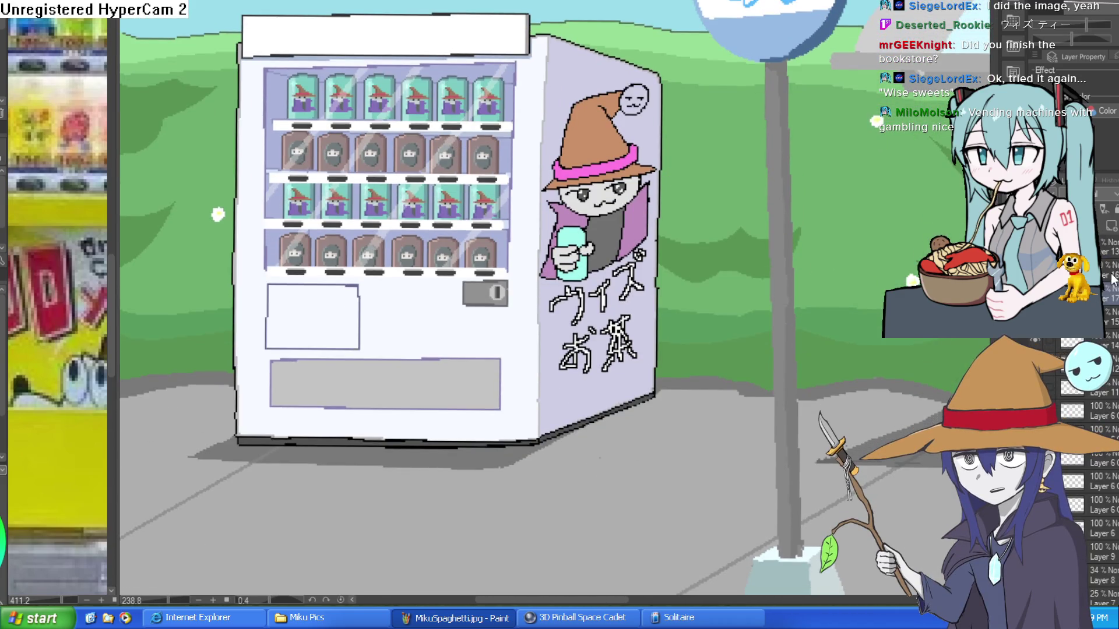
On a new layer, scrawl 'RATZ' in black pixels on the machine front.
key("ctrl+shift+n")
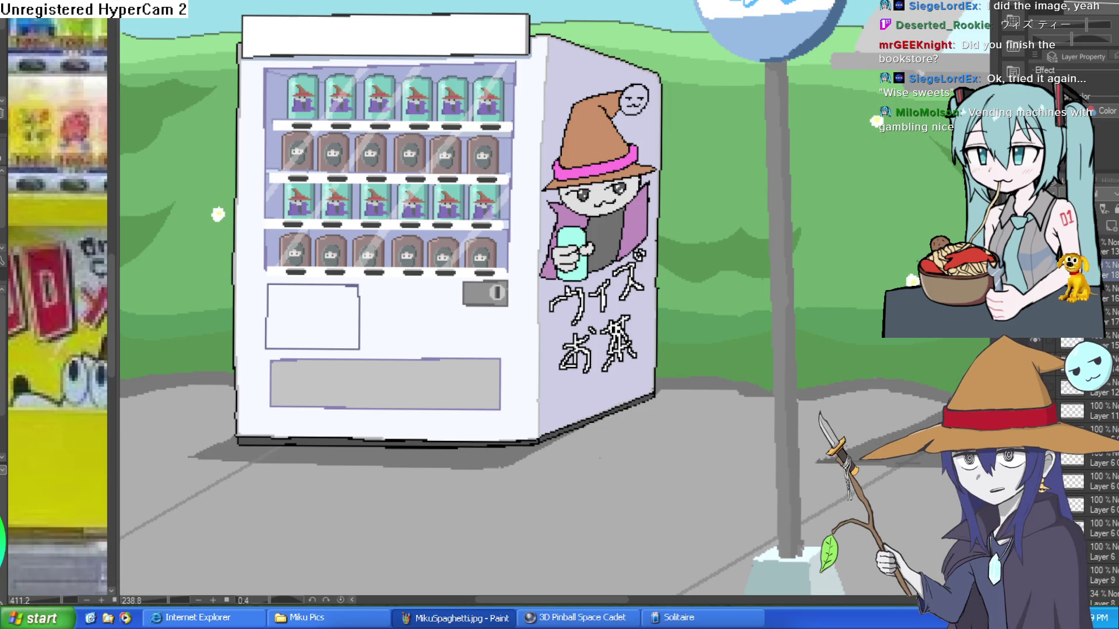
scroll(407, 275, "up", 5)
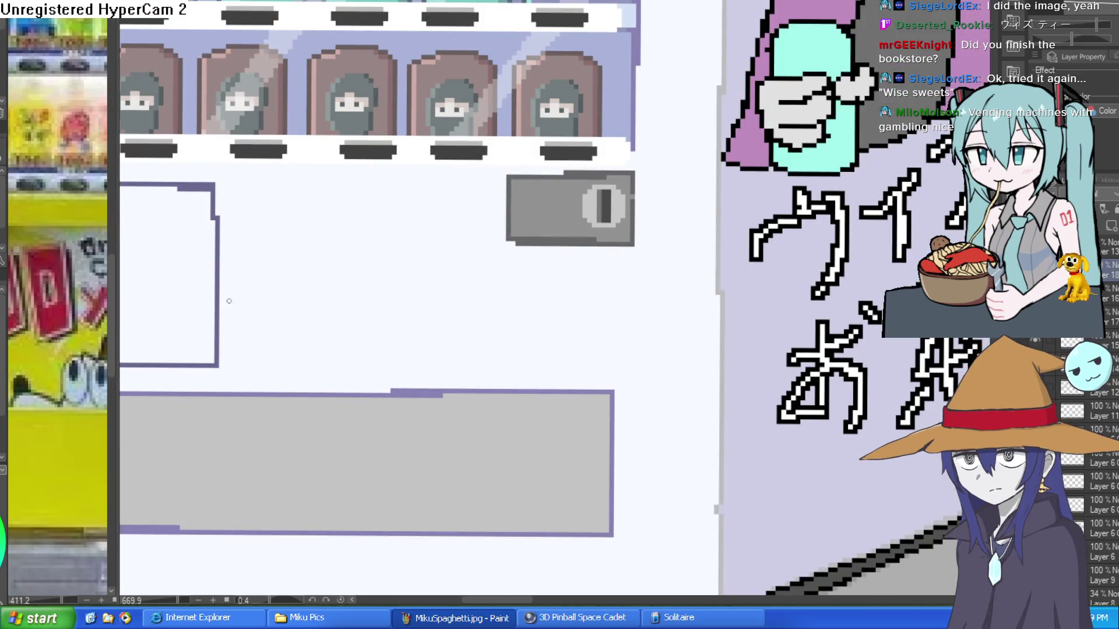
mouse_move(402, 222)
left_mouse_down()
mouse_move(369, 320)
mouse_move(386, 273)
left_mouse_up()
left_click_drag(391, 274, 437, 329)
mouse_move(434, 265)
left_mouse_down()
mouse_move(394, 335)
mouse_move(450, 317)
left_mouse_up()
left_click_drag(424, 285, 449, 286)
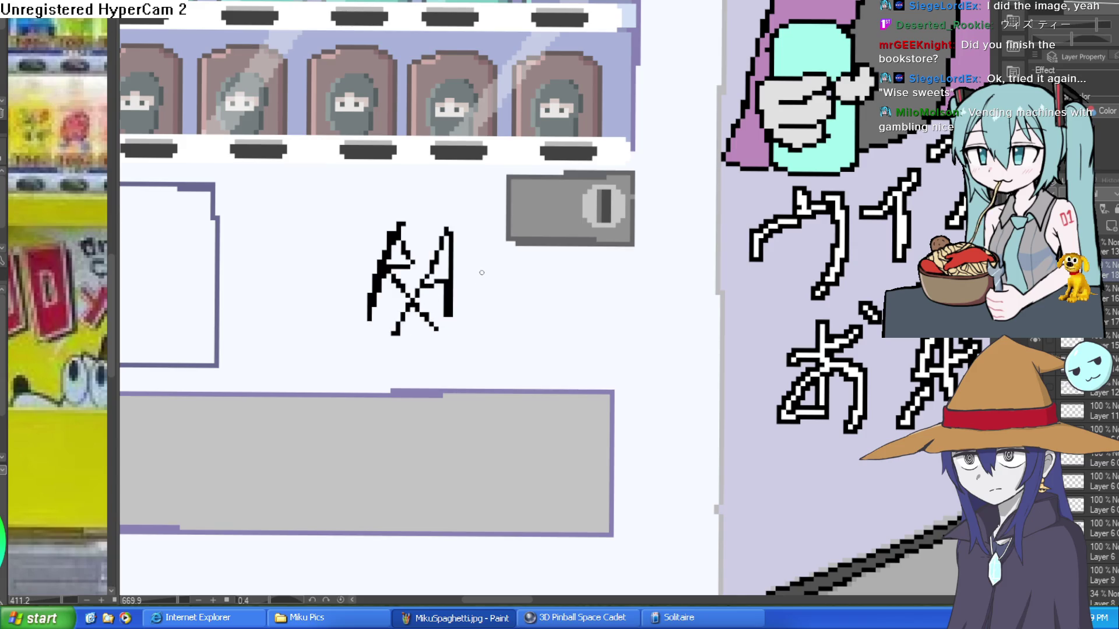
left_click_drag(480, 240, 474, 320)
mouse_move(458, 266)
left_mouse_down()
mouse_move(520, 271)
mouse_move(516, 317)
mouse_move(576, 331)
left_mouse_up()
Scrawl 'RULE' in black pixels below RATZ, closing the E's bottom.
mouse_move(378, 338)
left_mouse_down()
mouse_move(354, 396)
mouse_move(367, 364)
mouse_move(402, 440)
left_mouse_up()
left_click_drag(420, 343, 434, 393)
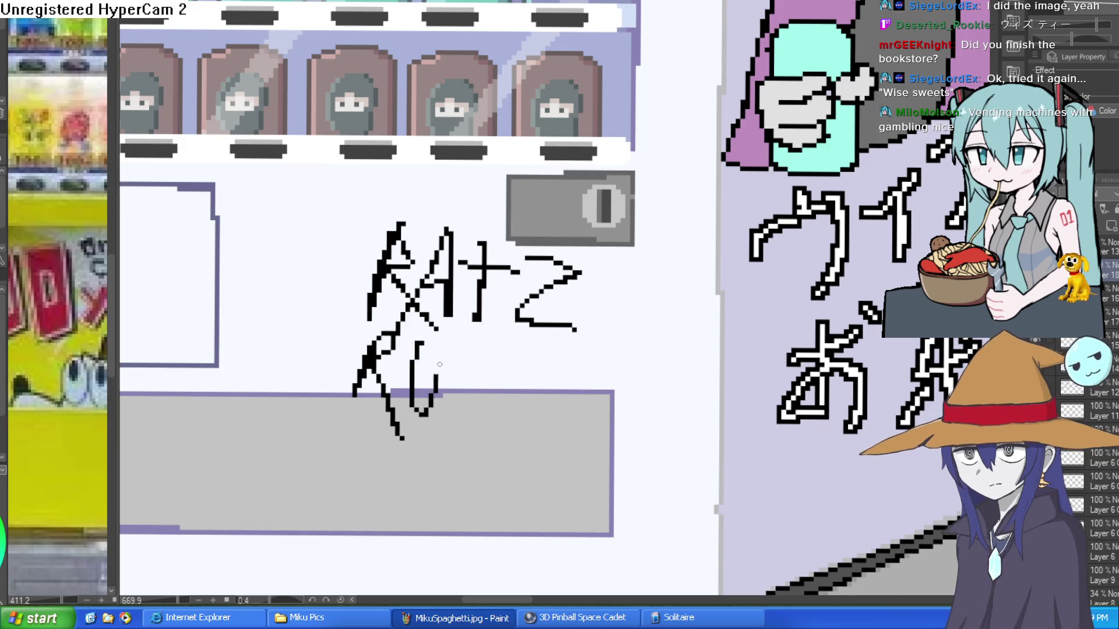
left_click_drag(441, 344, 441, 389)
mouse_move(460, 344)
left_mouse_down()
mouse_move(458, 417)
mouse_move(495, 420)
left_mouse_up()
left_click_drag(533, 343, 512, 416)
left_click_drag(528, 352, 565, 357)
left_click_drag(513, 416, 566, 417)
Rotate the canvas view back to level and zoom around to review the graffiti.
scroll(655, 362, "down", 5)
scroll(785, 296, "up", 2)
left_click_drag(784, 296, 699, 244)
scroll(654, 207, "up", 5)
mouse_move(654, 207)
left_mouse_down()
mouse_move(640, 228)
mouse_move(663, 202)
left_mouse_up()
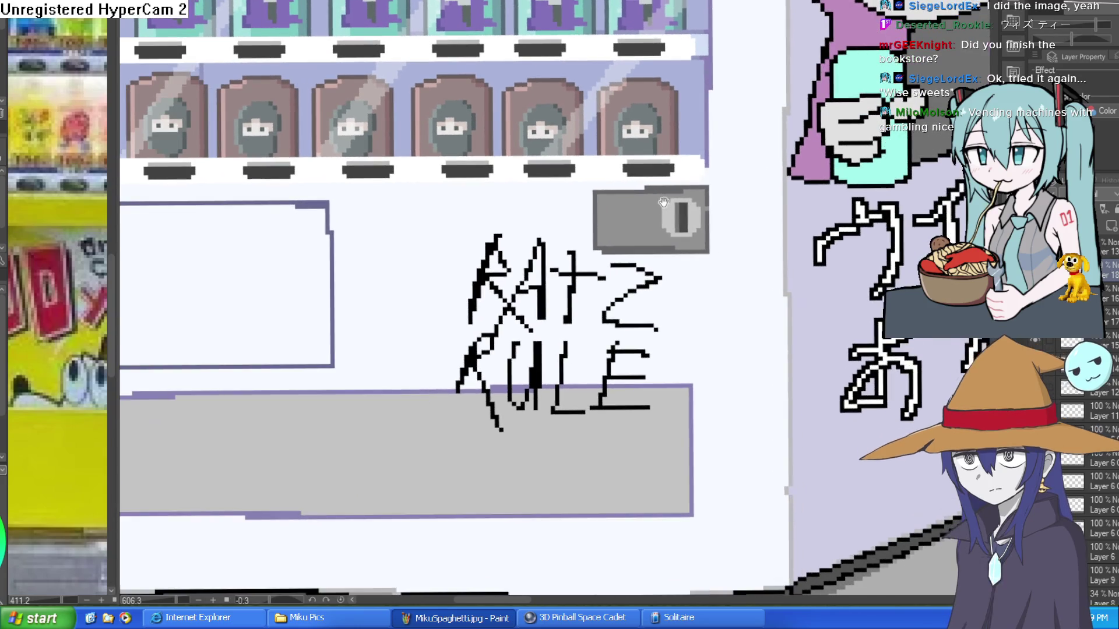
scroll(663, 202, "down", 2)
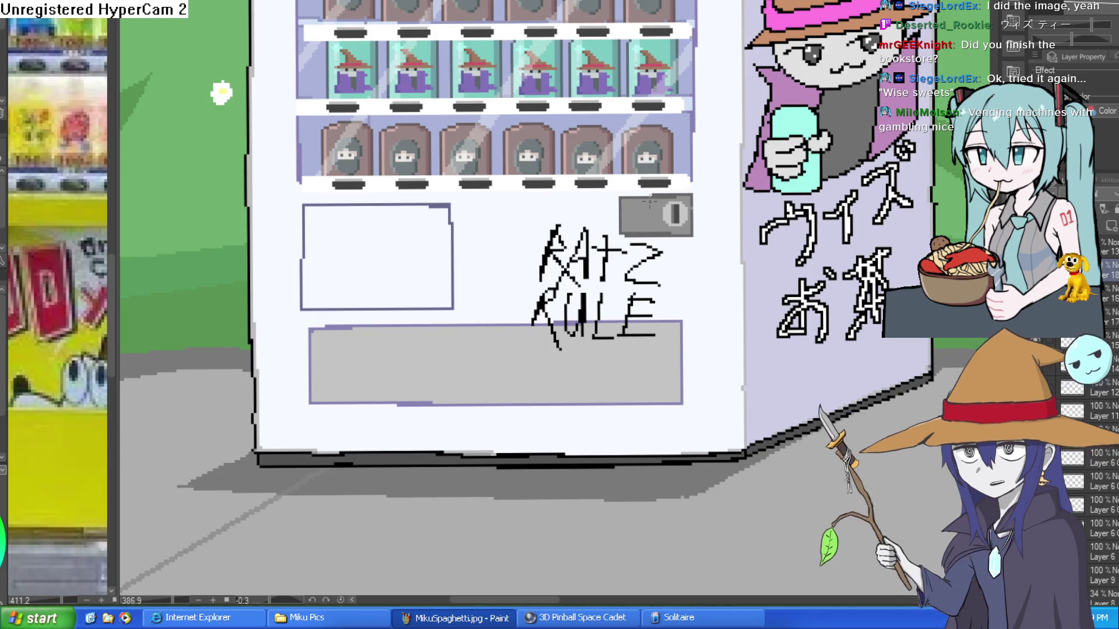
scroll(807, 277, "down", 2)
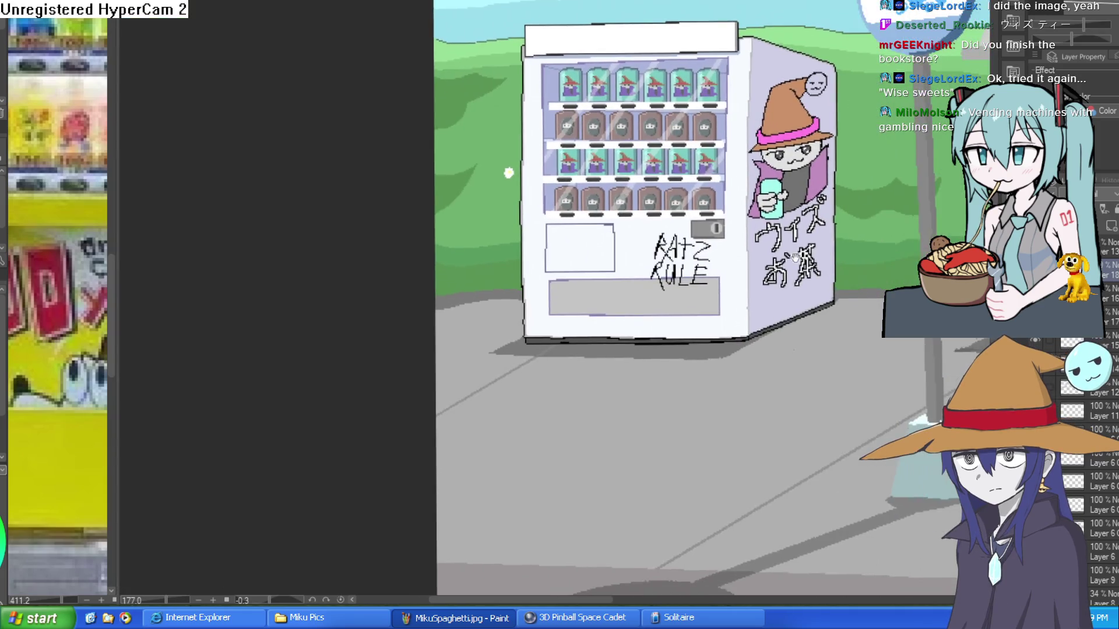
scroll(808, 277, "up", 3)
scroll(817, 243, "down", 3)
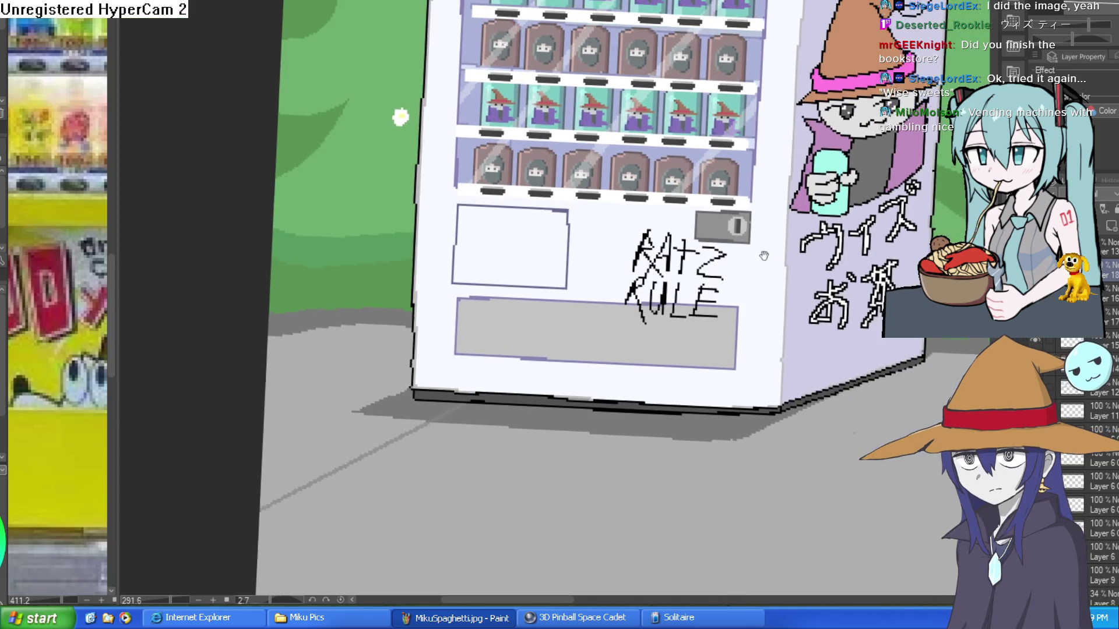
scroll(727, 205, "up", 4)
scroll(820, 217, "down", 5)
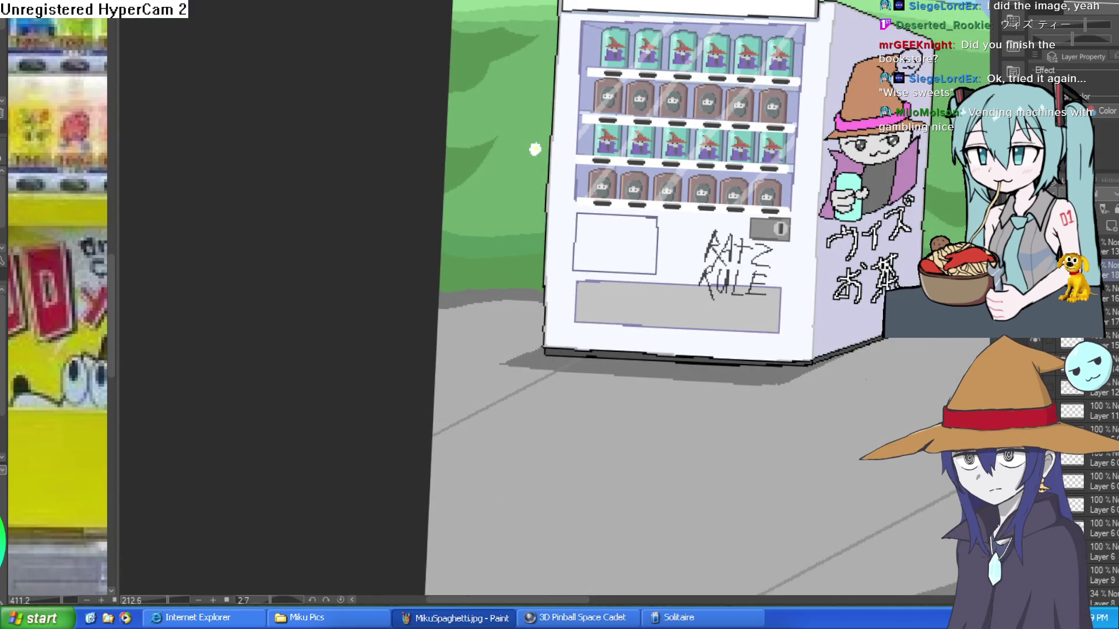
scroll(762, 291, "up", 5)
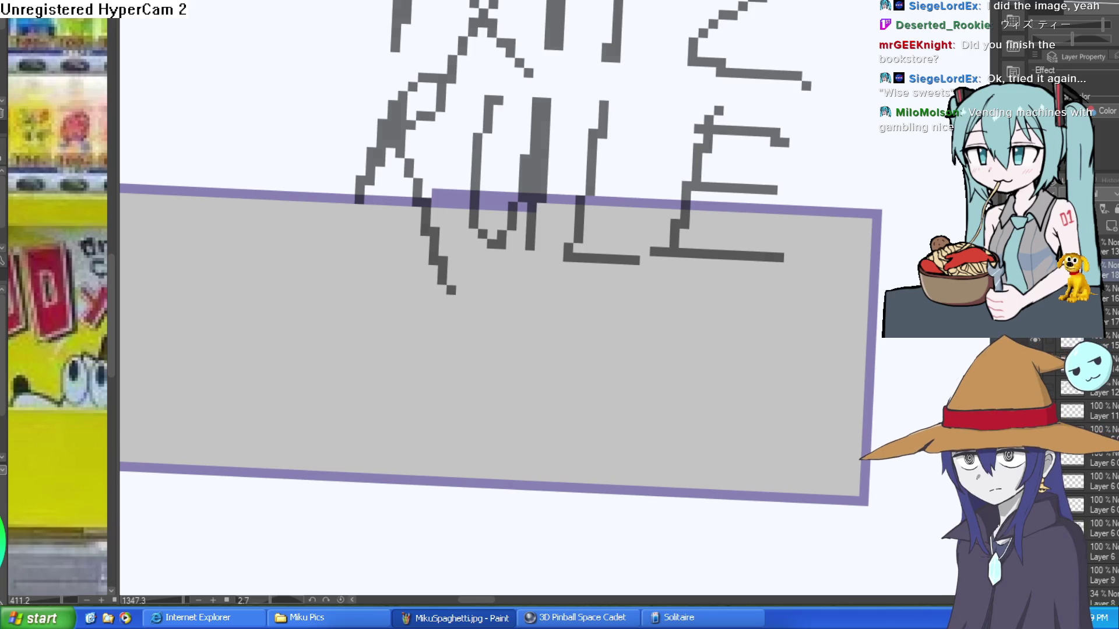
Run black drip streaks down from the E, T, L, U and R into the slot panel.
left_click_drag(713, 258, 705, 395)
mouse_move(712, 280)
left_mouse_down()
mouse_move(735, 261)
mouse_move(757, 296)
left_mouse_up()
mouse_move(586, 259)
left_mouse_down()
mouse_move(581, 369)
mouse_move(606, 263)
left_mouse_up()
left_click_drag(501, 249, 497, 353)
left_click_drag(435, 259, 427, 379)
left_click_drag(368, 180, 363, 280)
Add a short drip under the Z and zoom around to check the dripping graffiti.
scroll(537, 189, "up", 2)
left_click_drag(766, 223, 766, 258)
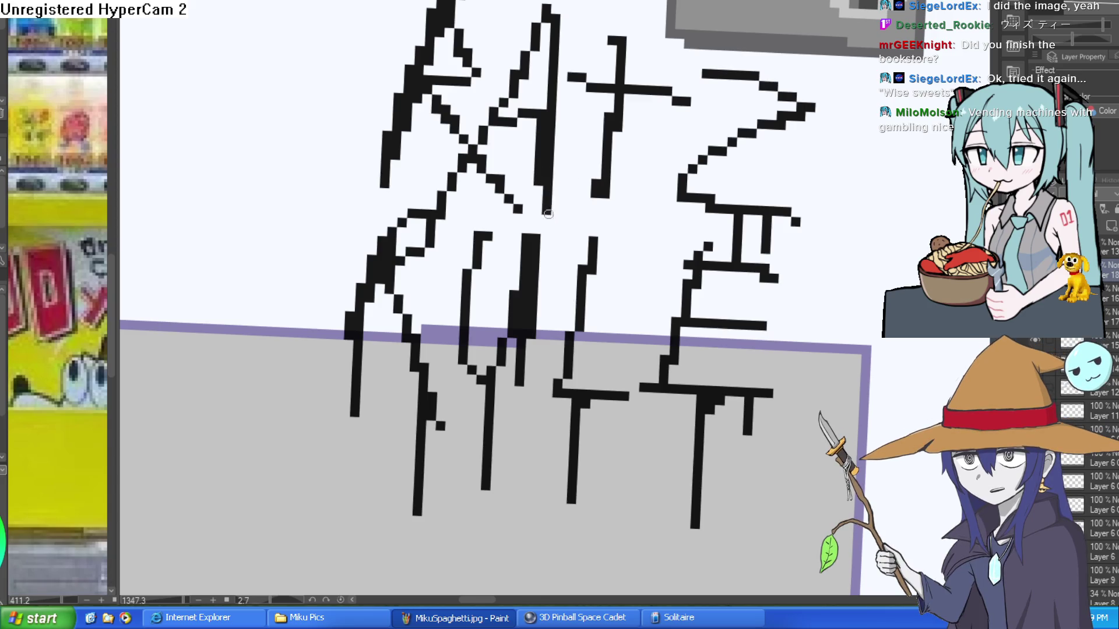
scroll(668, 213, "down", 5)
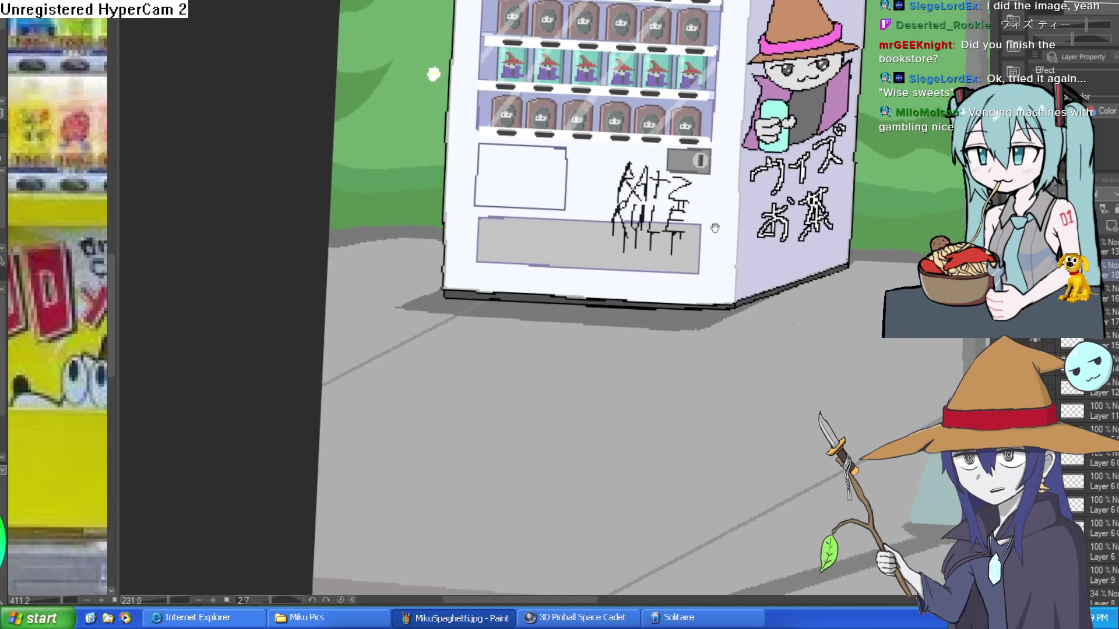
scroll(676, 198, "up", 5)
scroll(679, 179, "up", 2)
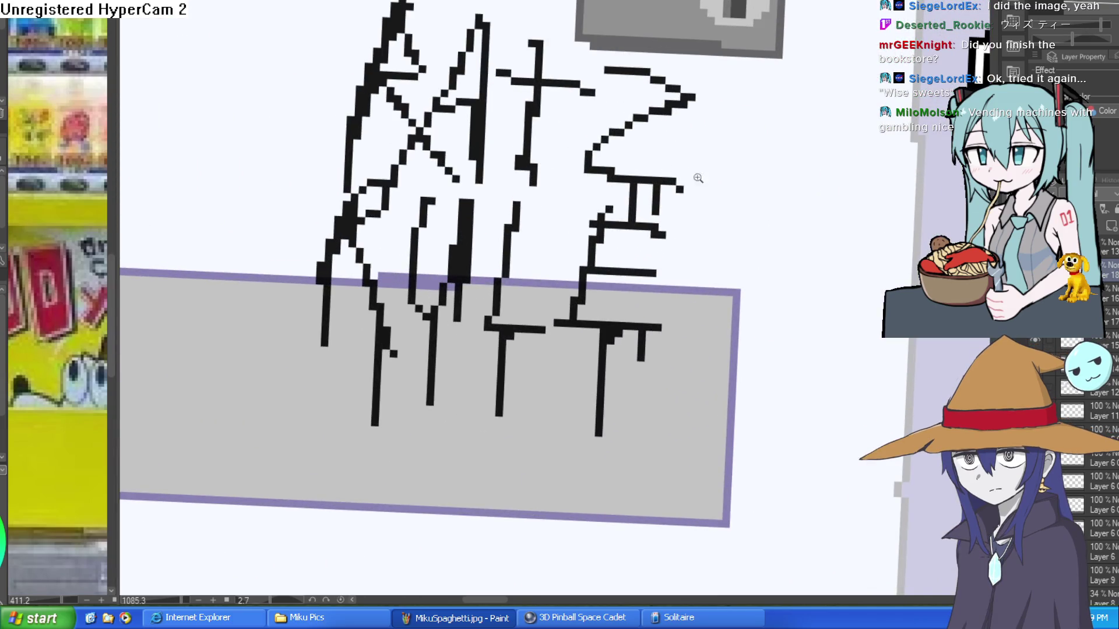
scroll(532, 172, "down", 3)
scroll(849, 270, "down", 2)
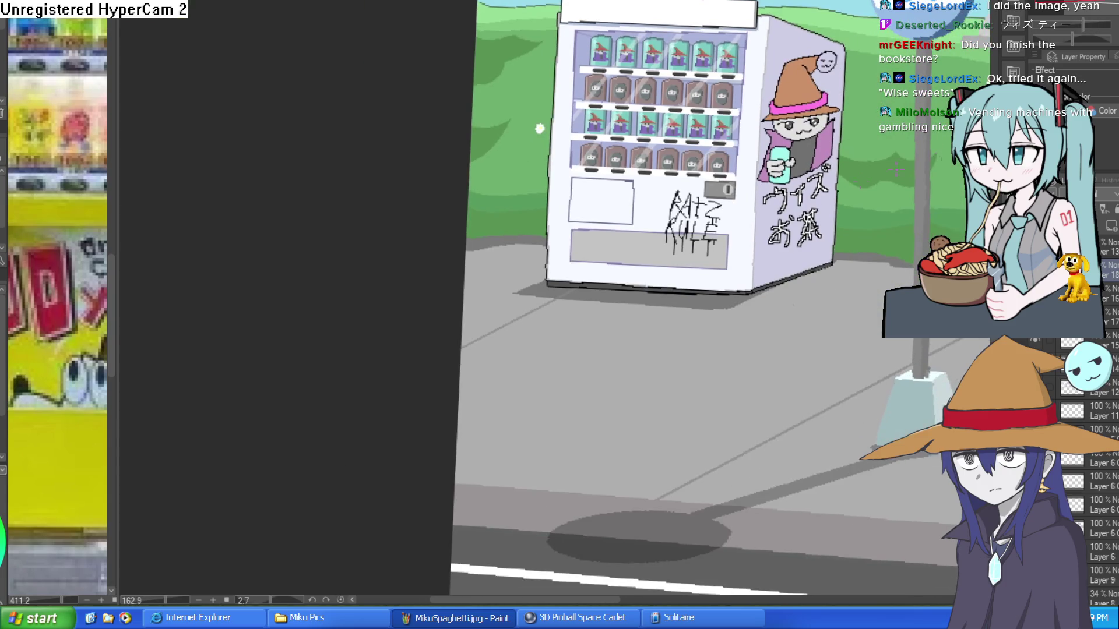
scroll(732, 227, "up", 2)
scroll(733, 227, "up", 2)
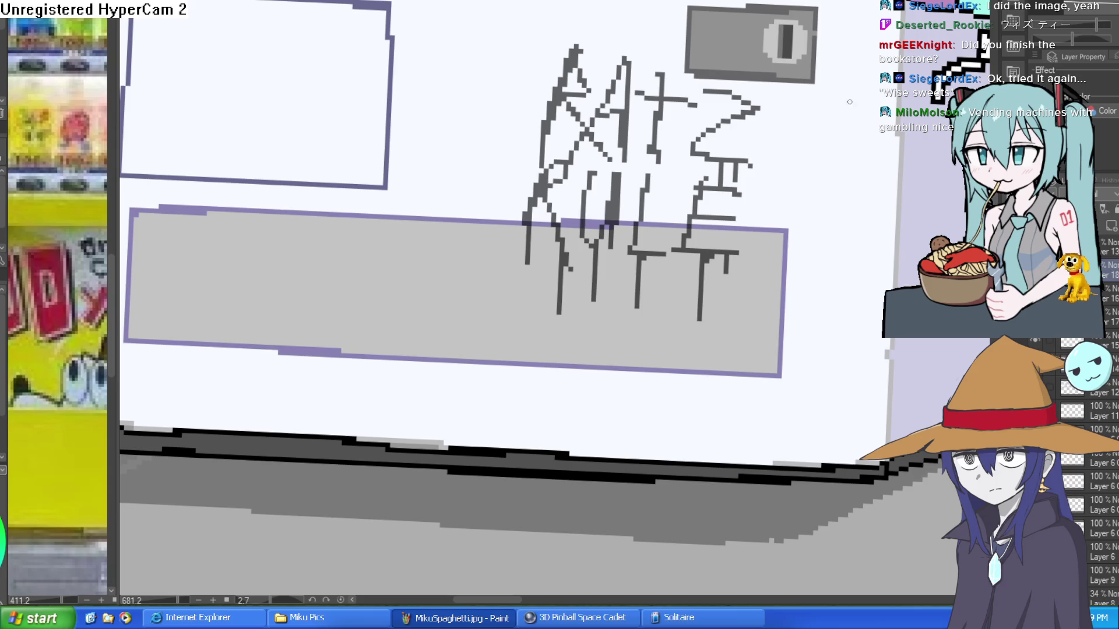
scroll(852, 95, "down", 5)
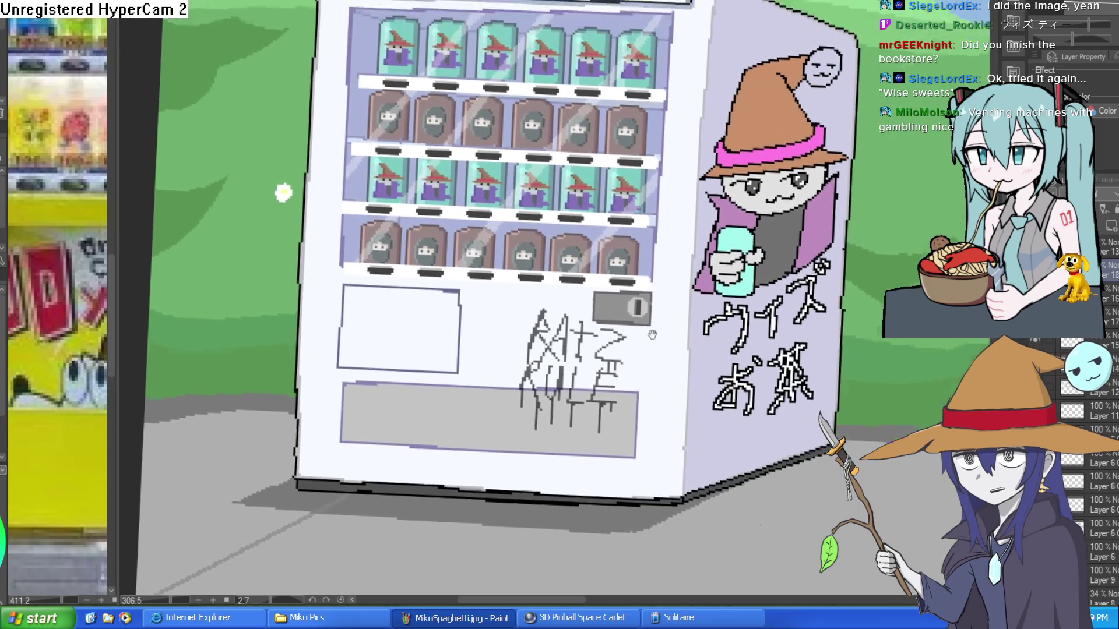
left_click_drag(652, 335, 649, 355)
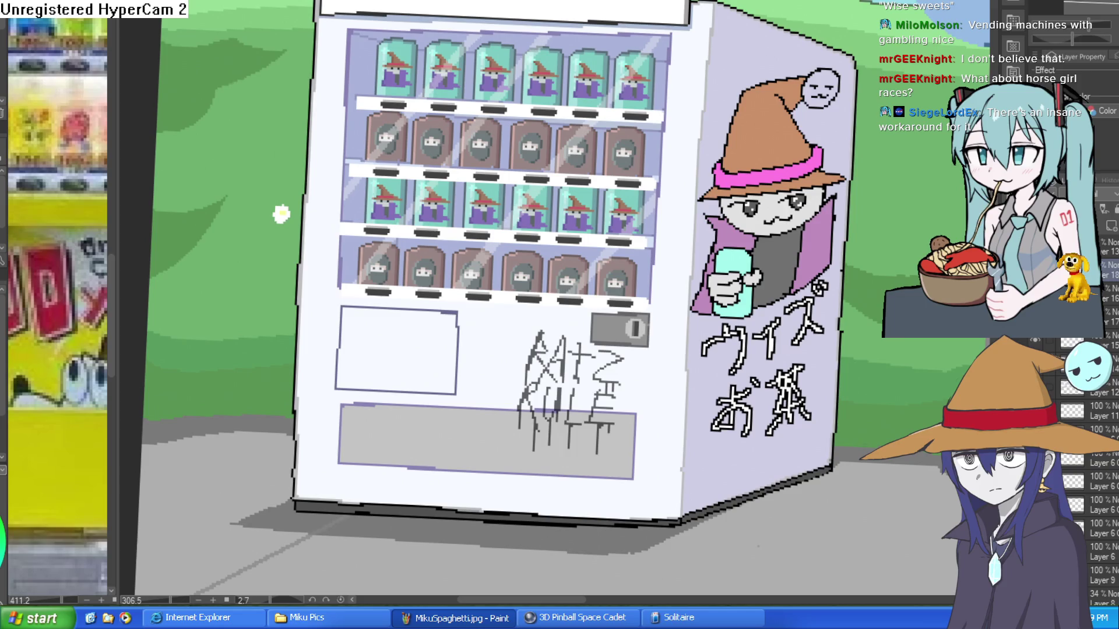
scroll(843, 261, "up", 5)
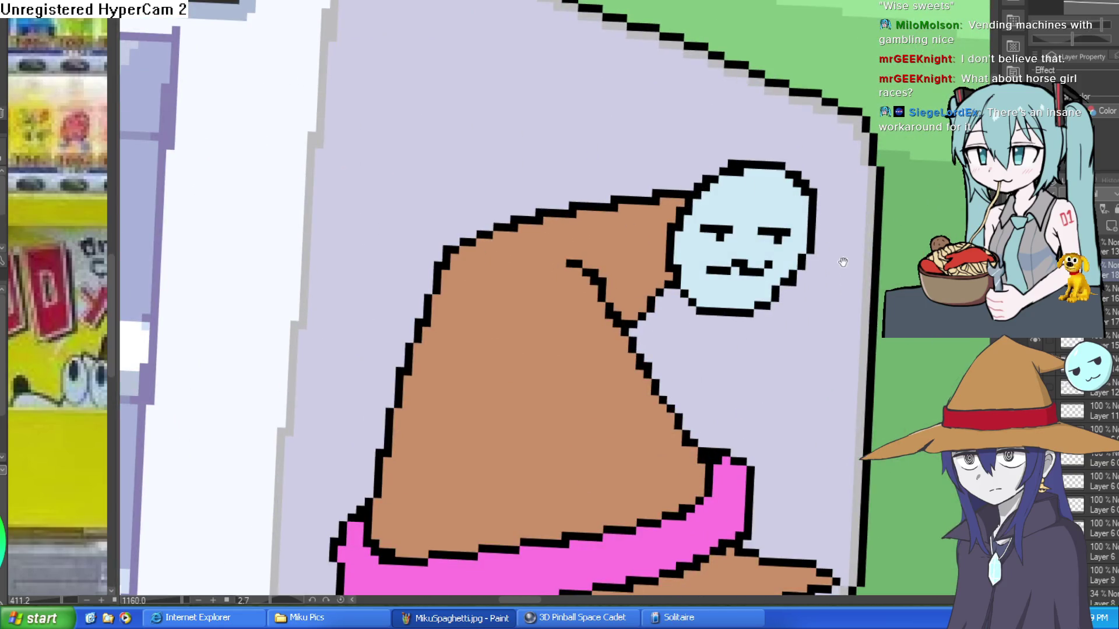
scroll(842, 260, "down", 7)
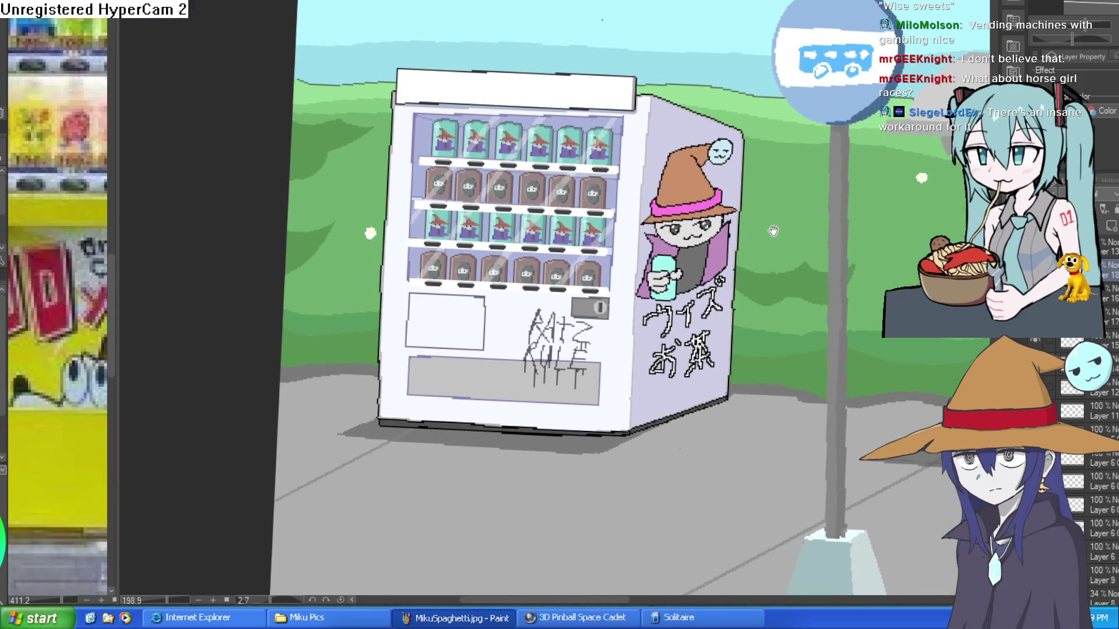
scroll(783, 199, "down", 1)
left_click_drag(782, 198, 895, 151)
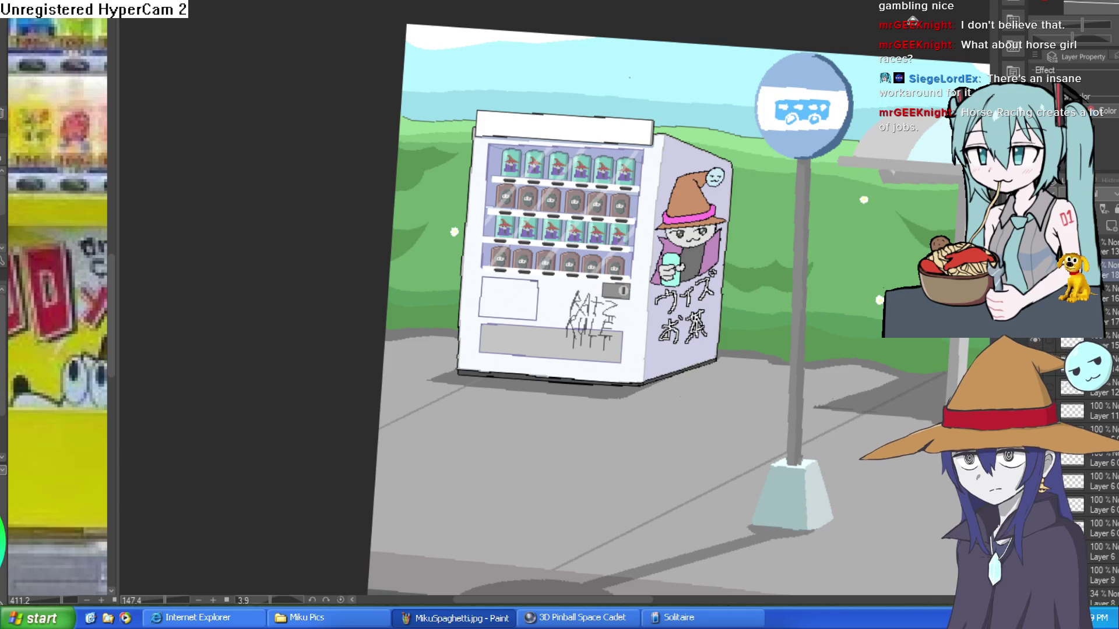
mouse_move(845, 350)
left_mouse_down()
mouse_move(791, 299)
mouse_move(819, 229)
mouse_move(850, 199)
left_mouse_up()
scroll(849, 200, "down", 3)
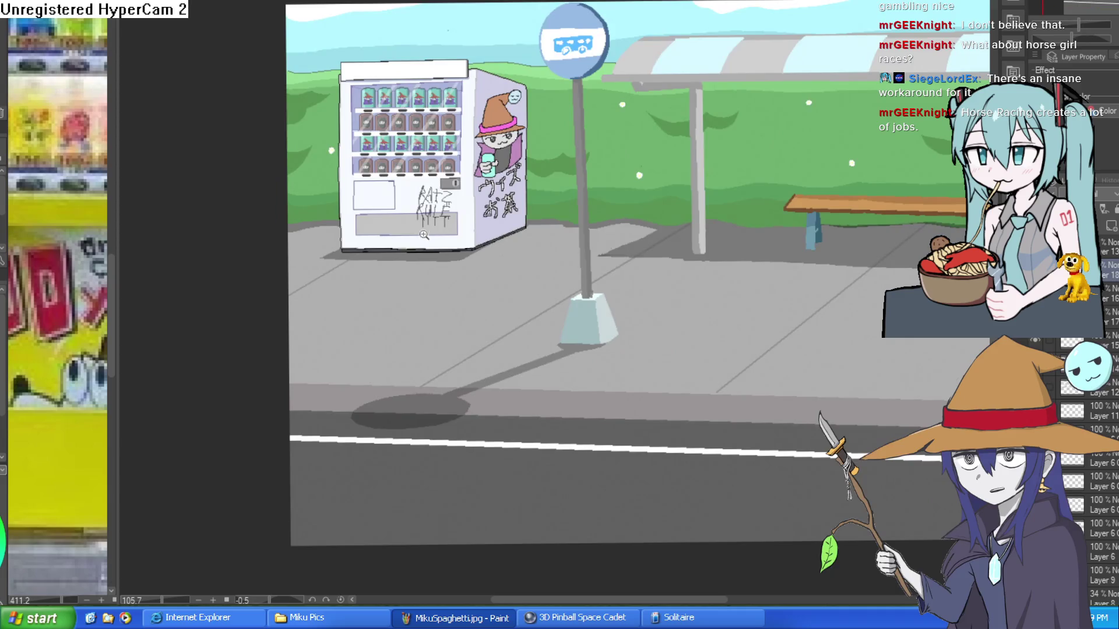
scroll(425, 232, "up", 3)
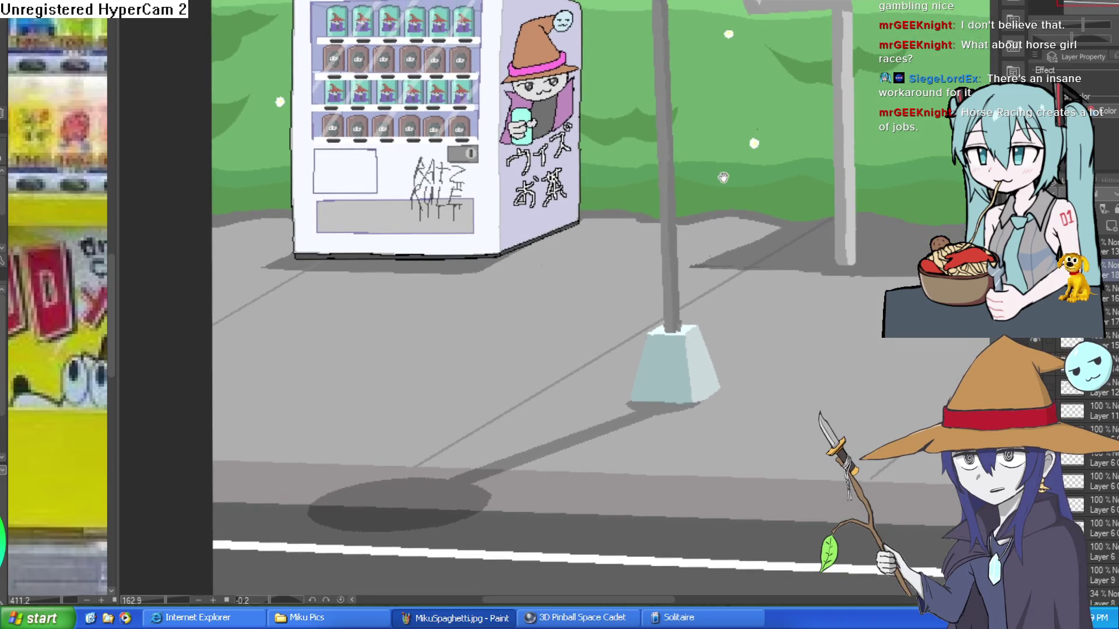
scroll(722, 178, "down", 3)
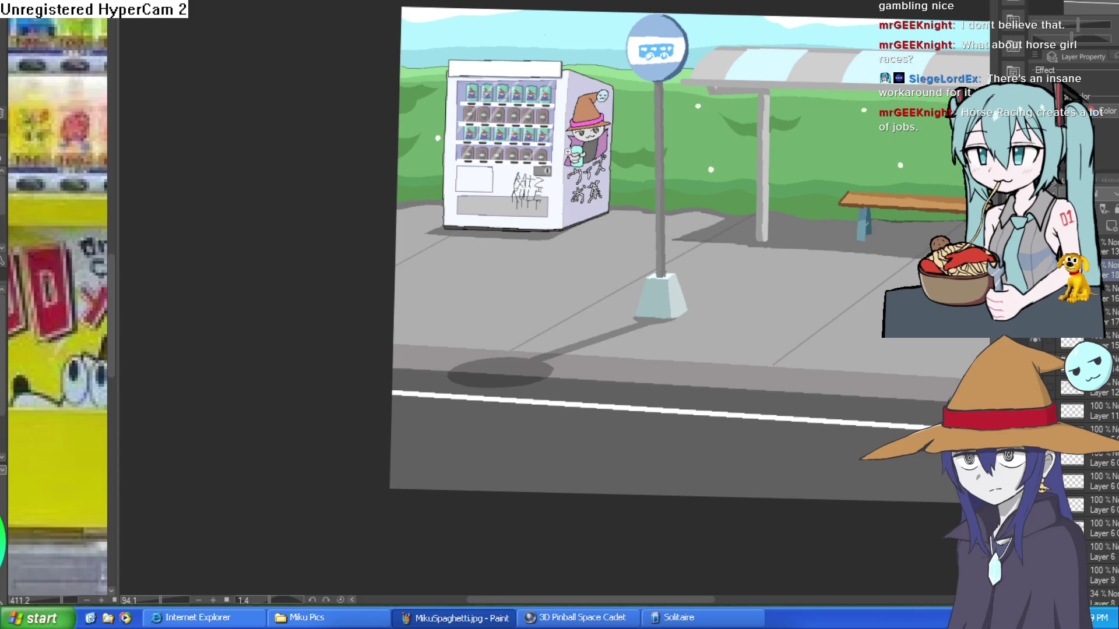
scroll(542, 134, "up", 8)
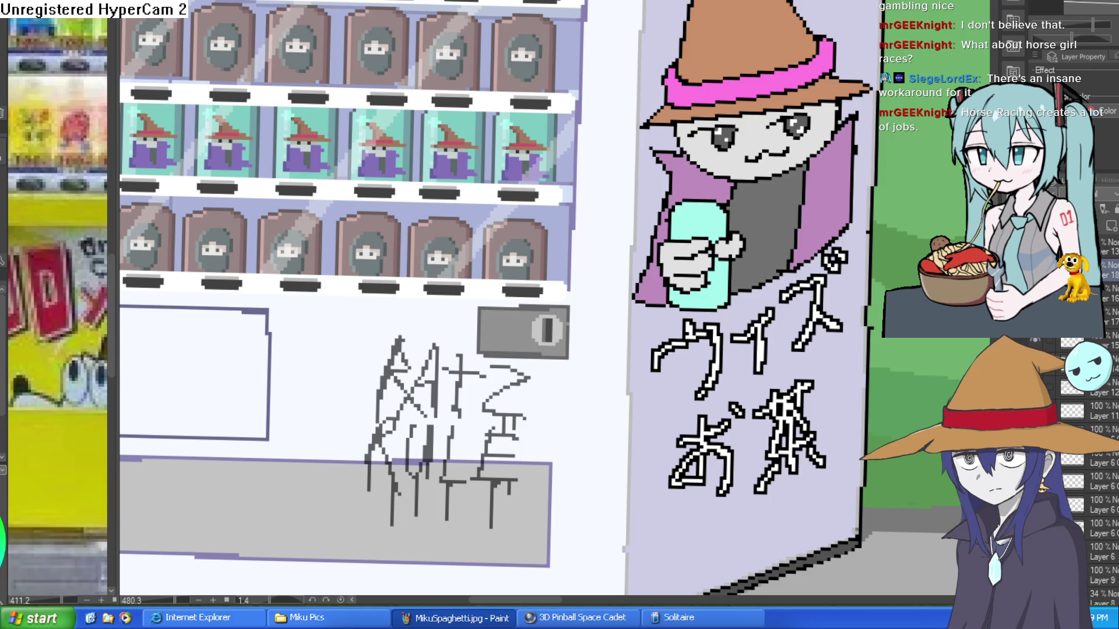
Zoom in on the upper shelves of wizard cans and clean up the machine's side edge.
mouse_move(607, 197)
left_mouse_down()
mouse_move(613, 236)
mouse_move(622, 196)
left_mouse_up()
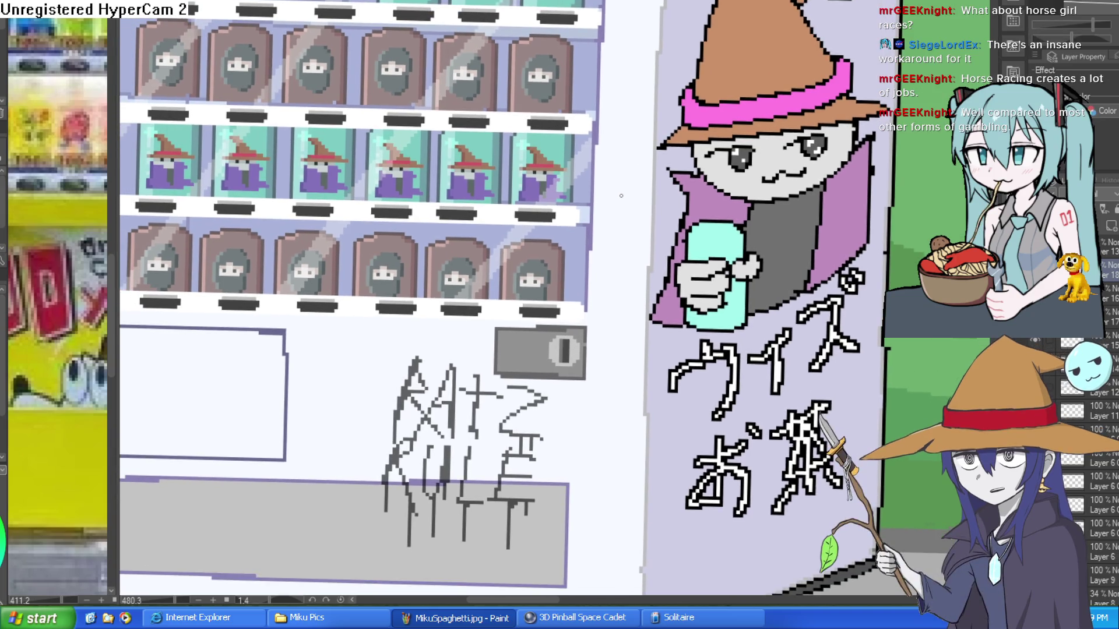
scroll(598, 76, "up", 3)
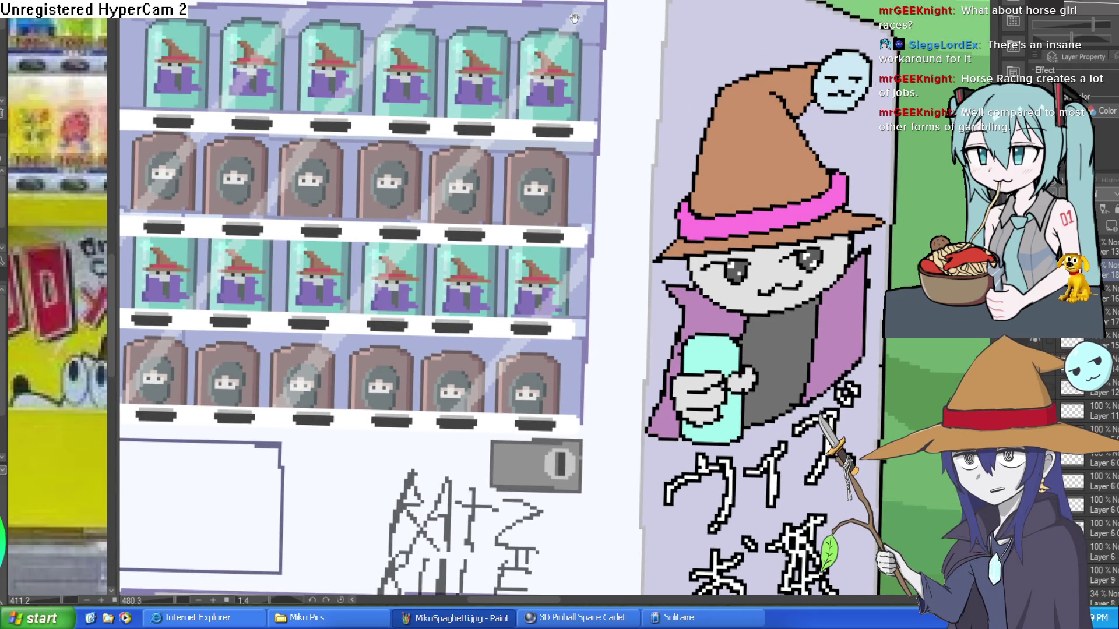
left_click_drag(632, 50, 602, 167)
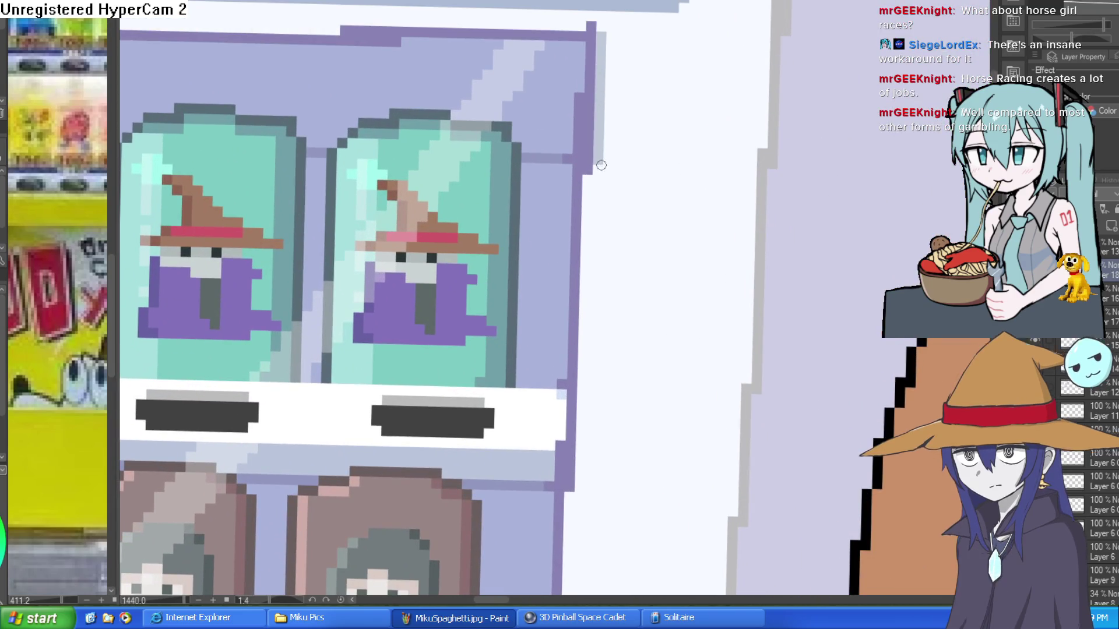
scroll(594, 146, "down", 3)
mouse_move(590, 131)
left_mouse_down()
mouse_move(589, 29)
mouse_move(590, 253)
left_mouse_up()
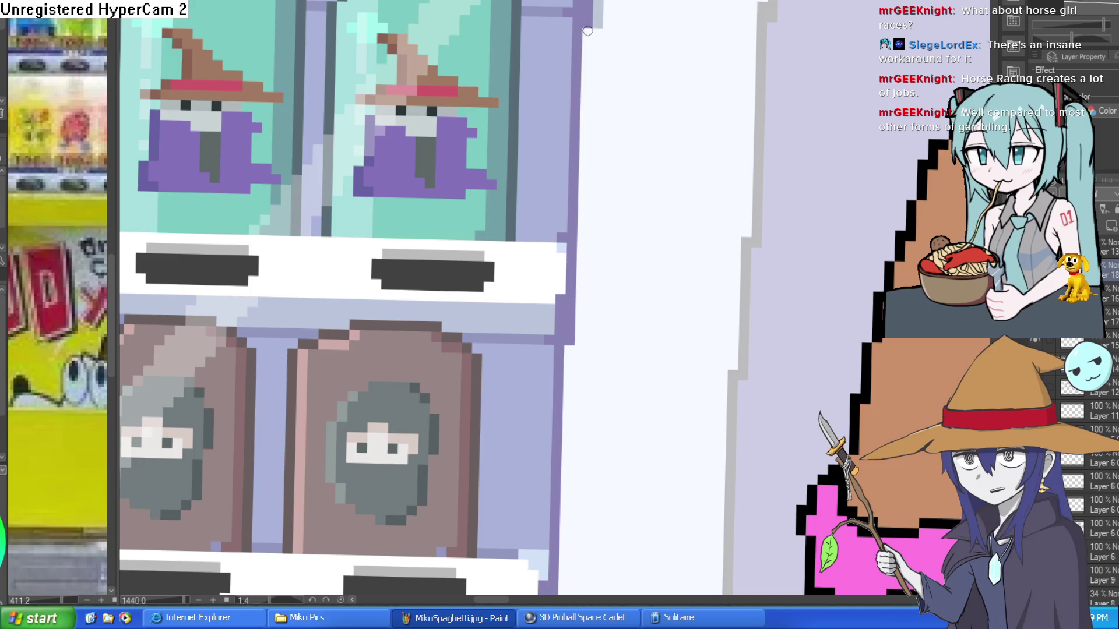
left_click_drag(584, 169, 589, 8)
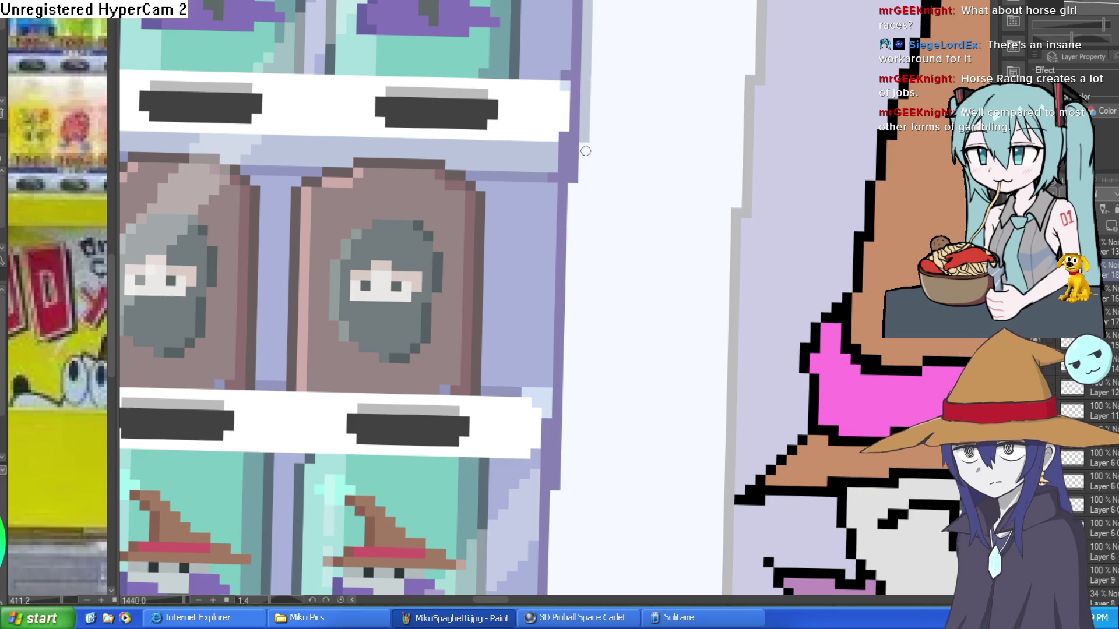
left_click_drag(576, 205, 570, 38)
mouse_move(568, 17)
left_mouse_down()
mouse_move(562, 247)
mouse_move(572, 78)
left_mouse_up()
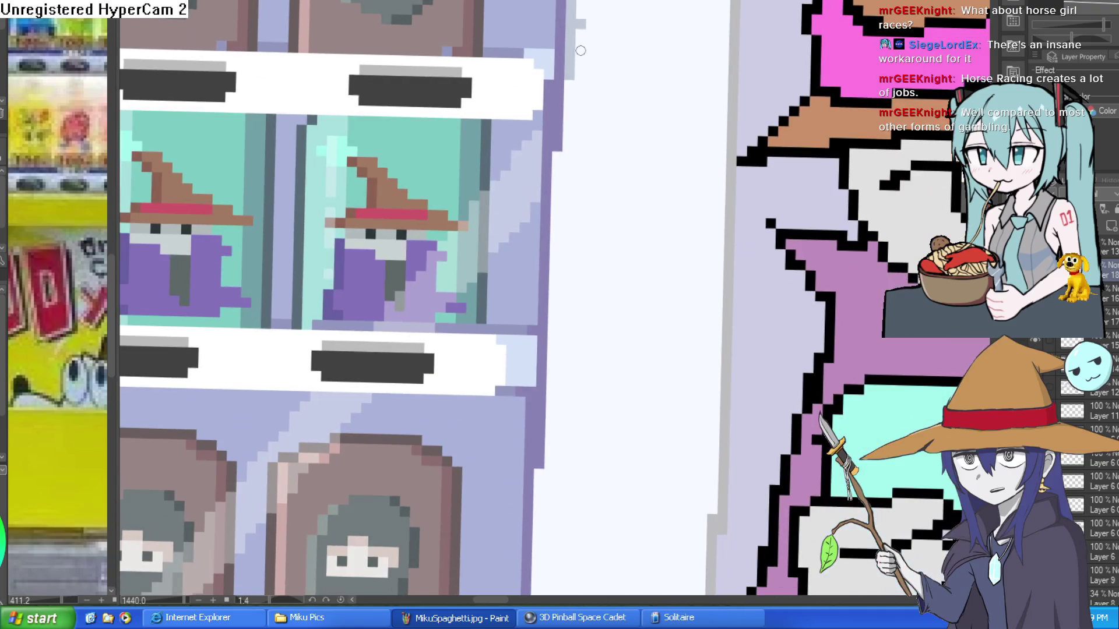
scroll(570, 140, "down", 3)
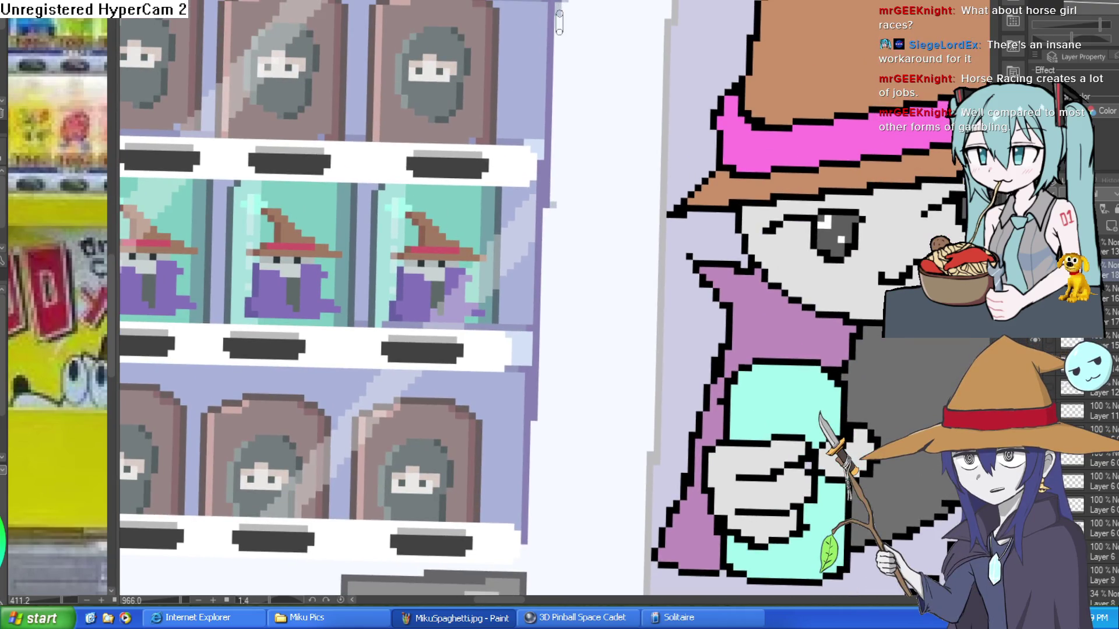
Move down to the coin slot, tilting and then straightening the cabinet view.
left_click_drag(577, 242, 563, 72)
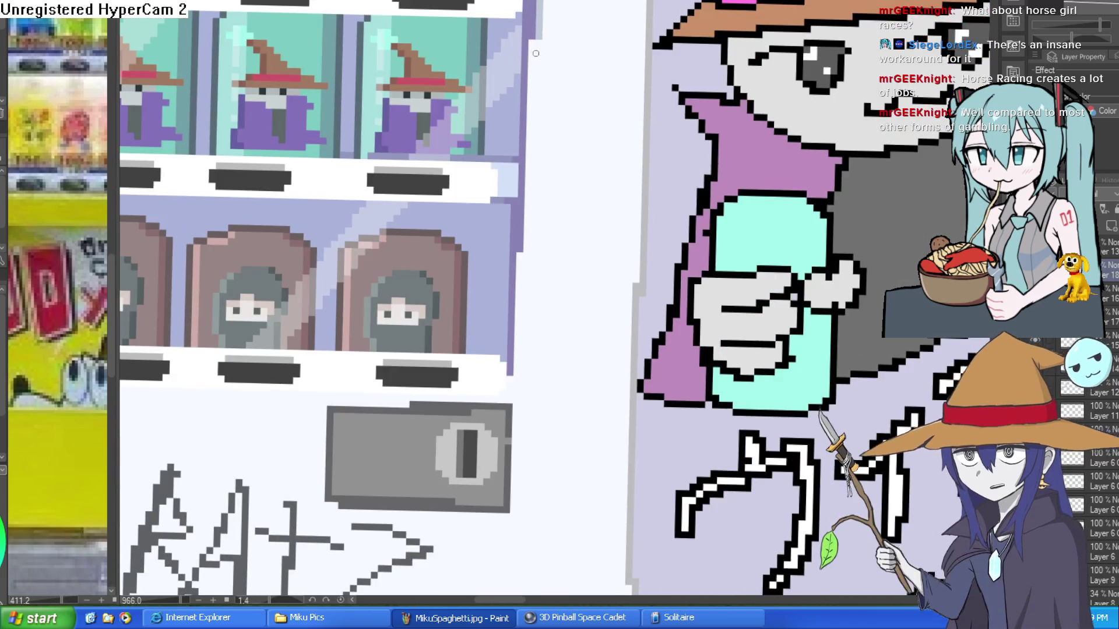
mouse_move(527, 251)
left_mouse_down()
mouse_move(542, 130)
mouse_move(522, 258)
left_mouse_up()
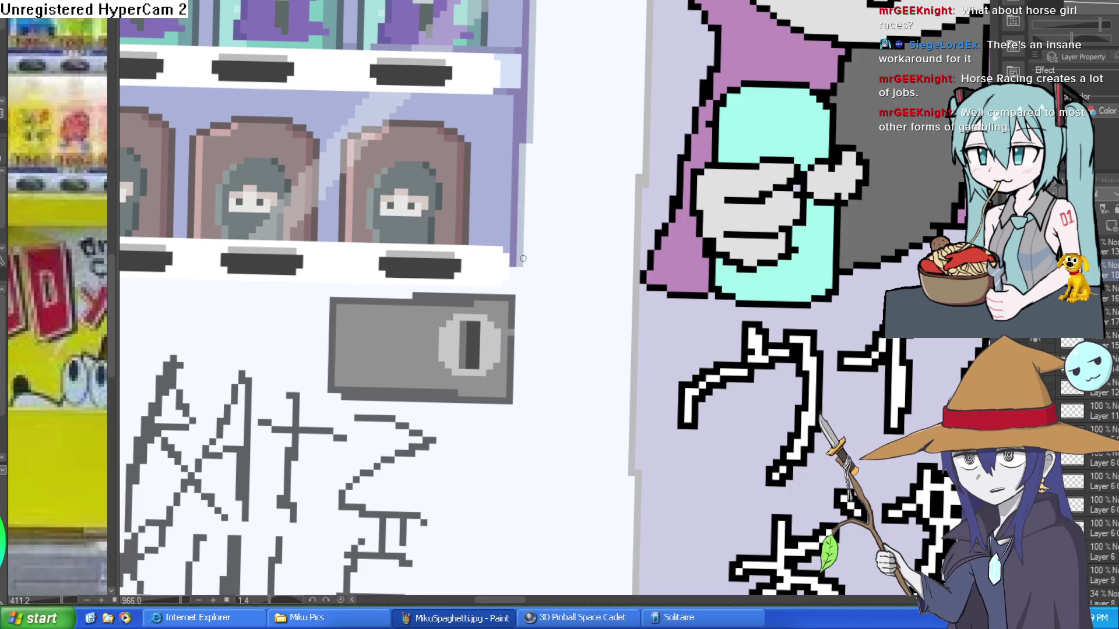
left_click_drag(530, 221, 527, 146)
scroll(514, 189, "up", 3)
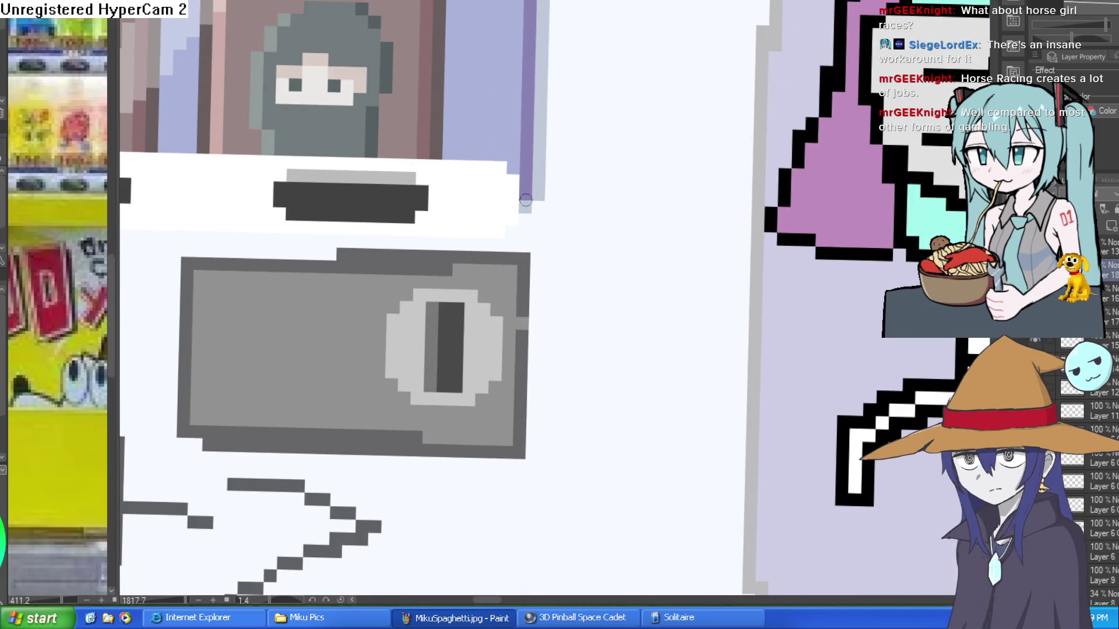
scroll(501, 161, "down", 5)
mouse_move(501, 160)
left_mouse_down()
mouse_move(487, 124)
mouse_move(217, 100)
mouse_move(653, 35)
mouse_move(549, 192)
left_mouse_up()
scroll(549, 192, "up", 6)
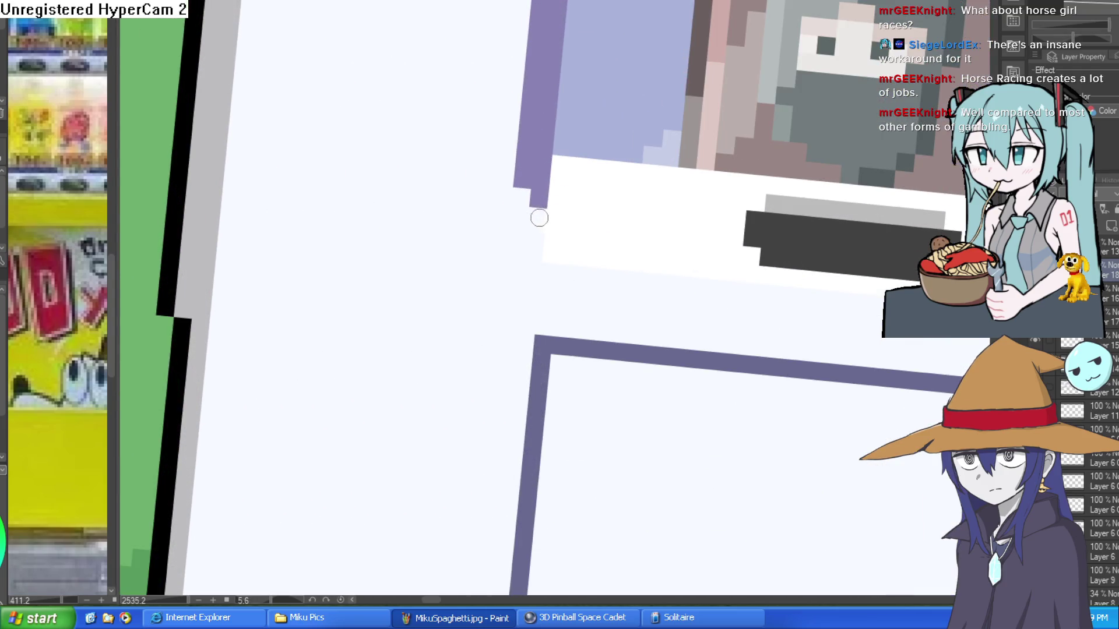
scroll(524, 201, "down", 2)
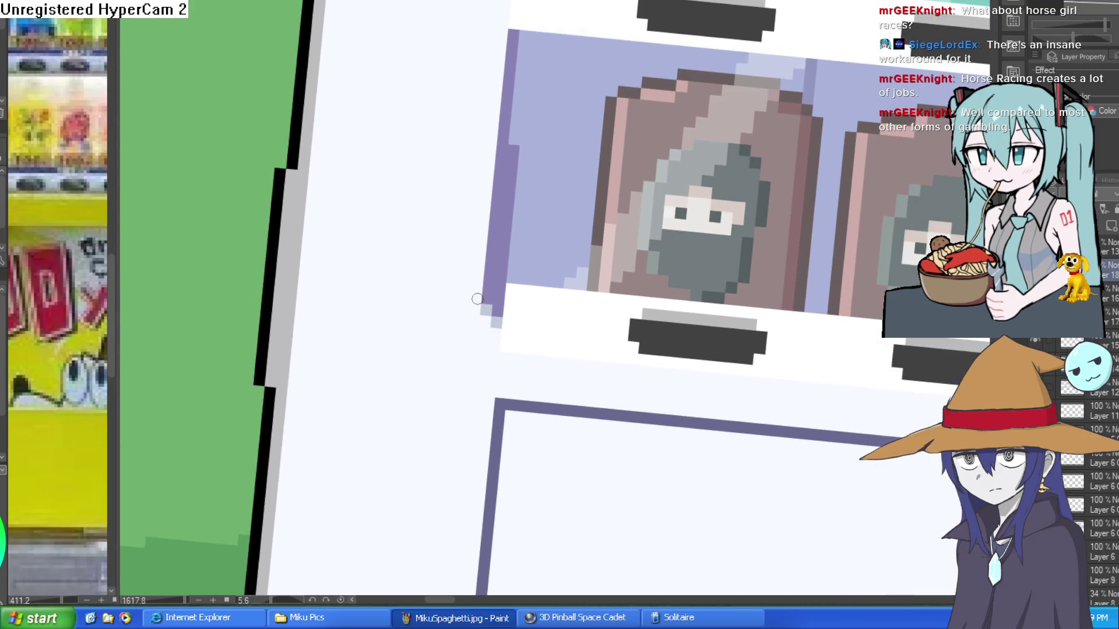
scroll(507, 297, "down", 4)
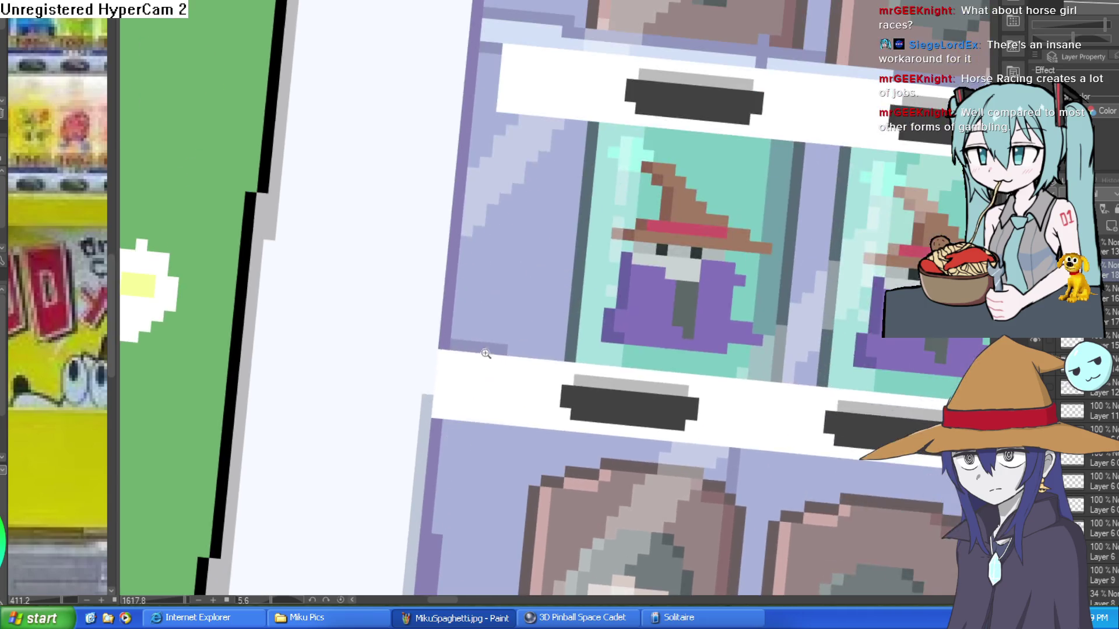
scroll(514, 302, "down", 3)
left_click_drag(514, 302, 466, 175)
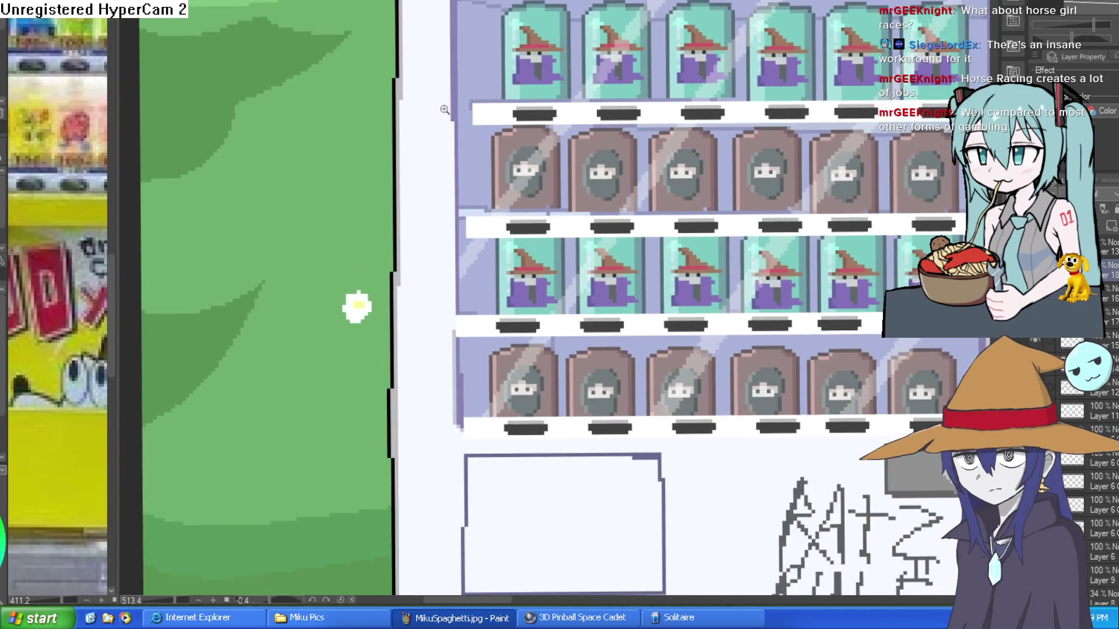
scroll(456, 134, "up", 3)
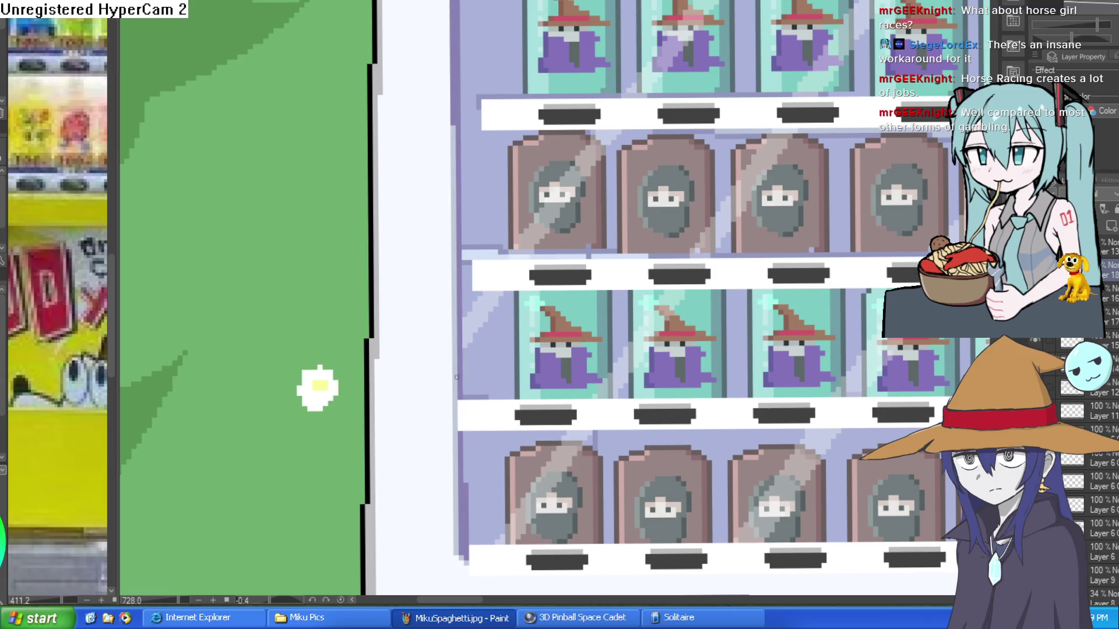
left_click_drag(525, 261, 529, 379)
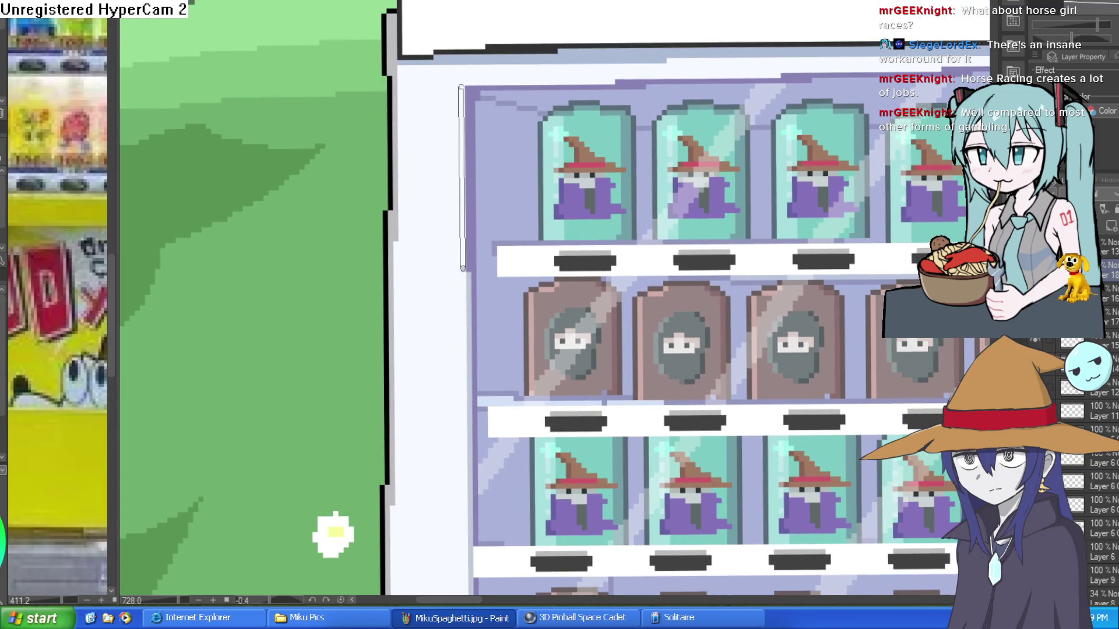
scroll(769, 99, "down", 5)
Tilt the view along the product windows and preview diagonal lines across the glass.
mouse_move(769, 99)
left_mouse_down()
mouse_move(646, 64)
mouse_move(516, 51)
mouse_move(553, 64)
left_mouse_up()
scroll(516, 51, "up", 5)
left_click_drag(424, 226, 542, 125)
scroll(576, 111, "up", 2)
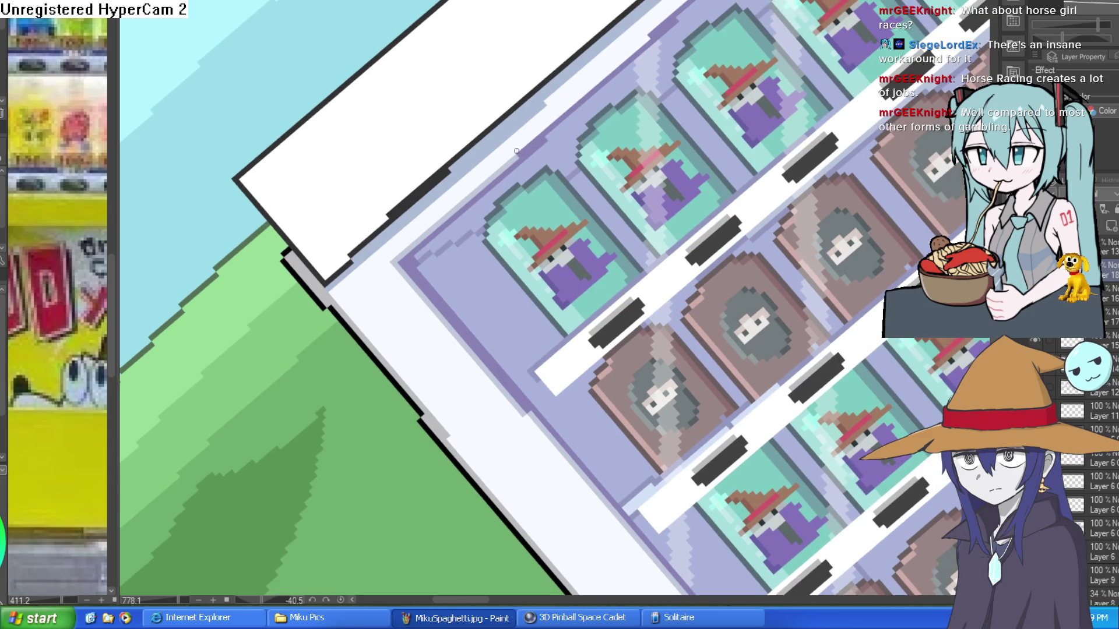
scroll(583, 112, "up", 2)
scroll(583, 110, "up", 2)
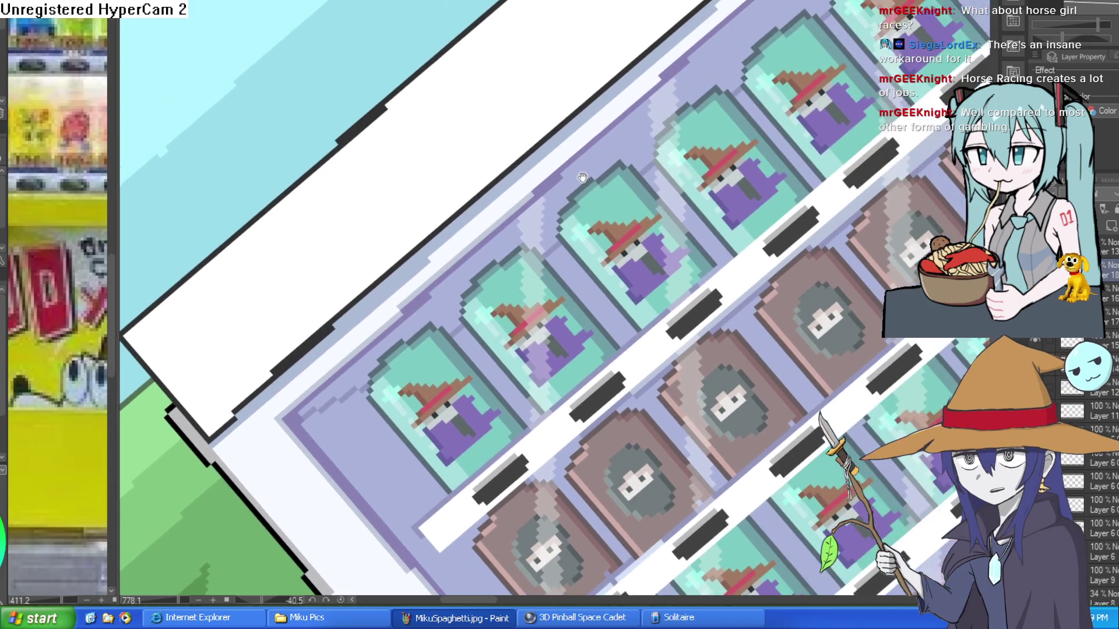
left_click_drag(528, 191, 613, 112)
scroll(589, 189, "up", 2)
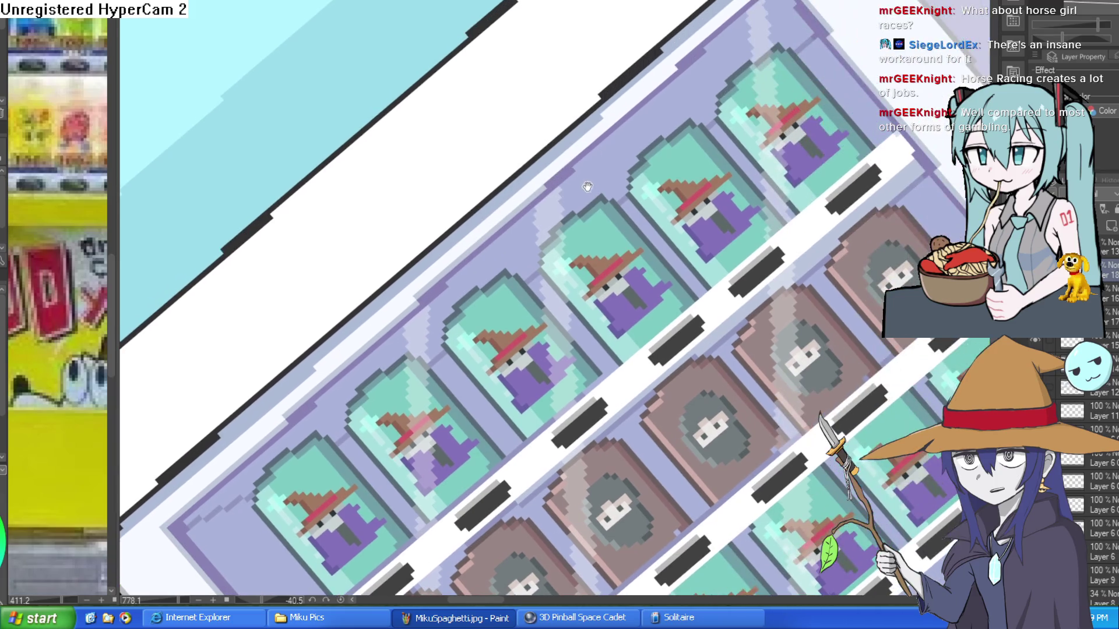
scroll(564, 127, "up", 3)
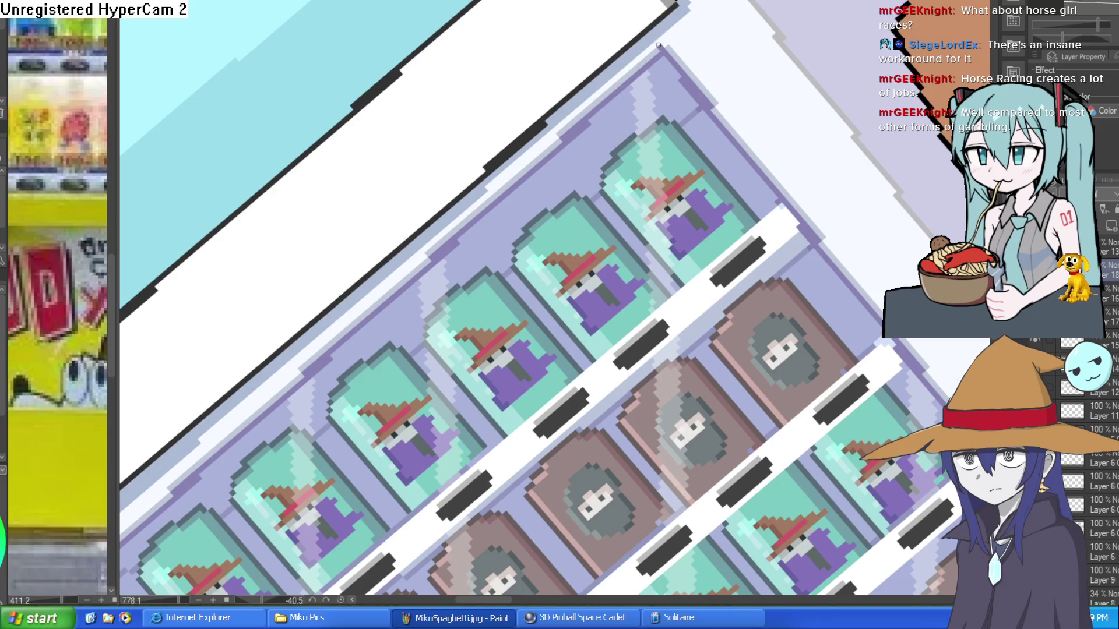
Fit the whole bus-stop scene in the window with Ctrl+0 and adjust the zoom.
key("ctrl+0")
scroll(824, 120, "up", 4)
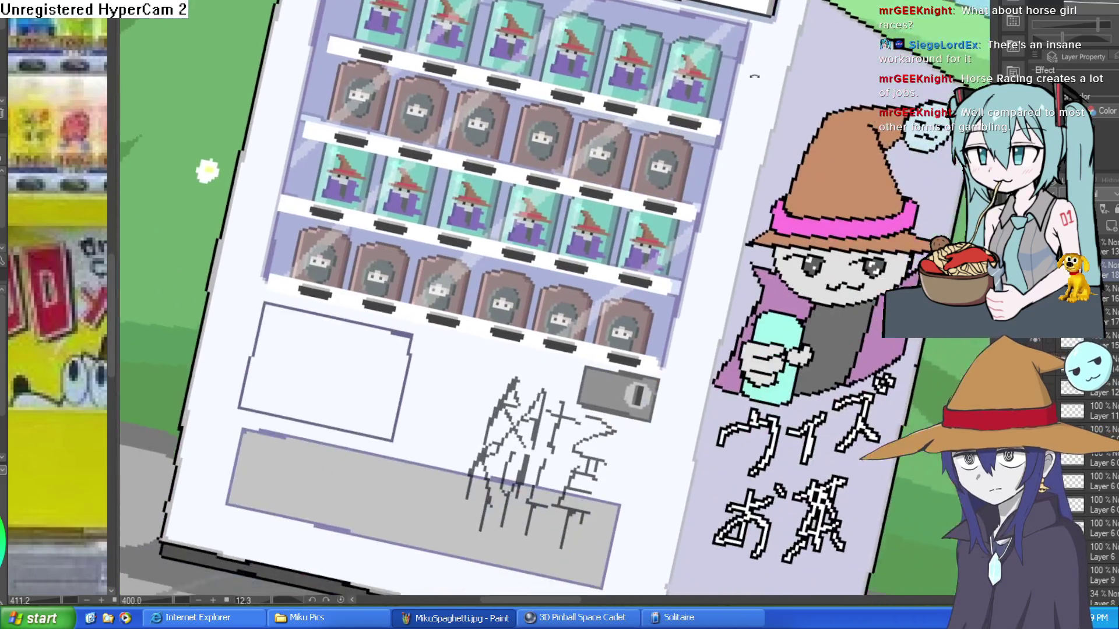
scroll(824, 120, "down", 5)
scroll(828, 134, "up", 2)
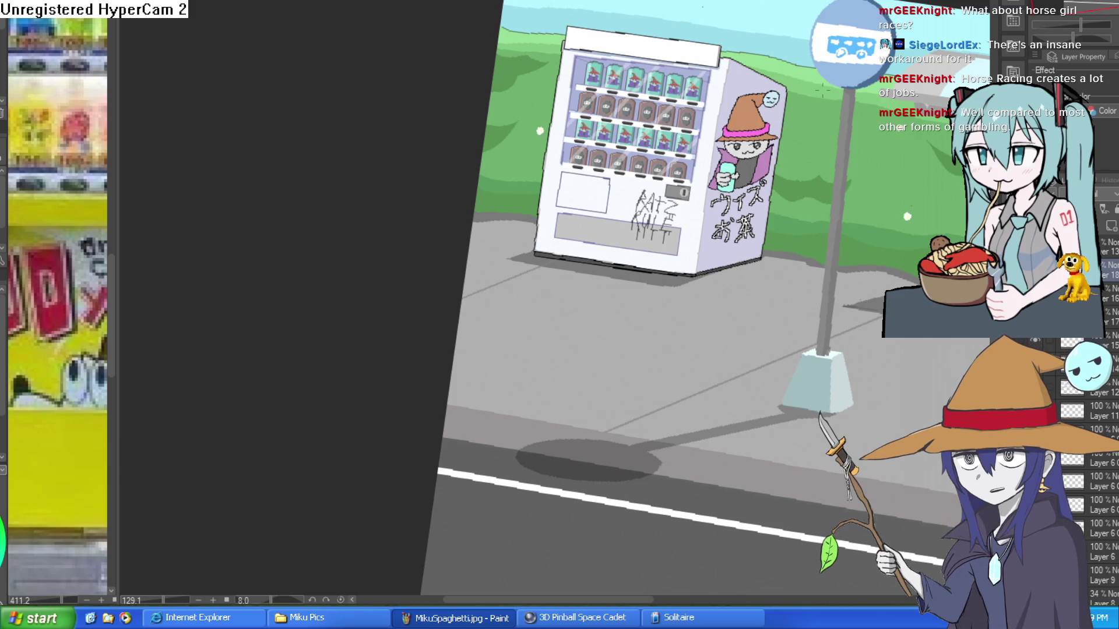
scroll(716, 218, "down", 5)
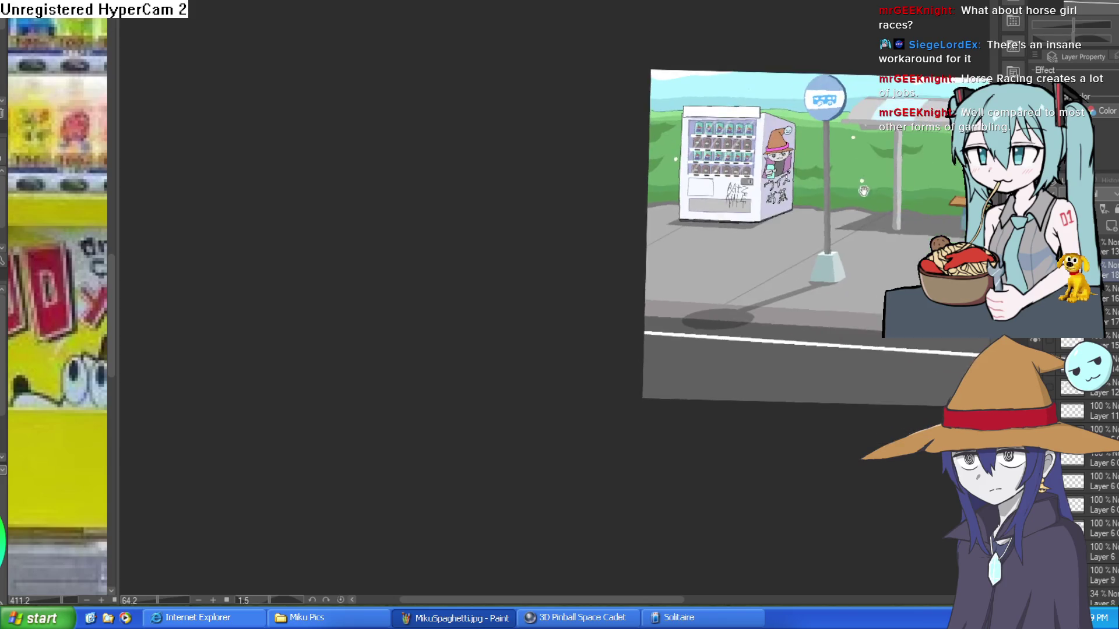
scroll(716, 219, "up", 2)
mouse_move(716, 218)
left_mouse_down()
mouse_move(857, 221)
mouse_move(830, 210)
left_mouse_up()
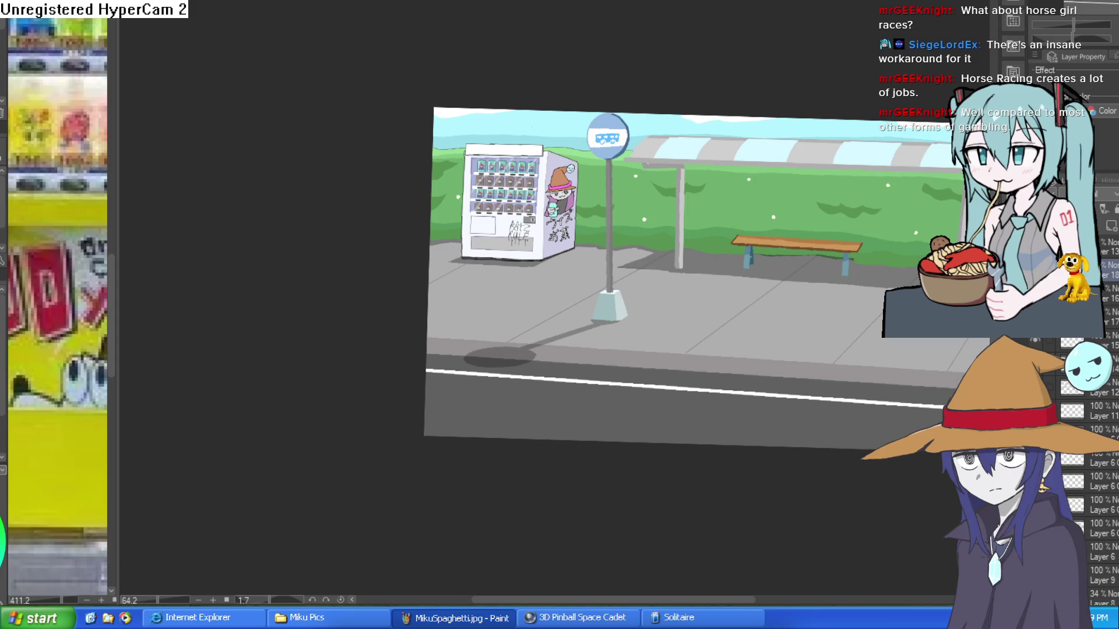
Zoom in on the vending machine with its wizard cans and RATZ RULE graffiti.
scroll(523, 169, "up", 5)
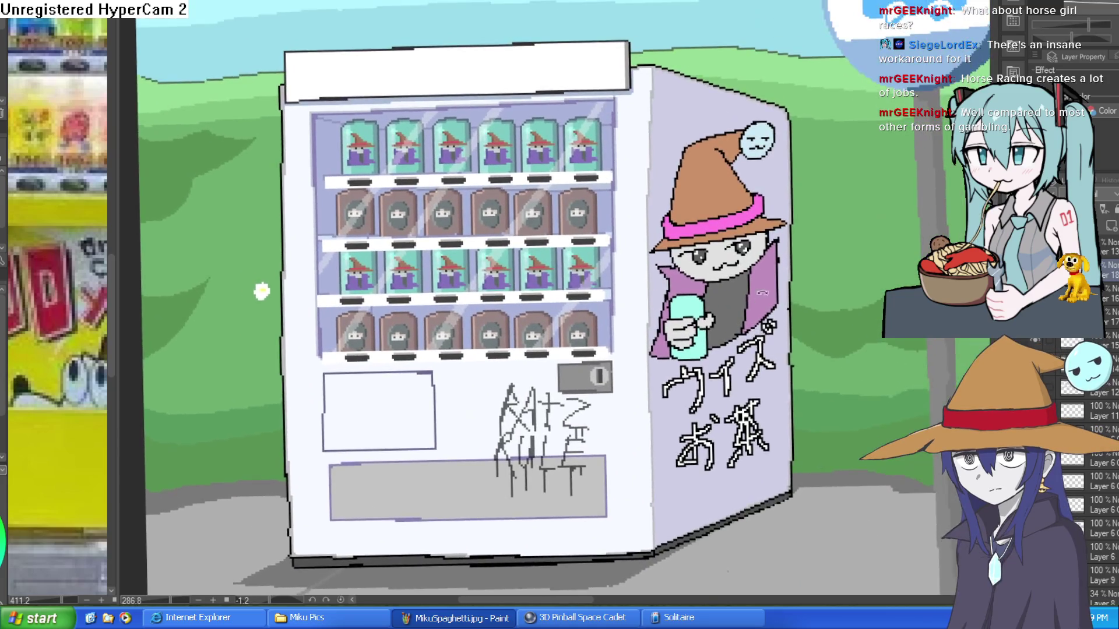
Tilt the view, then draw and undo three test strokes on the white top panel.
mouse_move(761, 293)
left_mouse_down()
mouse_move(776, 237)
mouse_move(758, 239)
left_mouse_up()
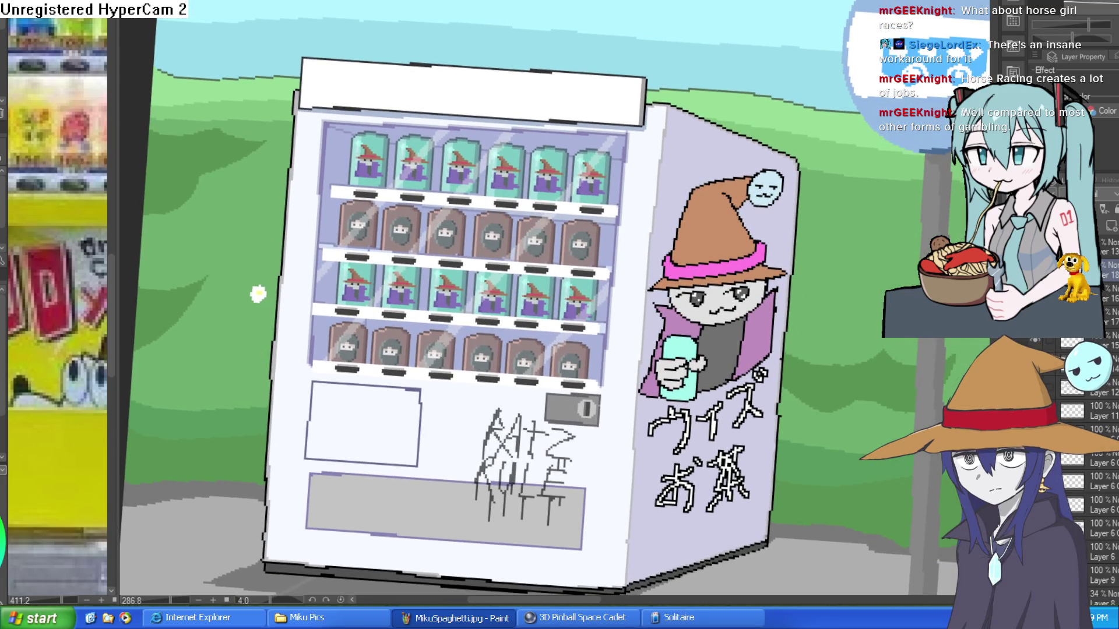
scroll(594, 99, "up", 5)
left_click_drag(540, 261, 502, 199)
key("ctrl+z")
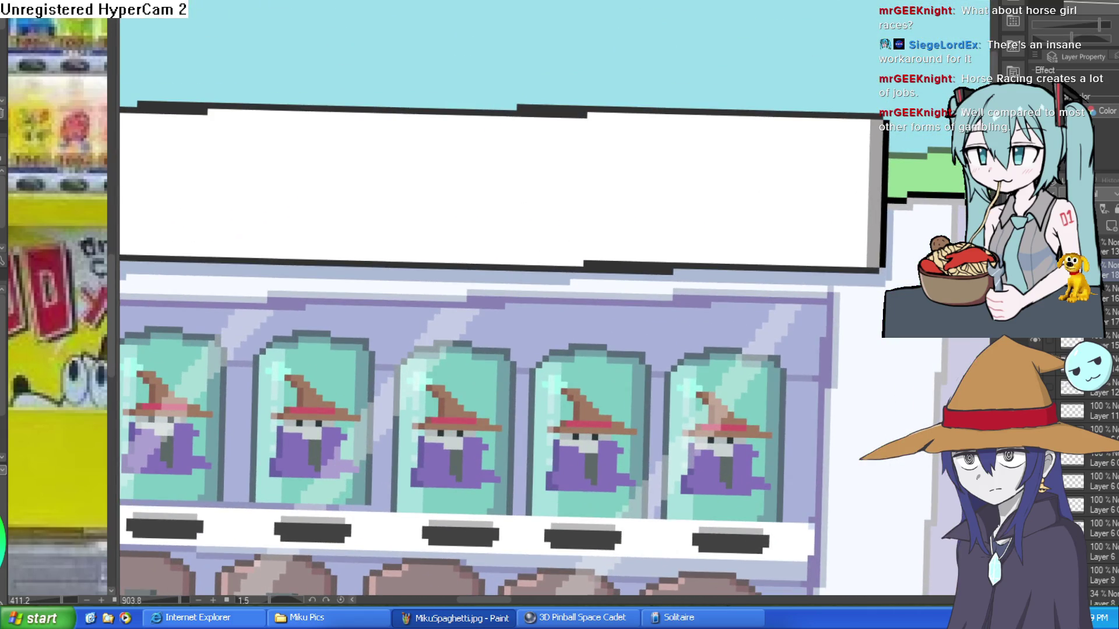
left_click_drag(526, 264, 527, 171)
key("ctrl+z")
left_click_drag(540, 264, 510, 208)
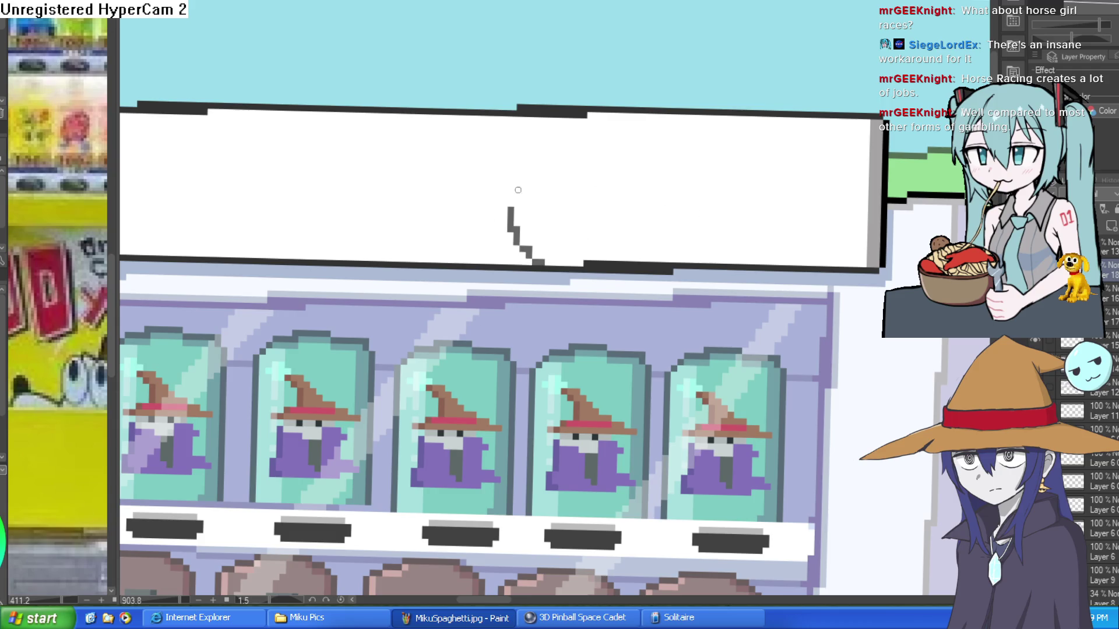
key("ctrl+z")
On a new layer, draw the wizard hat's long brim with its tips and slopes.
key("ctrl+shift+n")
left_click_drag(470, 261, 427, 200)
left_click_drag(760, 263, 775, 221)
left_click_drag(401, 194, 858, 191)
mouse_move(399, 199)
left_mouse_down()
mouse_move(254, 196)
mouse_move(447, 140)
mouse_move(810, 150)
mouse_move(818, 123)
mouse_move(857, 156)
mouse_move(867, 186)
left_mouse_up()
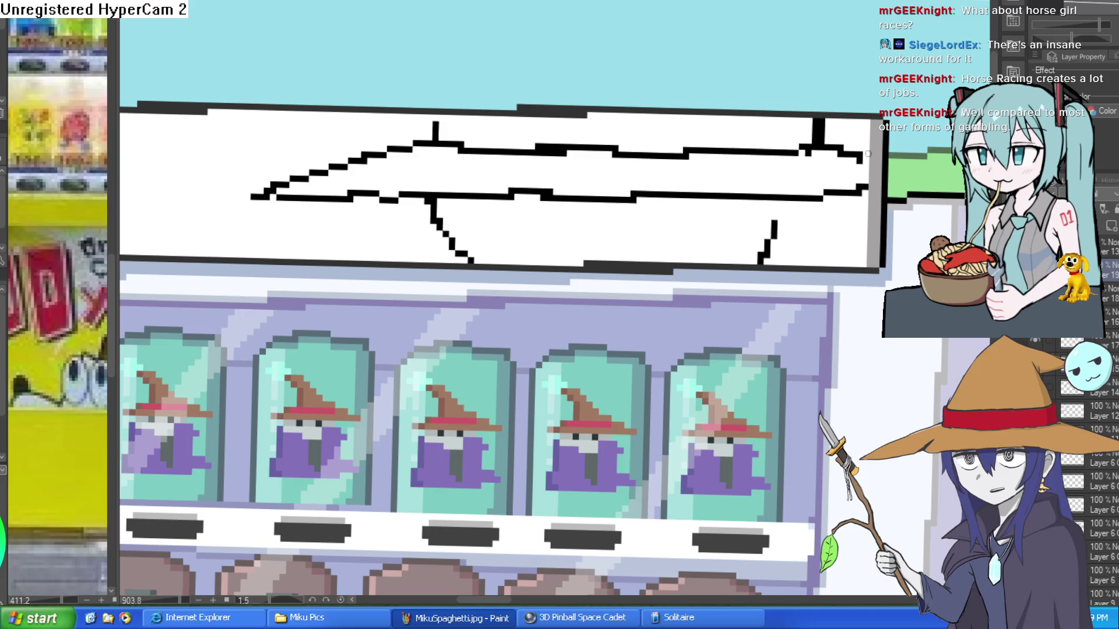
Draw the half-closed left and right eyes beneath the brim.
scroll(612, 233, "up", 2)
left_click_drag(376, 211, 554, 204)
left_click_drag(648, 208, 810, 199)
mouse_move(696, 205)
left_mouse_down()
mouse_move(763, 253)
mouse_move(813, 203)
left_mouse_up()
mouse_move(457, 207)
left_mouse_down()
mouse_move(469, 238)
mouse_move(551, 205)
left_mouse_up()
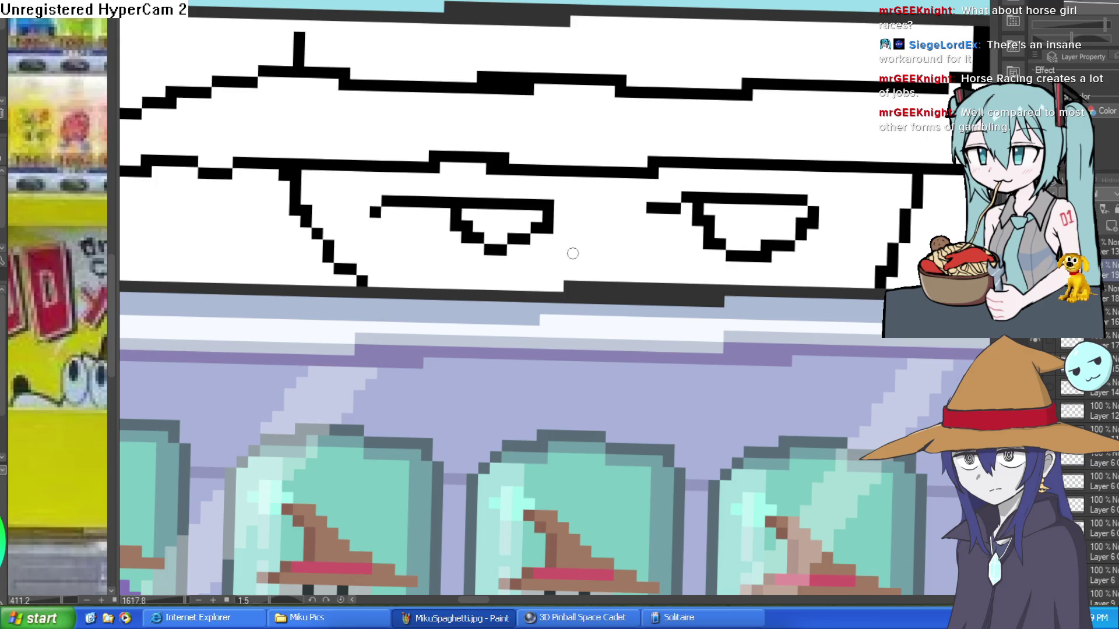
scroll(764, 242, "down", 5)
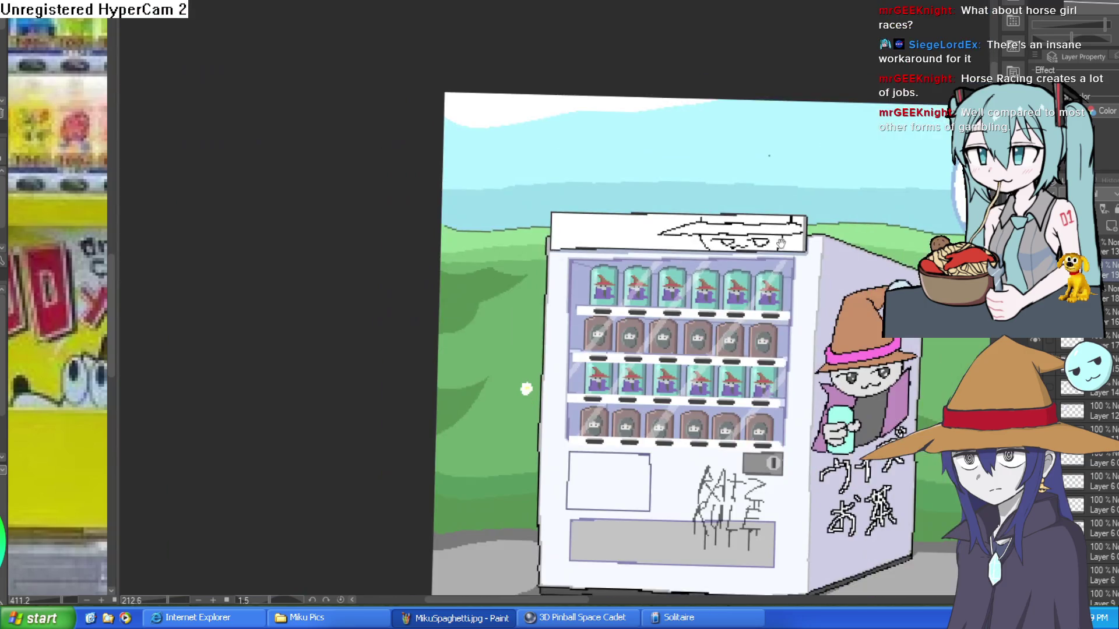
scroll(810, 249, "up", 5)
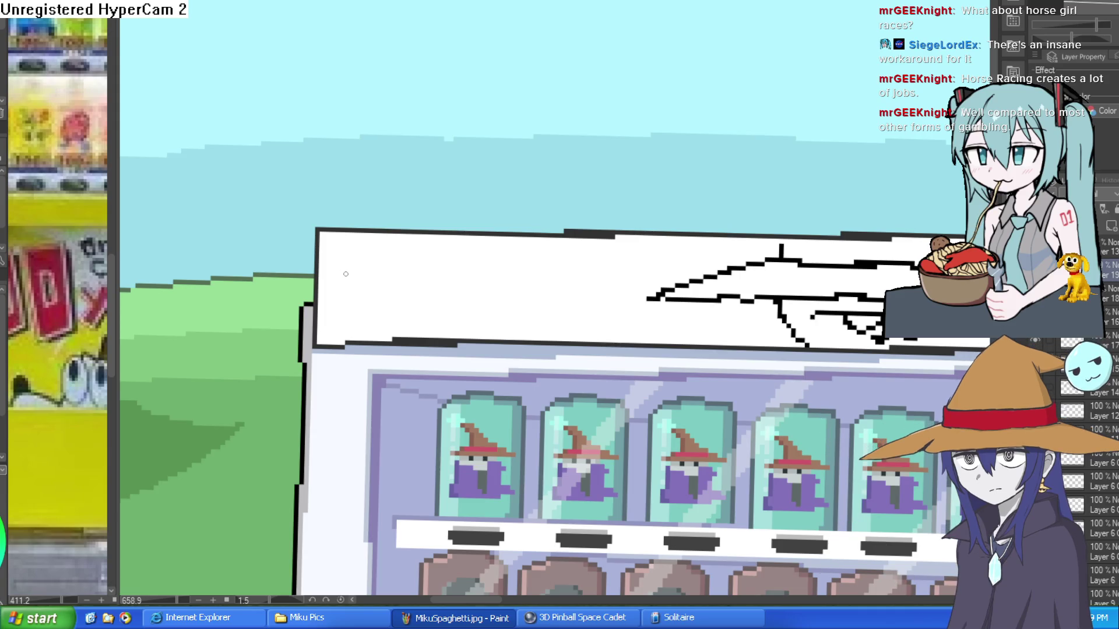
scroll(387, 280, "up", 2)
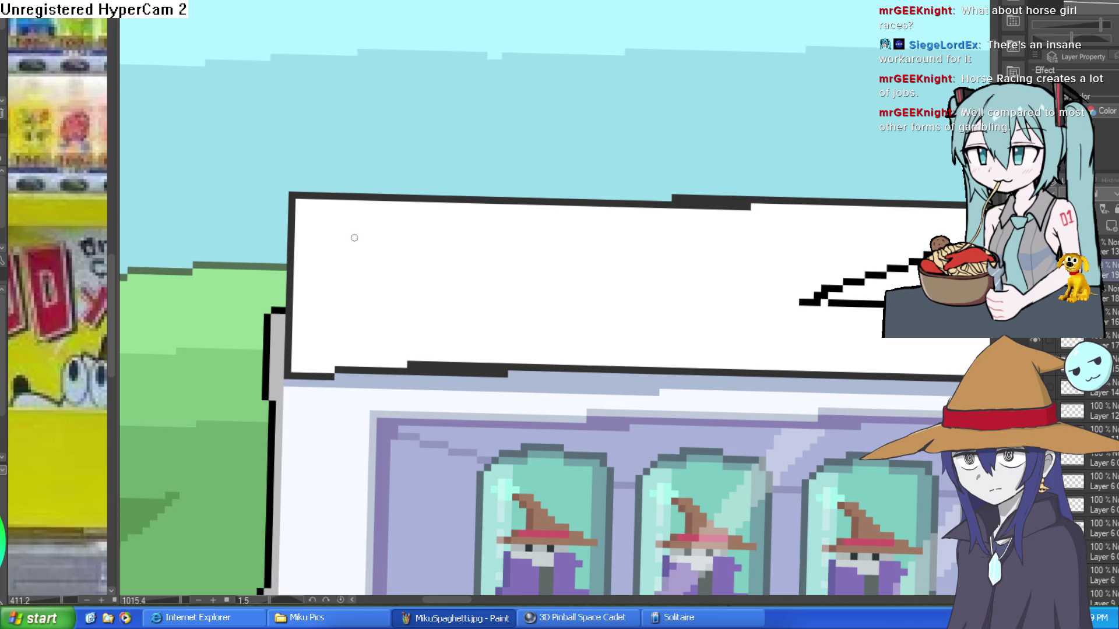
Write a trial price on the top sign, then undo it.
left_click_drag(333, 230, 332, 335)
mouse_move(377, 241)
left_mouse_down()
mouse_move(357, 284)
mouse_move(380, 245)
left_mouse_up()
mouse_move(432, 236)
left_mouse_down()
mouse_move(443, 256)
mouse_move(479, 255)
mouse_move(526, 374)
left_mouse_up()
left_click(534, 260)
mouse_move(606, 288)
left_mouse_down()
mouse_move(606, 350)
mouse_move(638, 288)
mouse_move(728, 329)
left_mouse_up()
left_click(658, 278)
key("ctrl+z")
key("ctrl+z")
key("ctrl+z")
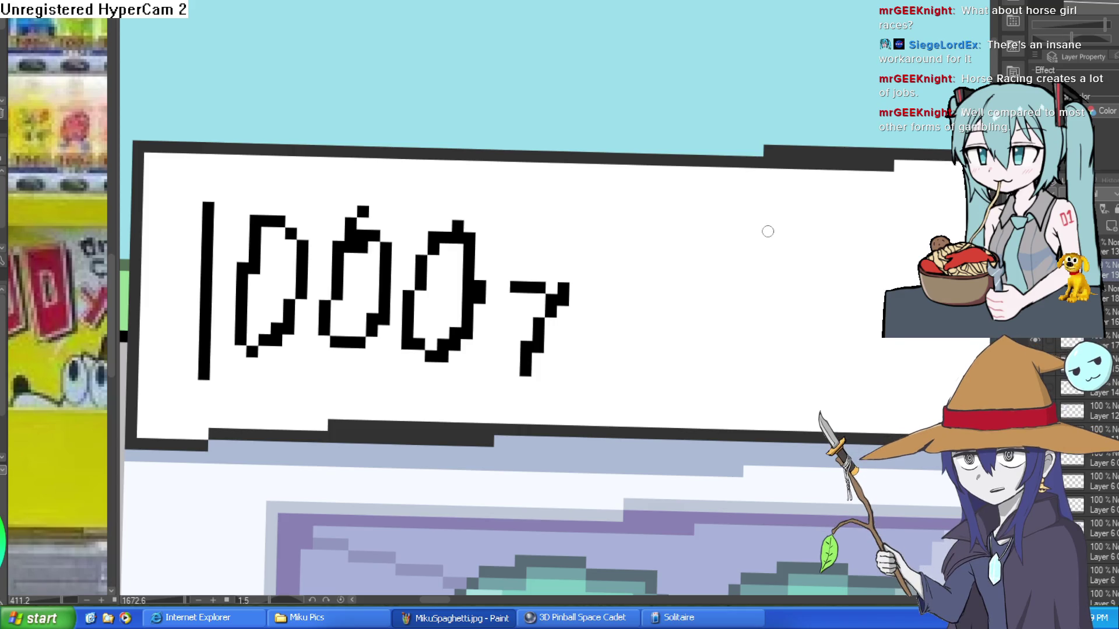
key("ctrl+z")
key("ctrl+z")
Draw a pixel-art '1¥' at the left end of the top sign and pan to check it.
scroll(295, 260, "down", 2)
mouse_move(331, 226)
left_mouse_down()
mouse_move(343, 291)
mouse_move(365, 288)
left_mouse_up()
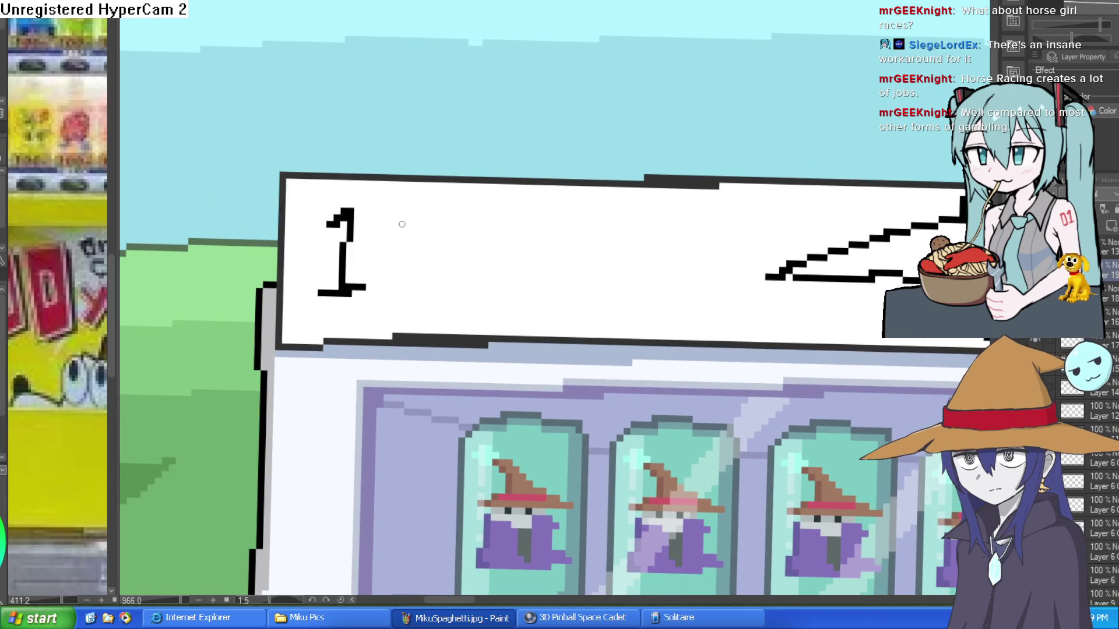
left_click_drag(398, 219, 418, 244)
mouse_move(440, 218)
left_mouse_down()
mouse_move(418, 248)
mouse_move(408, 302)
left_mouse_up()
mouse_move(396, 260)
left_mouse_down()
mouse_move(447, 264)
mouse_move(435, 275)
left_mouse_up()
scroll(492, 271, "down", 6)
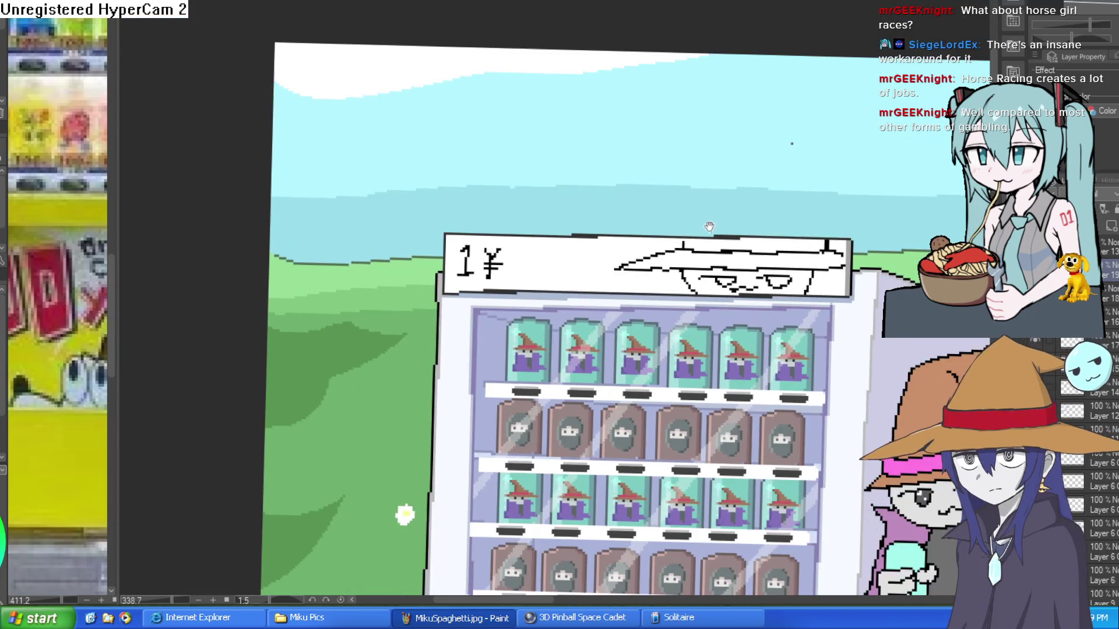
scroll(649, 221, "up", 6)
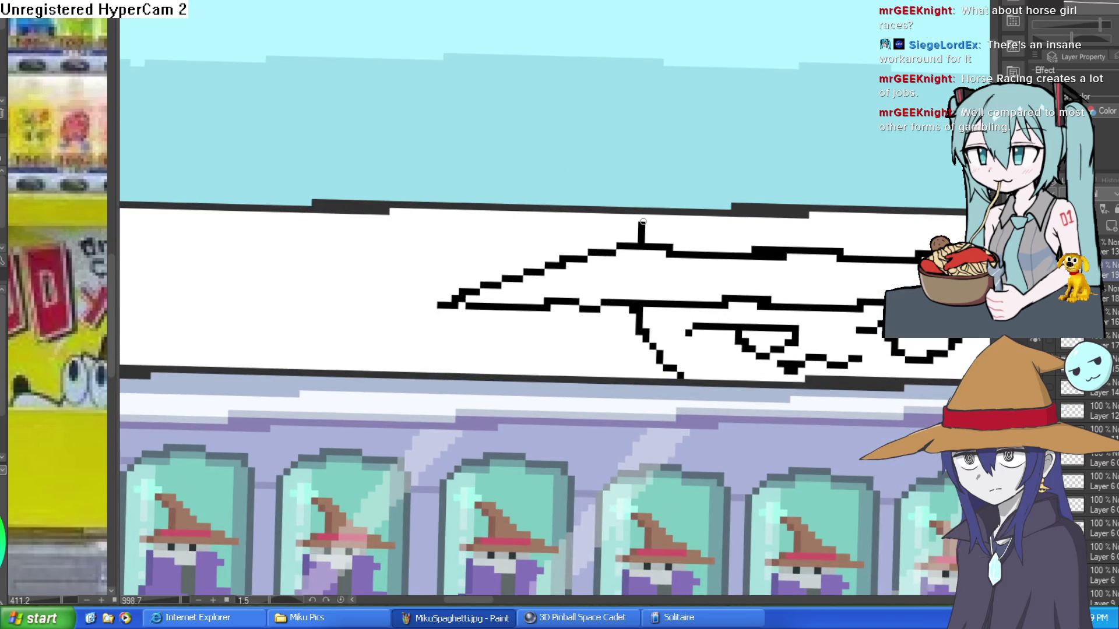
scroll(491, 248, "down", 6)
scroll(493, 237, "up", 6)
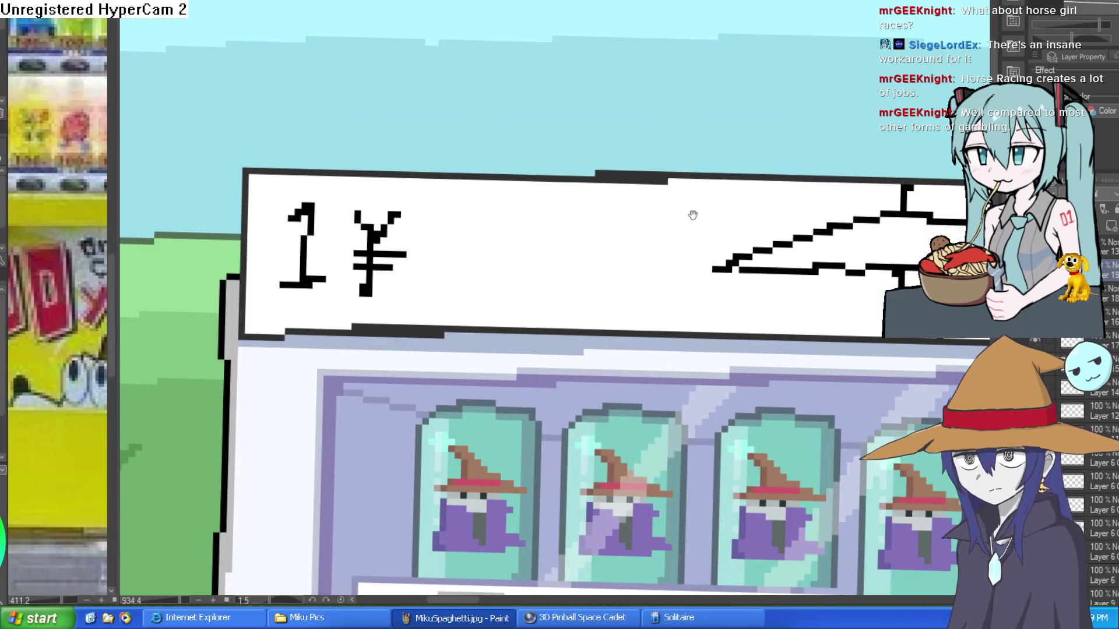
left_click_drag(671, 239, 675, 265)
Fill the top sign's wizard hat band pink and its brim dark brown.
scroll(732, 242, "down", 5)
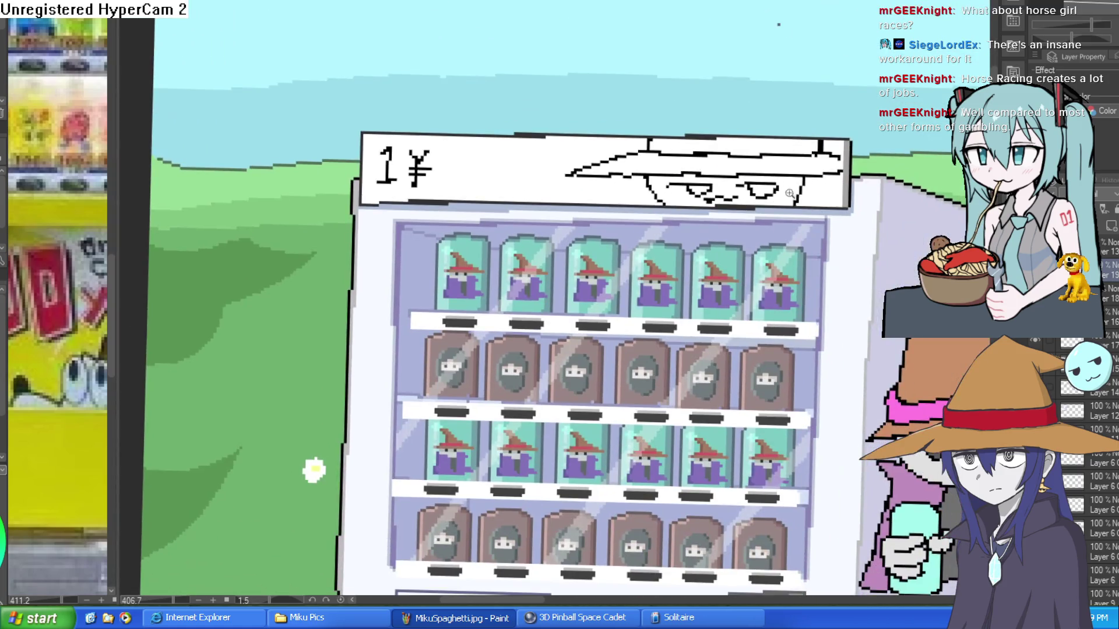
scroll(796, 220, "up", 4)
scroll(764, 129, "down", 2)
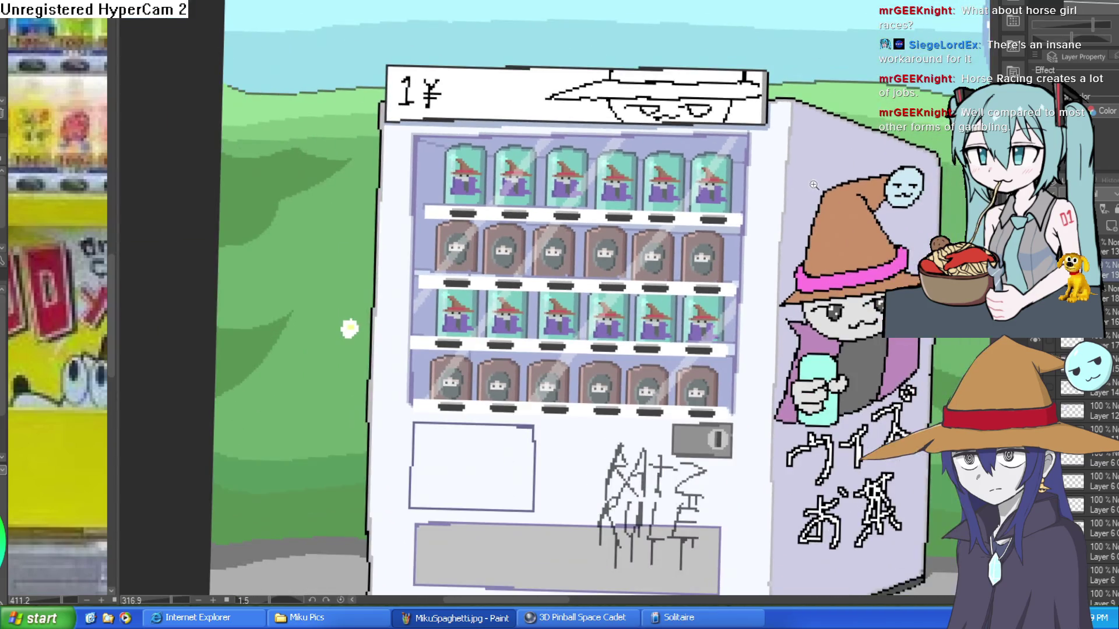
scroll(571, 121, "up", 2)
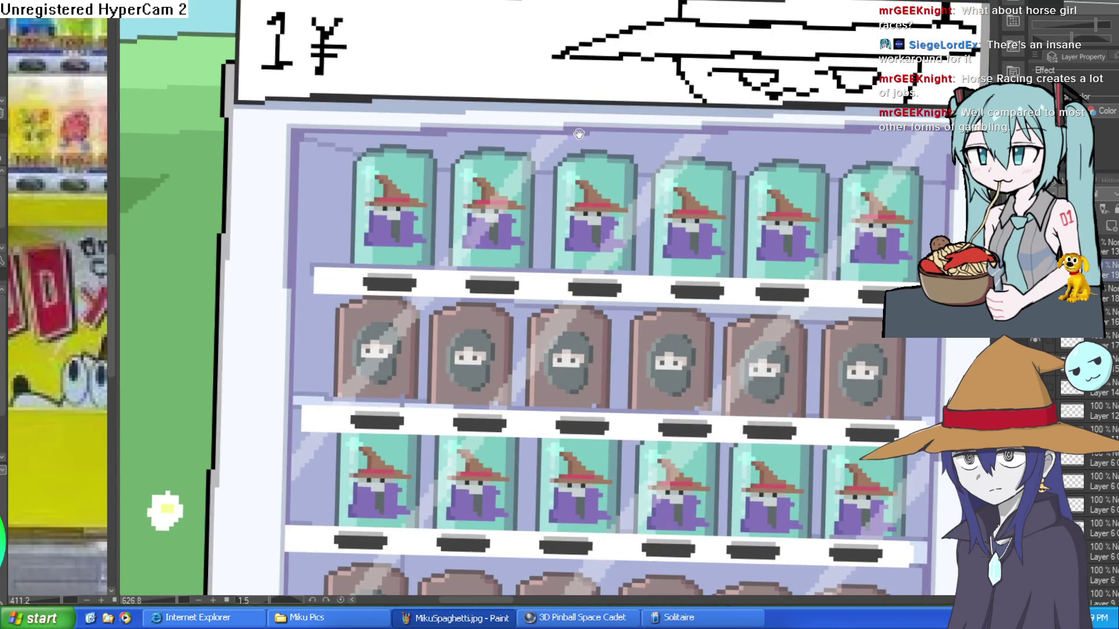
scroll(611, 166, "down", 3)
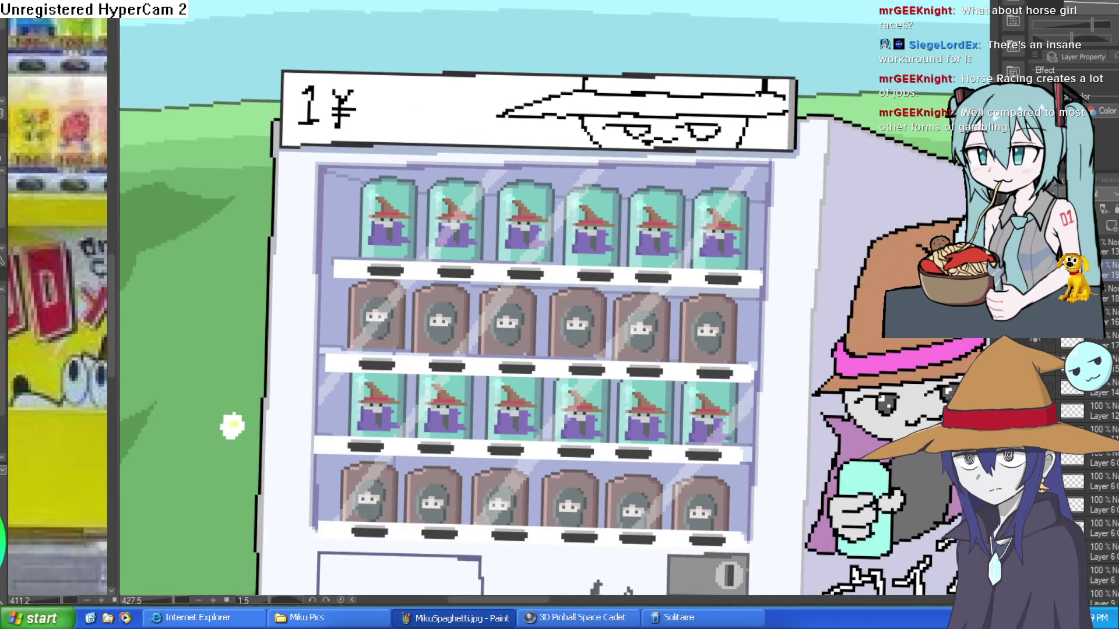
left_click_drag(935, 313, 650, 267)
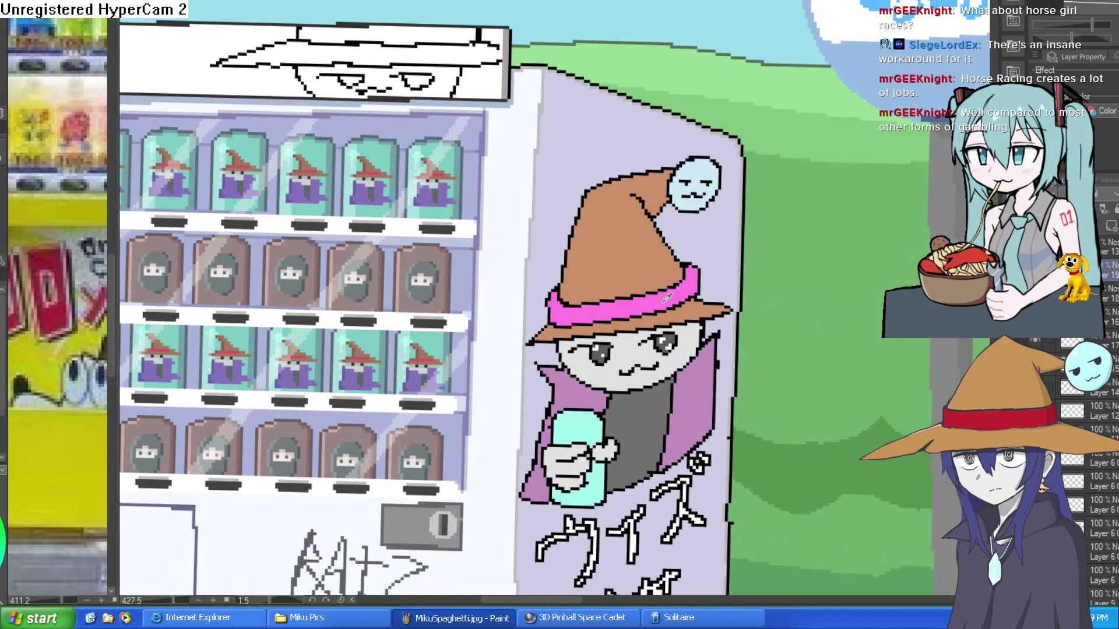
left_click(449, 45)
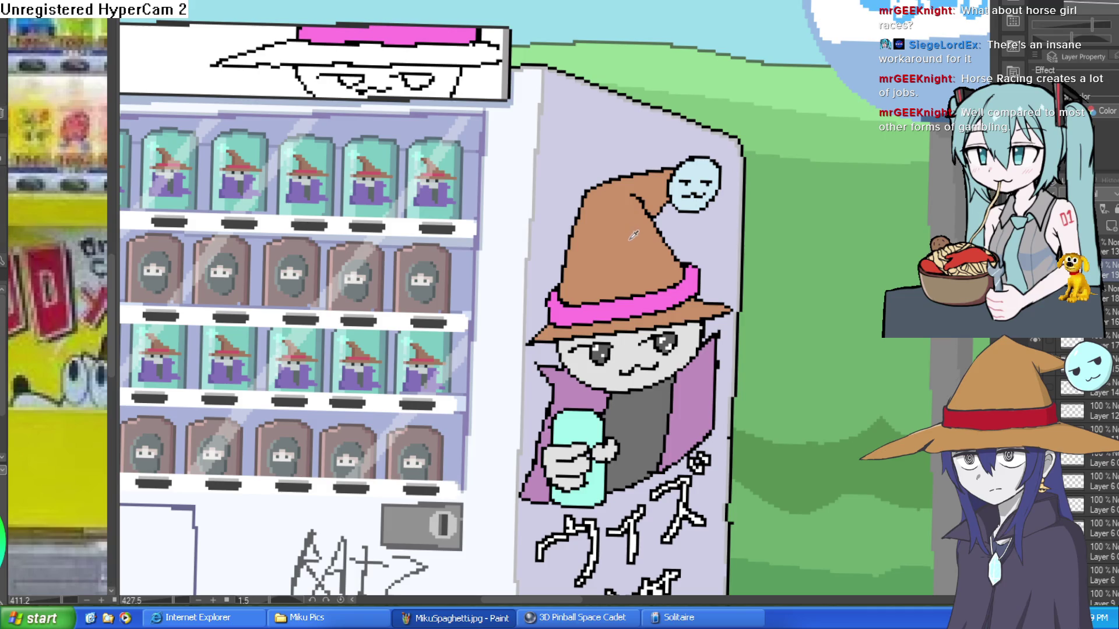
left_click(469, 63)
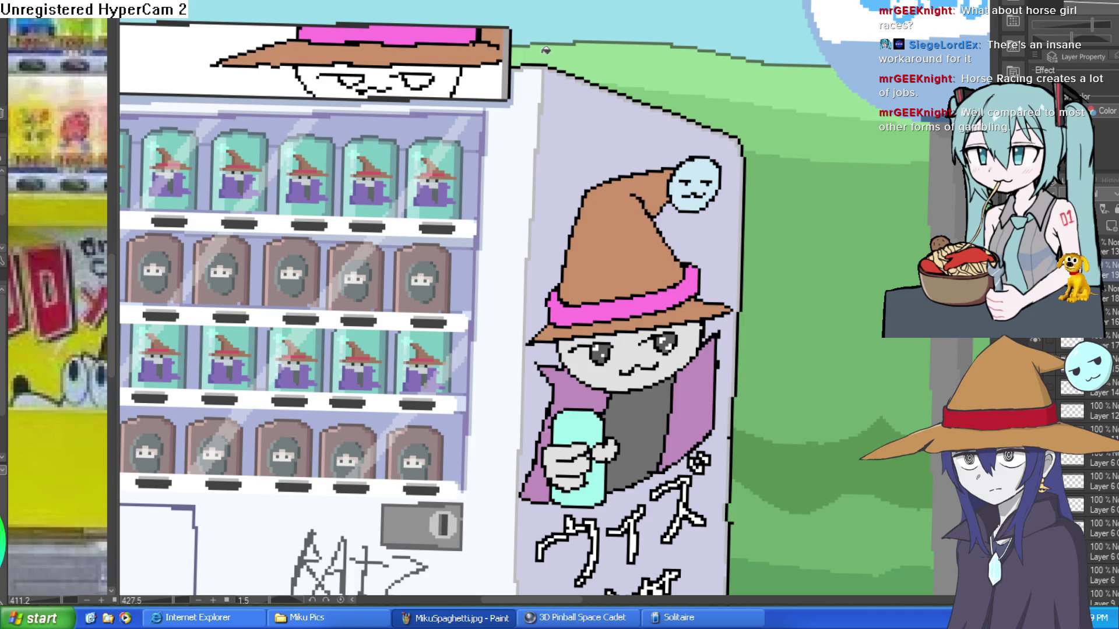
key("ctrl+z")
scroll(501, 43, "up", 2)
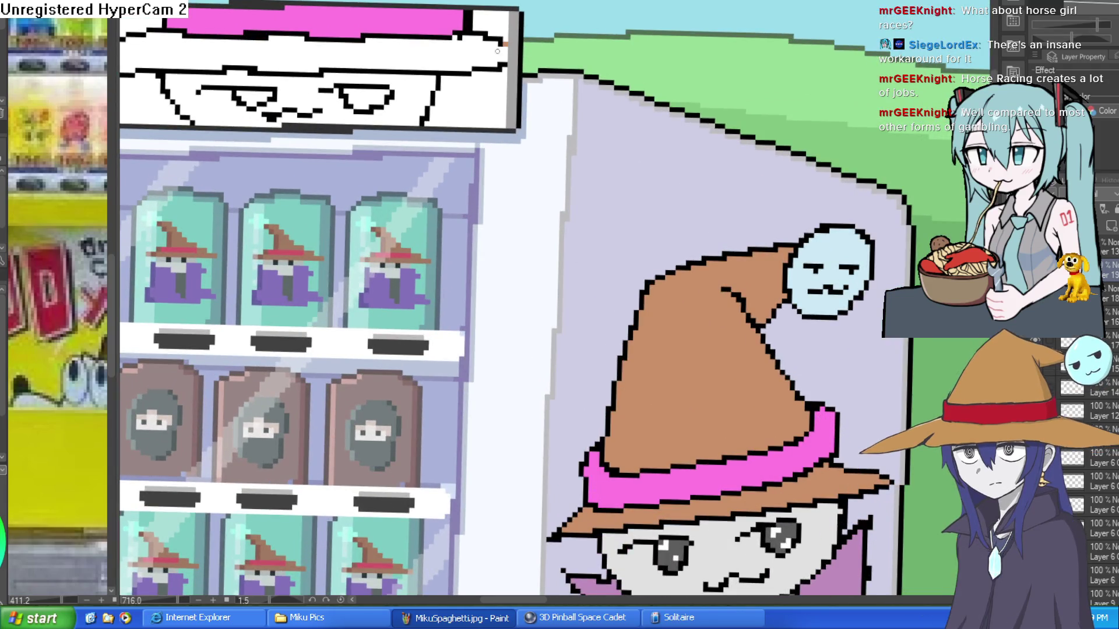
left_click(481, 59)
scroll(481, 59, "down", 4)
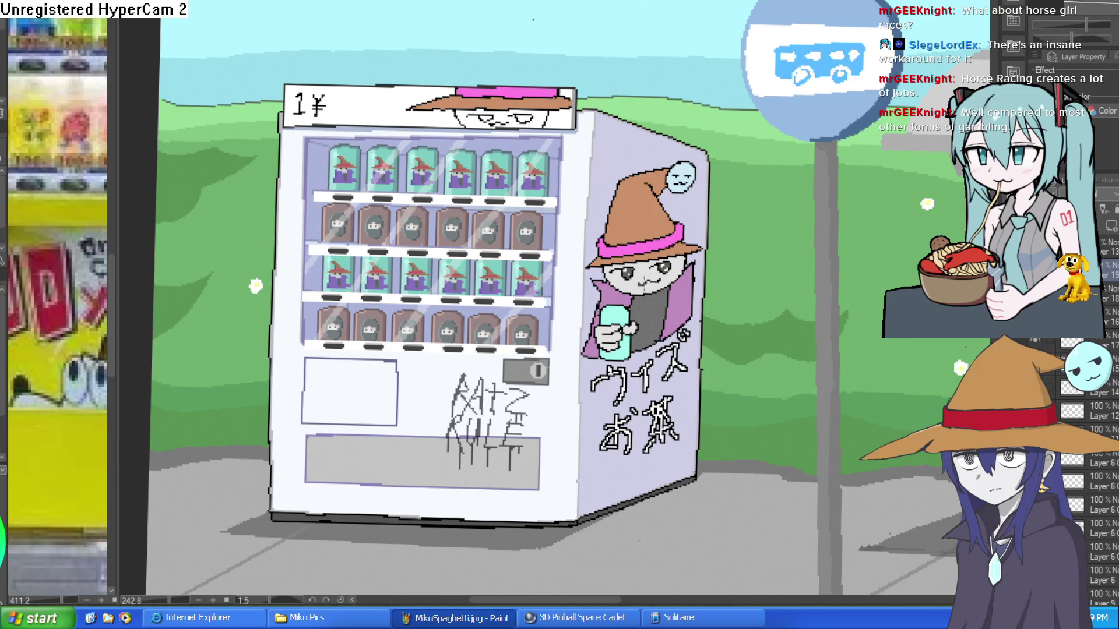
Fill both of the sign face's eyes dark grey.
scroll(481, 114, "up", 5)
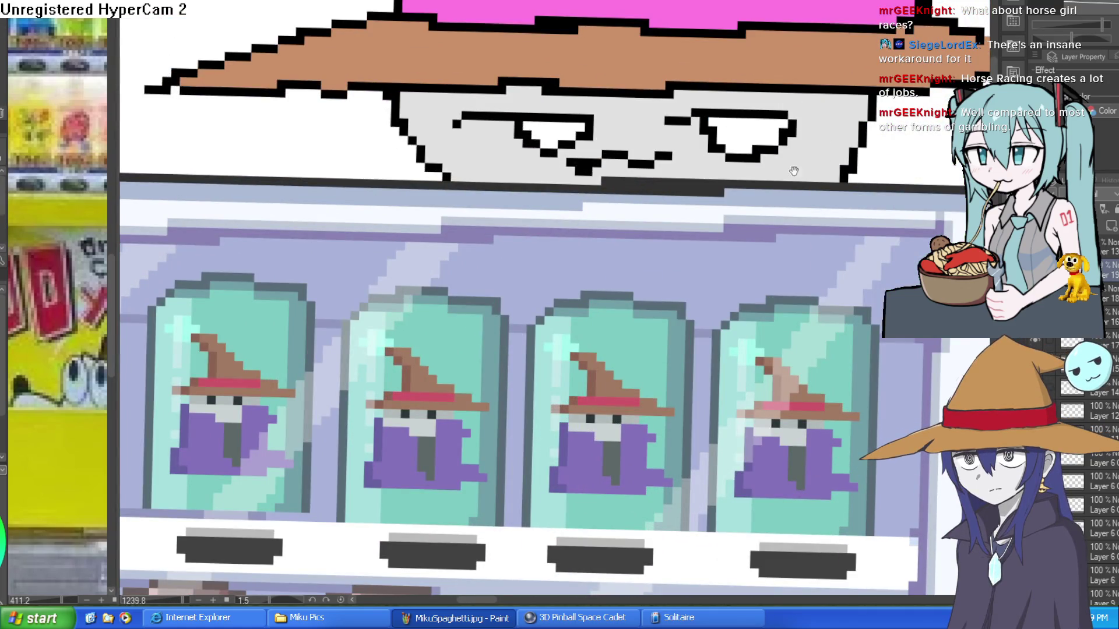
left_click_drag(742, 169, 651, 169)
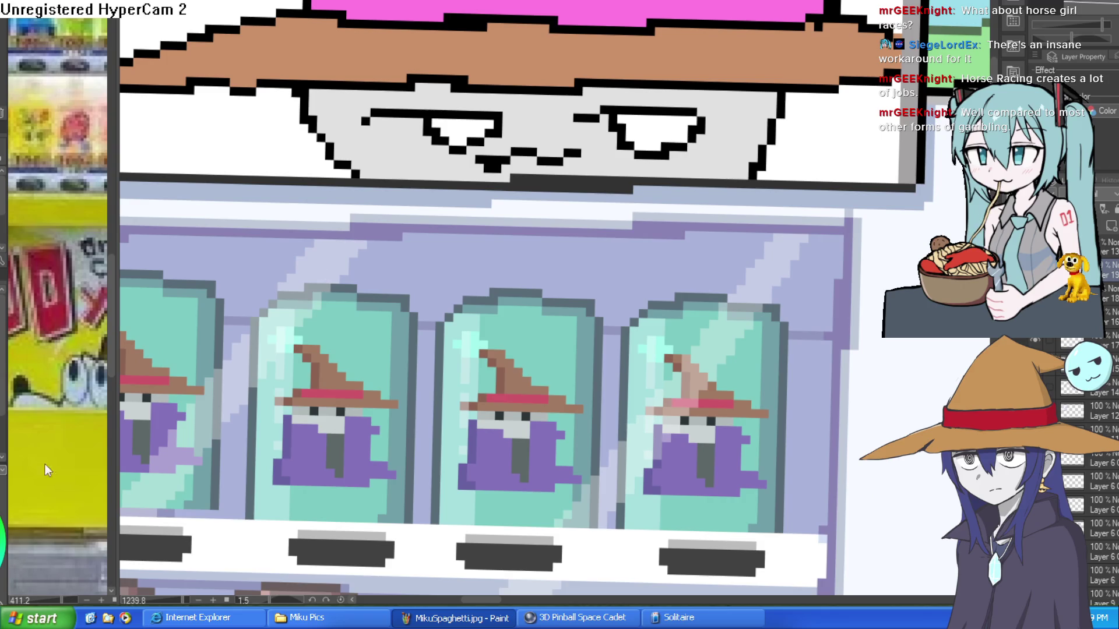
left_click(683, 132)
left_click(465, 129)
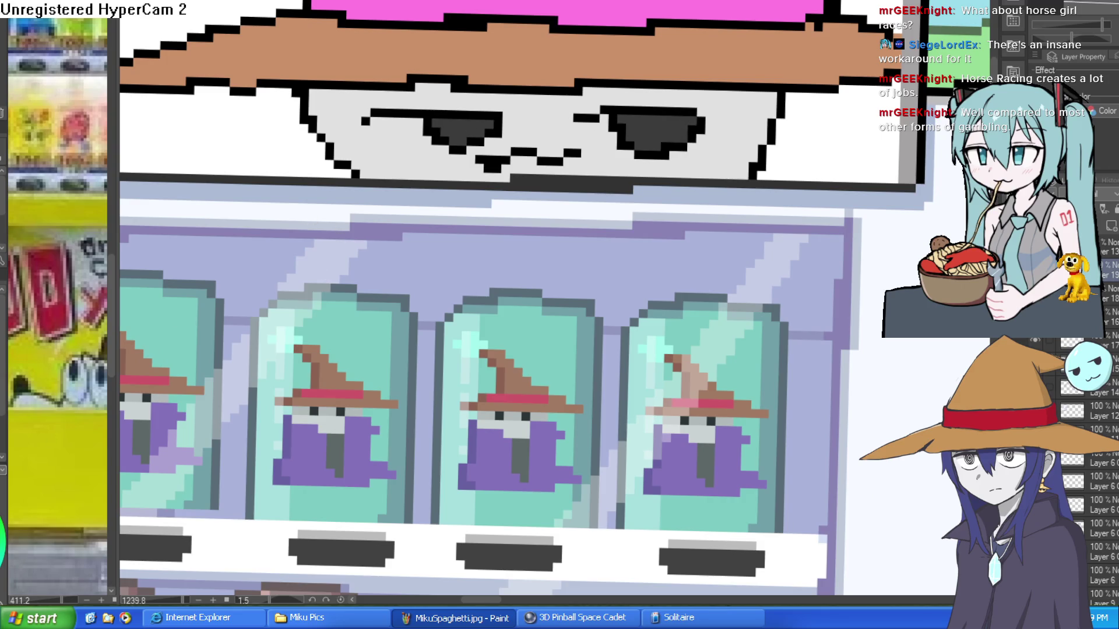
Dot white highlight pixels into the left and right eyes.
left_click(441, 123)
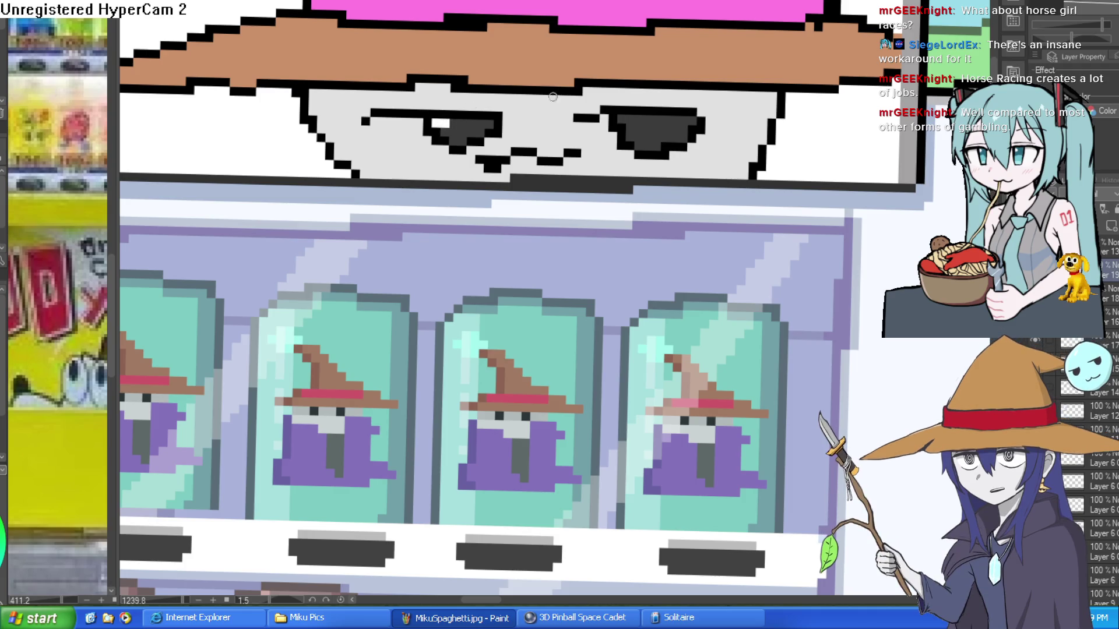
left_click(470, 133)
left_click_drag(622, 118, 635, 119)
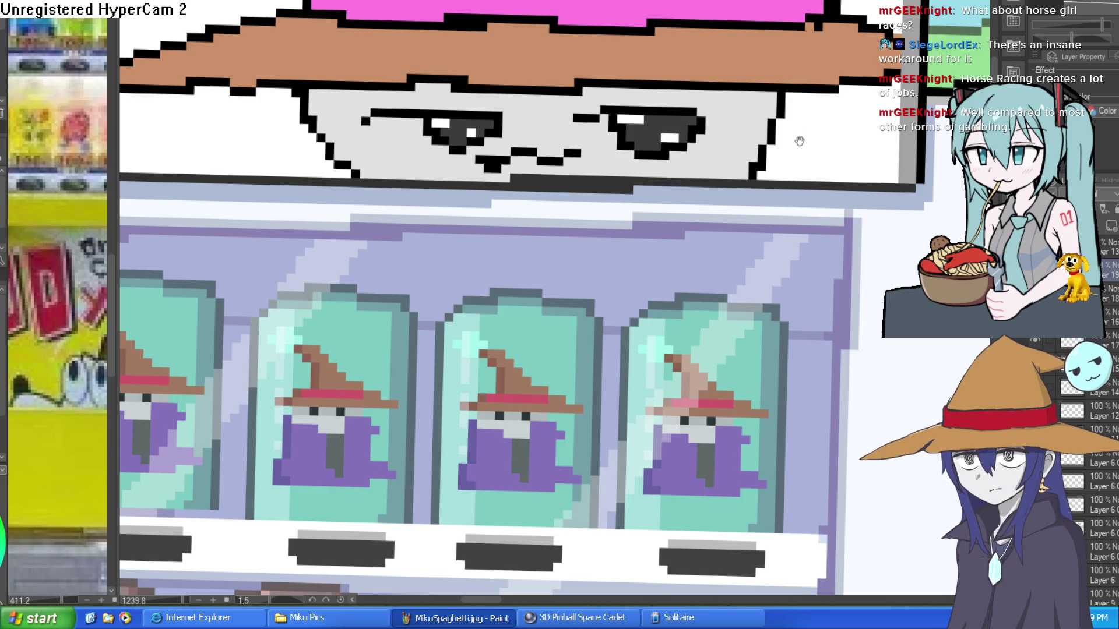
scroll(810, 144, "down", 5)
scroll(815, 145, "down", 2)
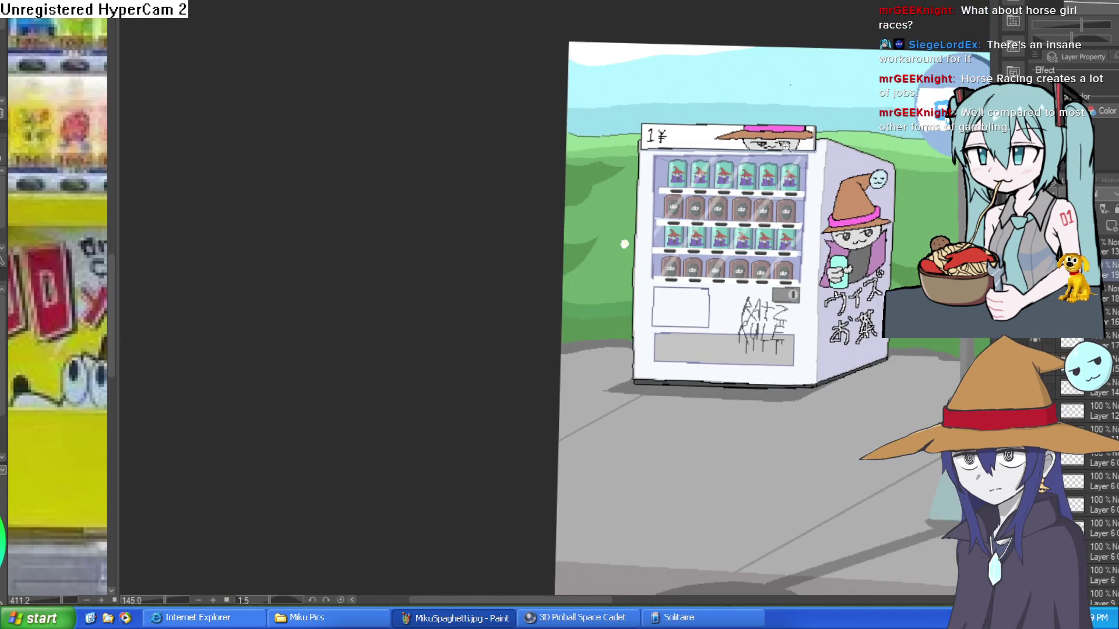
scroll(819, 135, "up", 4)
left_click_drag(789, 153, 753, 199)
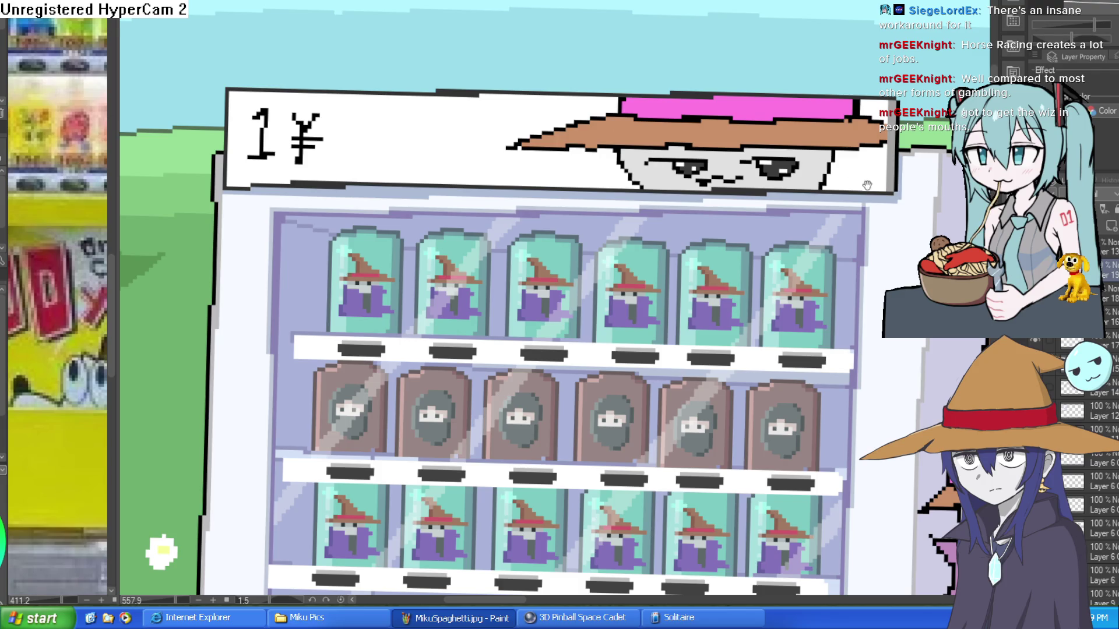
scroll(867, 185, "down", 1)
scroll(874, 187, "down", 3)
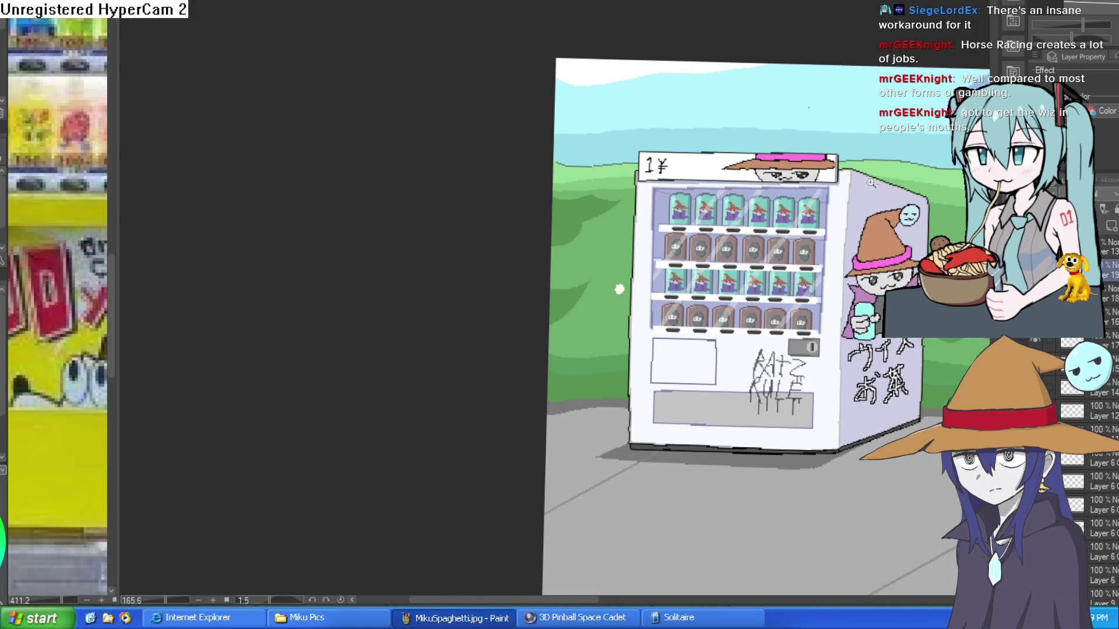
scroll(764, 173, "up", 4)
left_click_drag(807, 175, 766, 223)
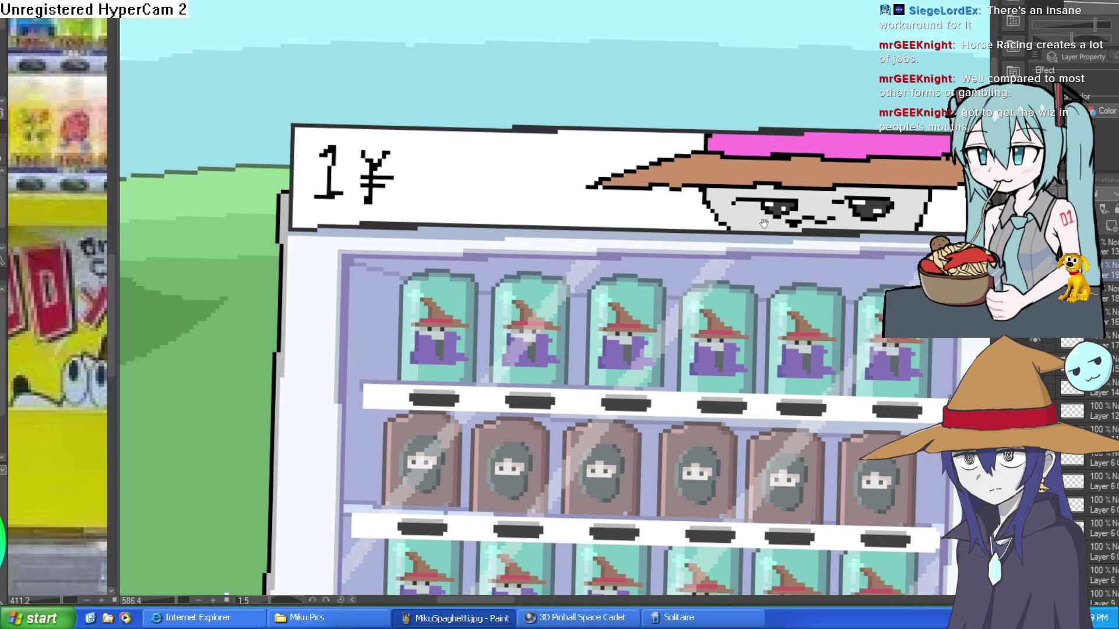
scroll(765, 223, "down", 3)
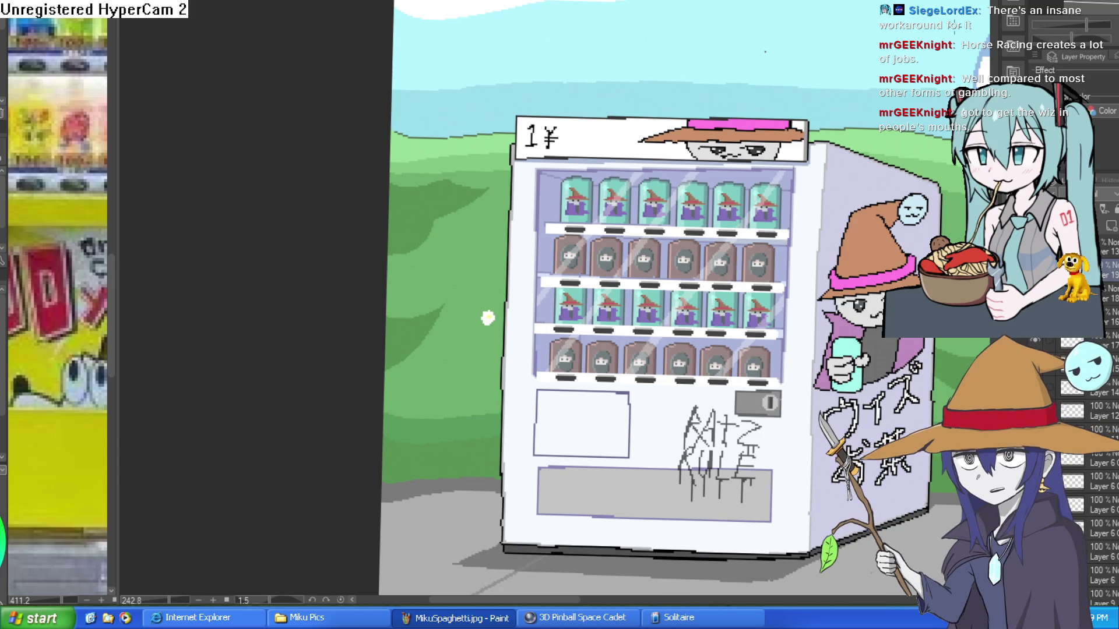
scroll(699, 224, "up", 5)
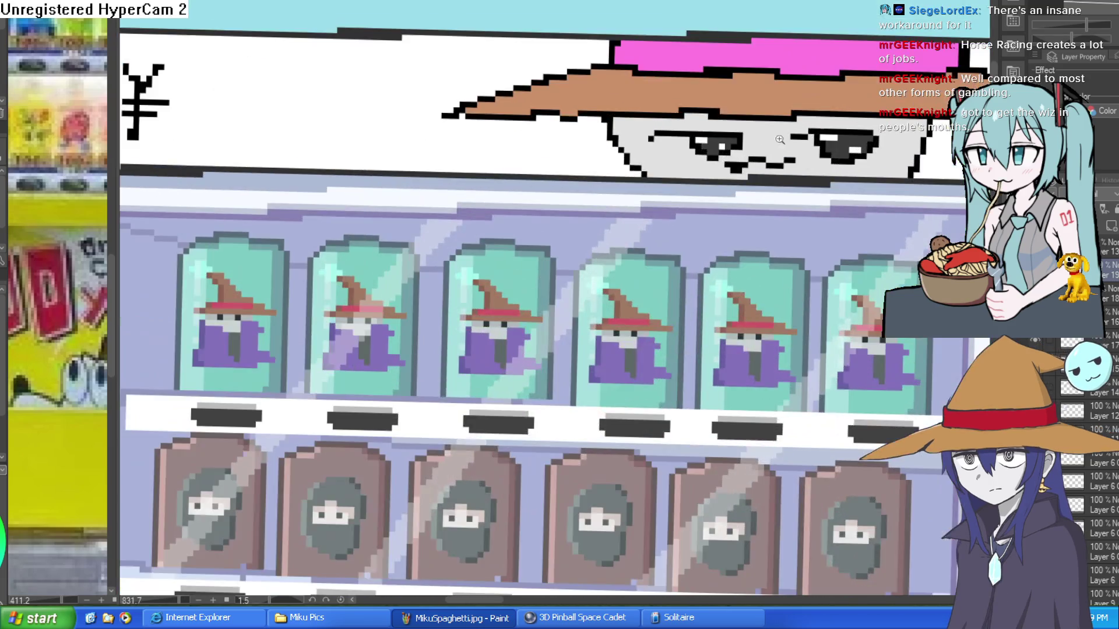
scroll(841, 118, "down", 3)
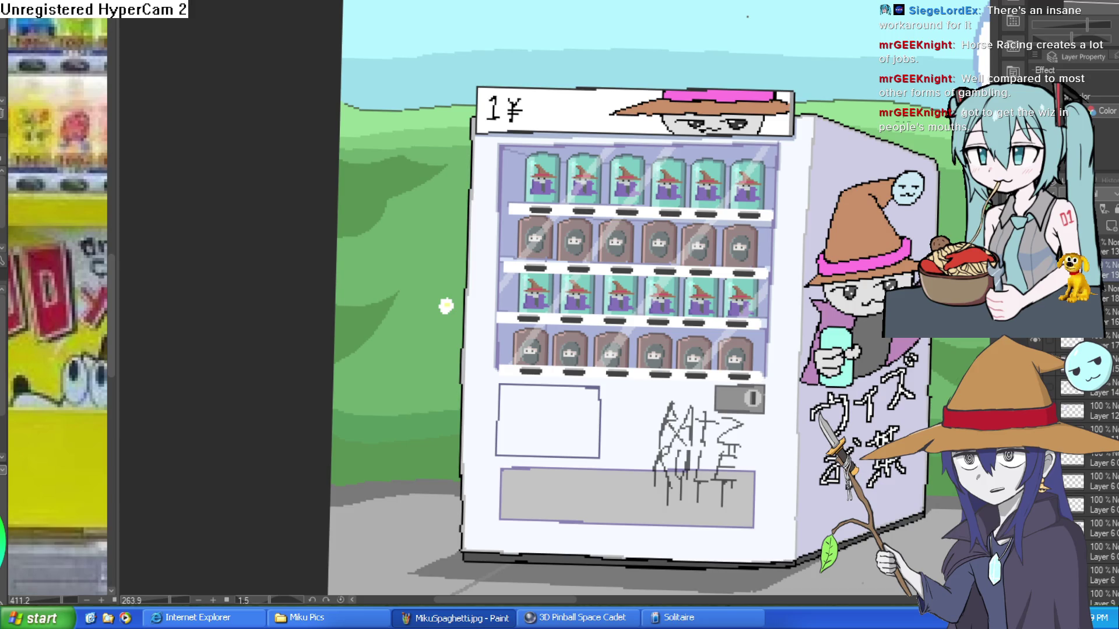
mouse_move(445, 305)
left_mouse_down()
mouse_move(707, 52)
mouse_move(726, 80)
mouse_move(699, 109)
left_mouse_up()
scroll(699, 109, "down", 10)
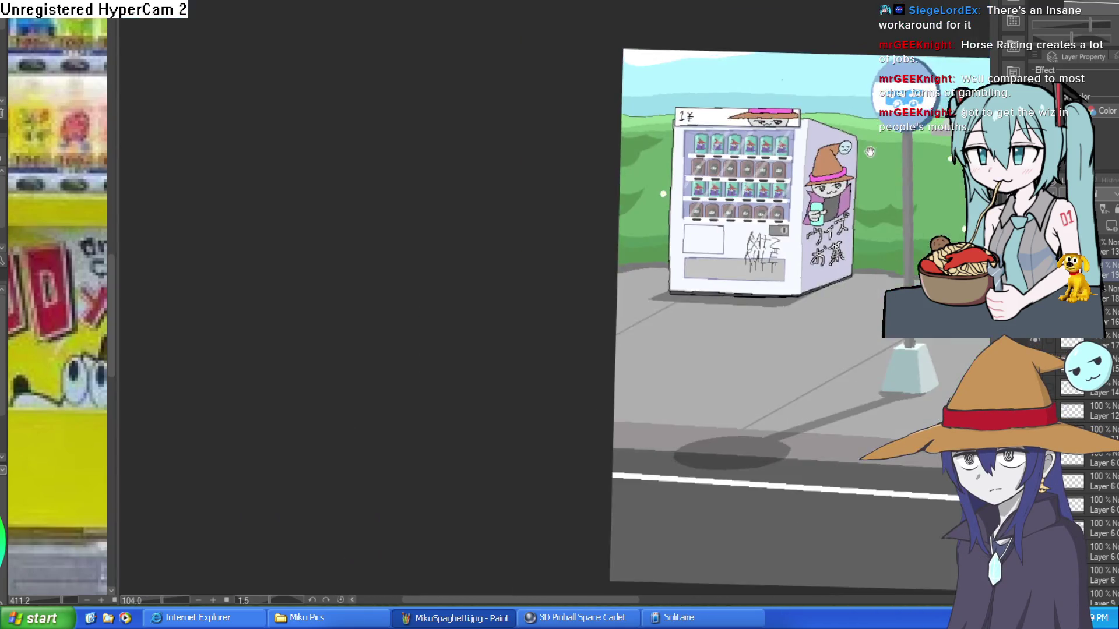
left_click_drag(870, 152, 368, 129)
left_click_drag(800, 171, 844, 174)
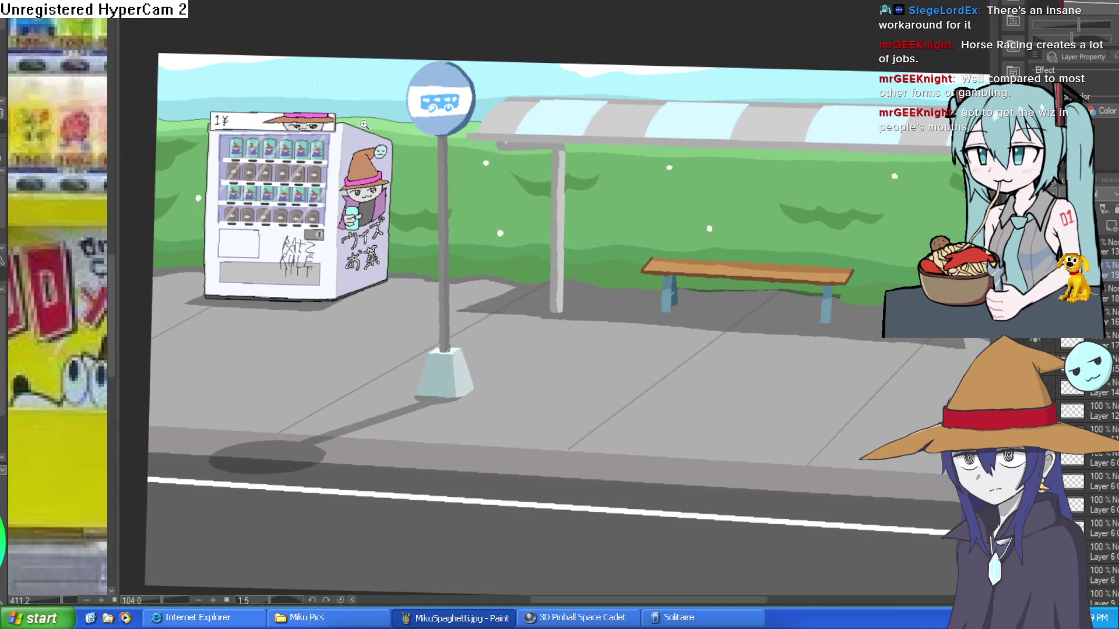
scroll(326, 126, "up", 6)
mouse_move(689, 72)
left_mouse_down()
mouse_move(699, 135)
mouse_move(762, 137)
mouse_move(770, 194)
left_mouse_up()
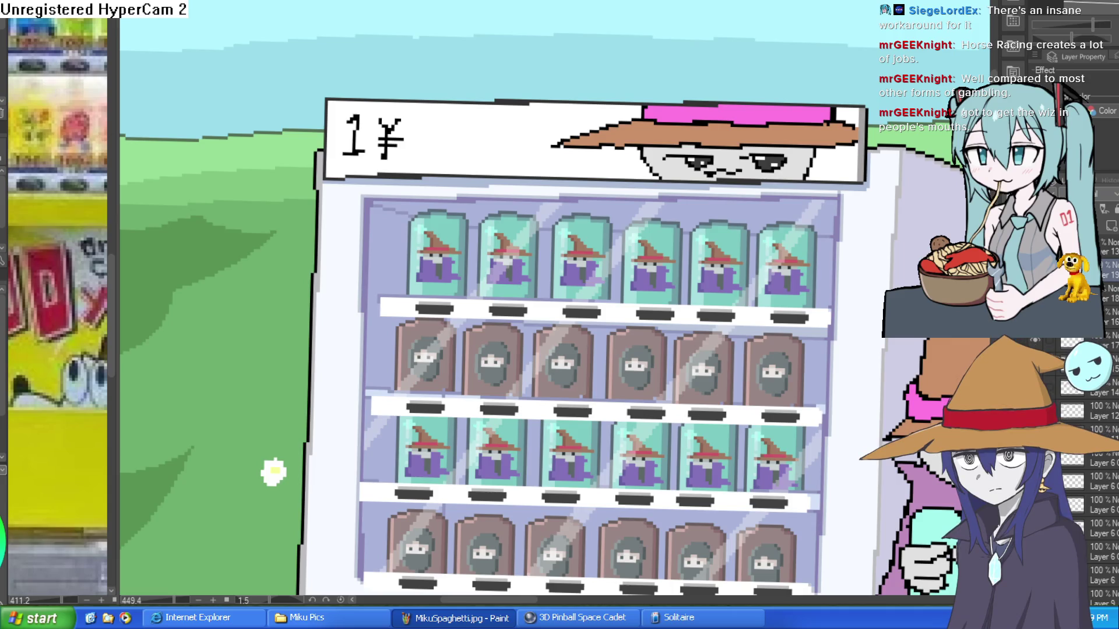
key("ctrl+z")
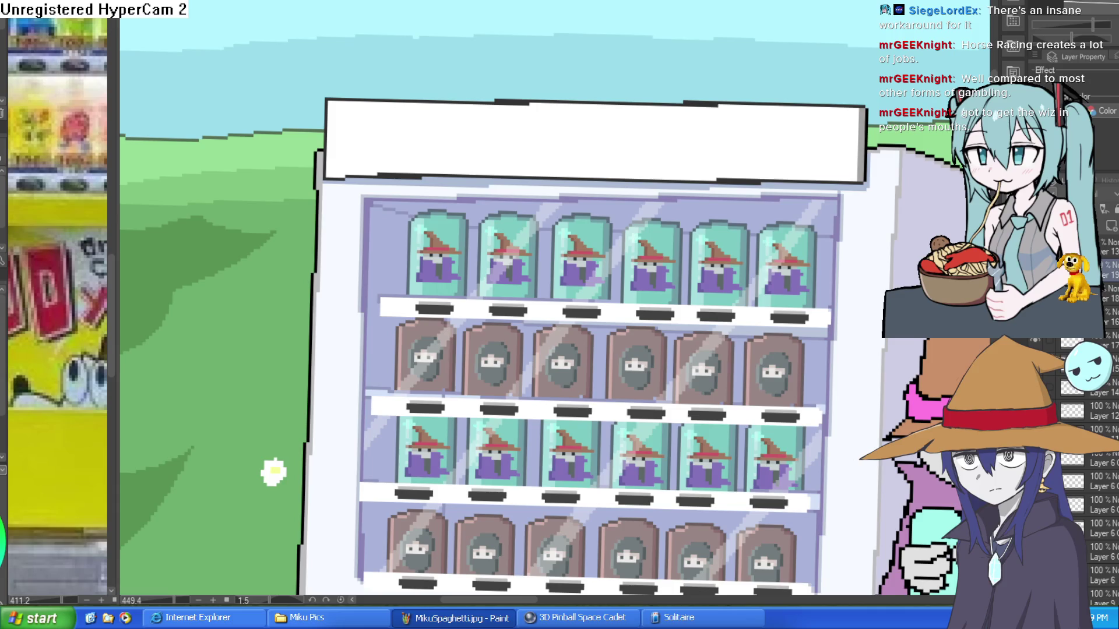
Restore the top sign's drawing and turn on the layer's Border effect.
key("ctrl+y")
left_click(1013, 71)
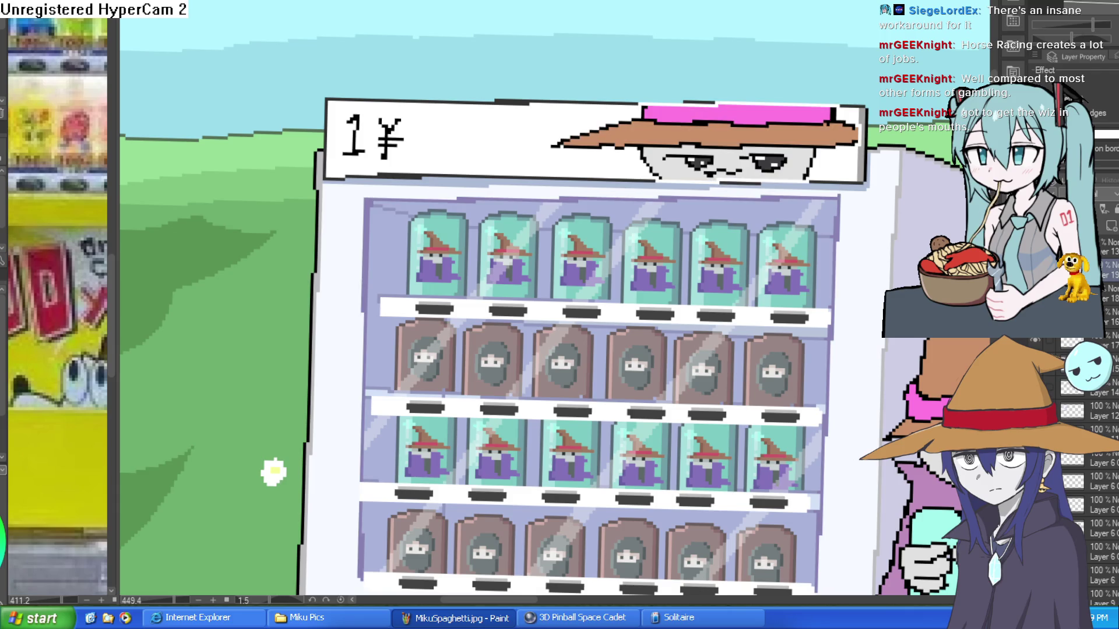
scroll(773, 216, "up", 4)
scroll(774, 216, "down", 4)
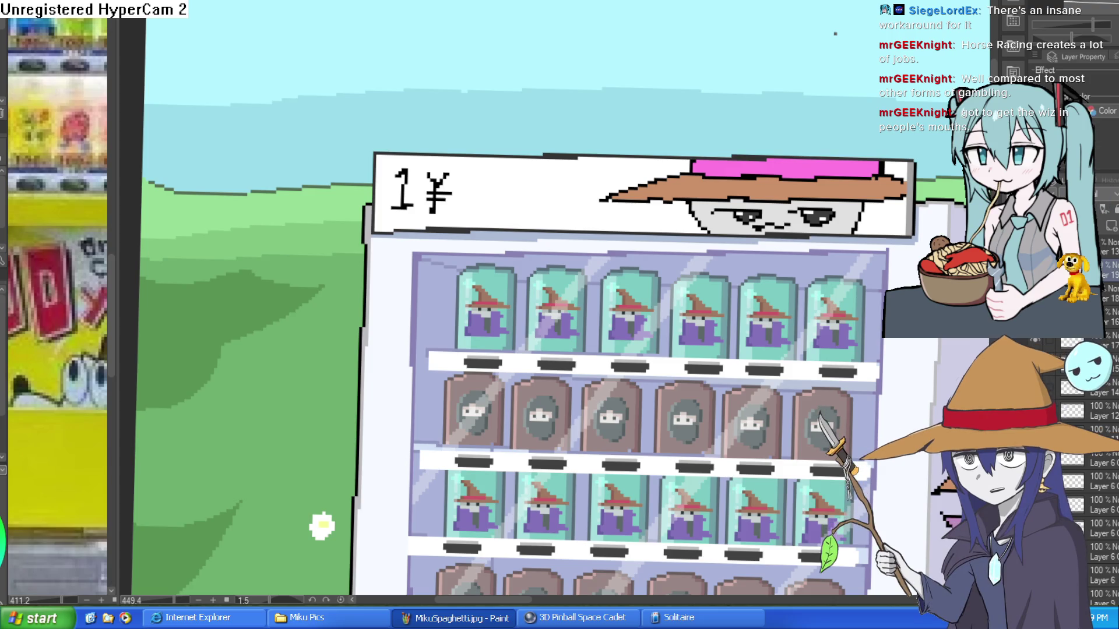
scroll(460, 166, "up", 3)
Lasso-select the 1¥ on the sign, keep it intact, and ready the Fill tool for recolouring.
mouse_move(458, 153)
left_mouse_down()
mouse_move(345, 159)
mouse_move(382, 258)
mouse_move(488, 168)
mouse_move(463, 155)
left_mouse_up()
key("Delete")
key("ctrl+z")
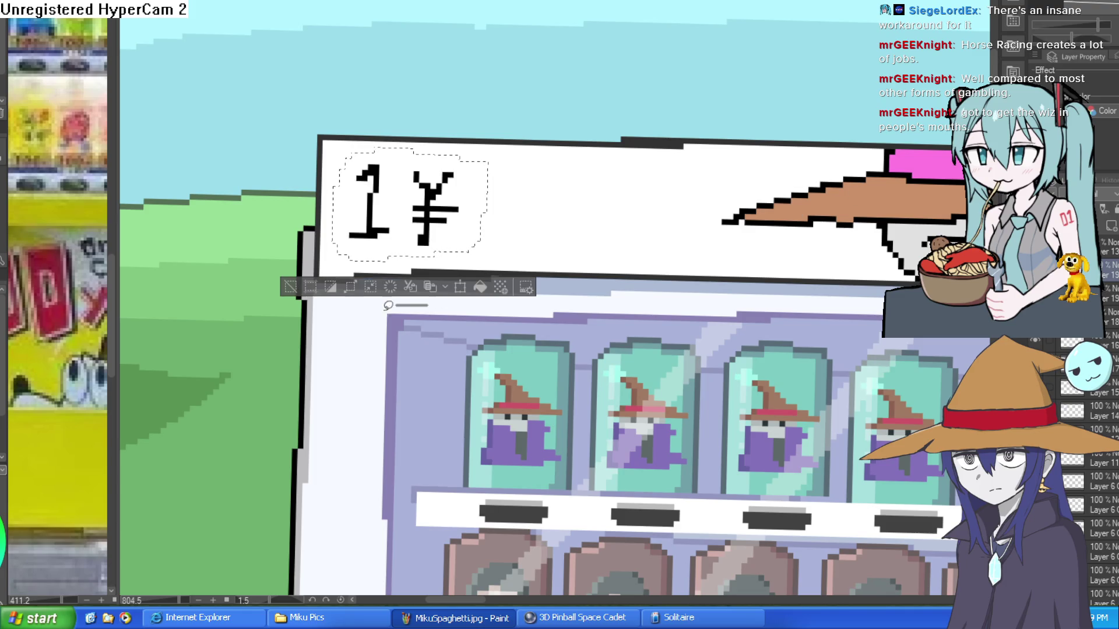
left_click(329, 262)
key("g")
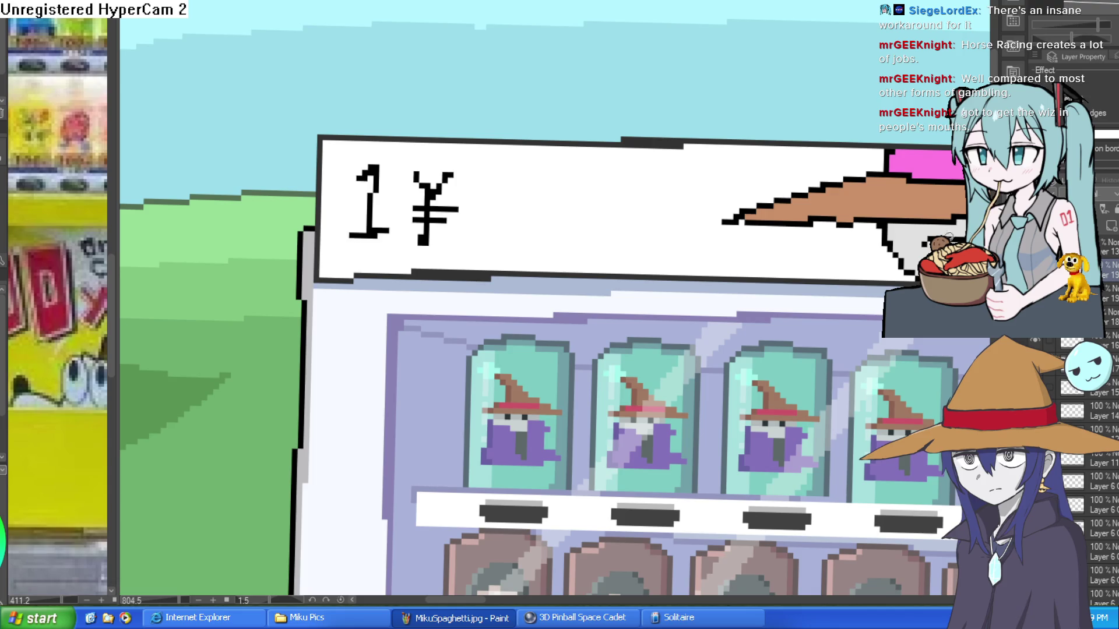
scroll(425, 201, "up", 5)
scroll(641, 260, "down", 3)
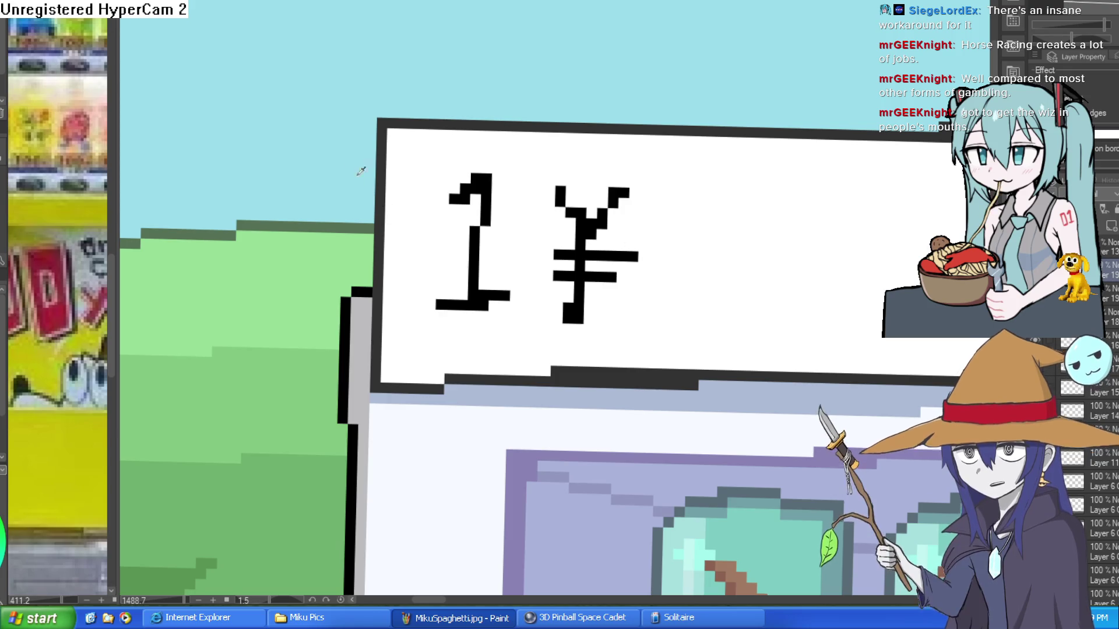
scroll(729, 169, "down", 3)
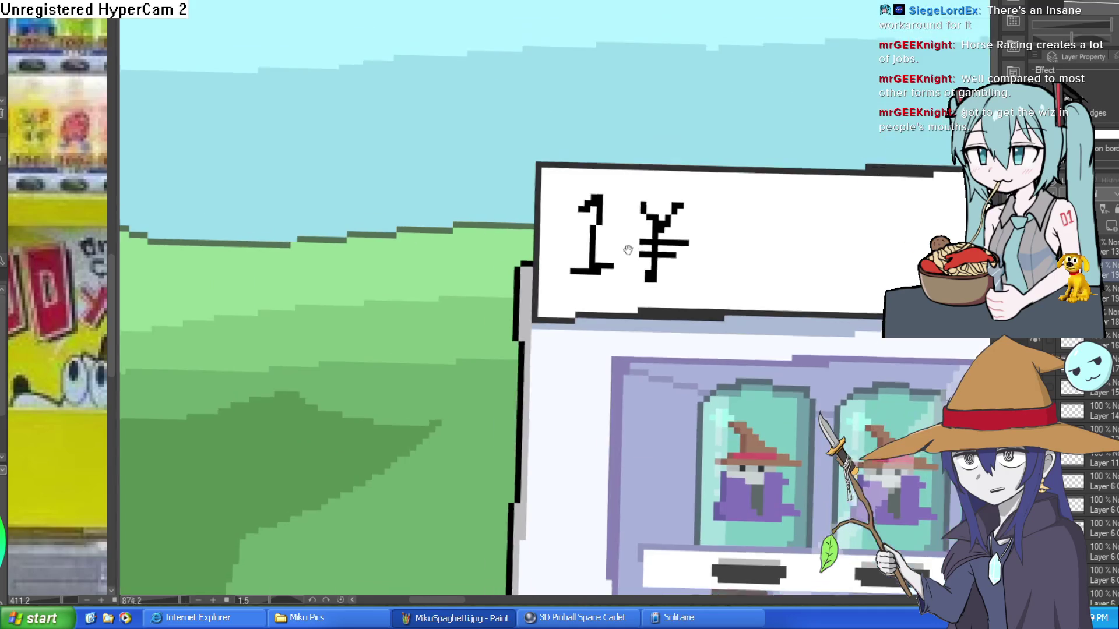
scroll(626, 249, "down", 1)
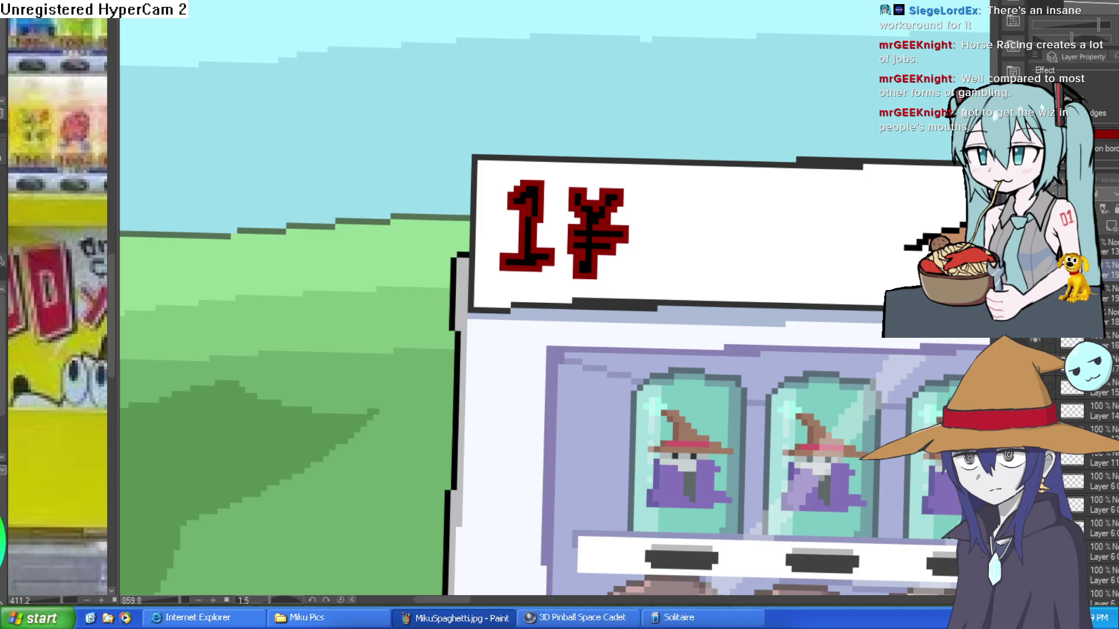
scroll(719, 474, "down", 5)
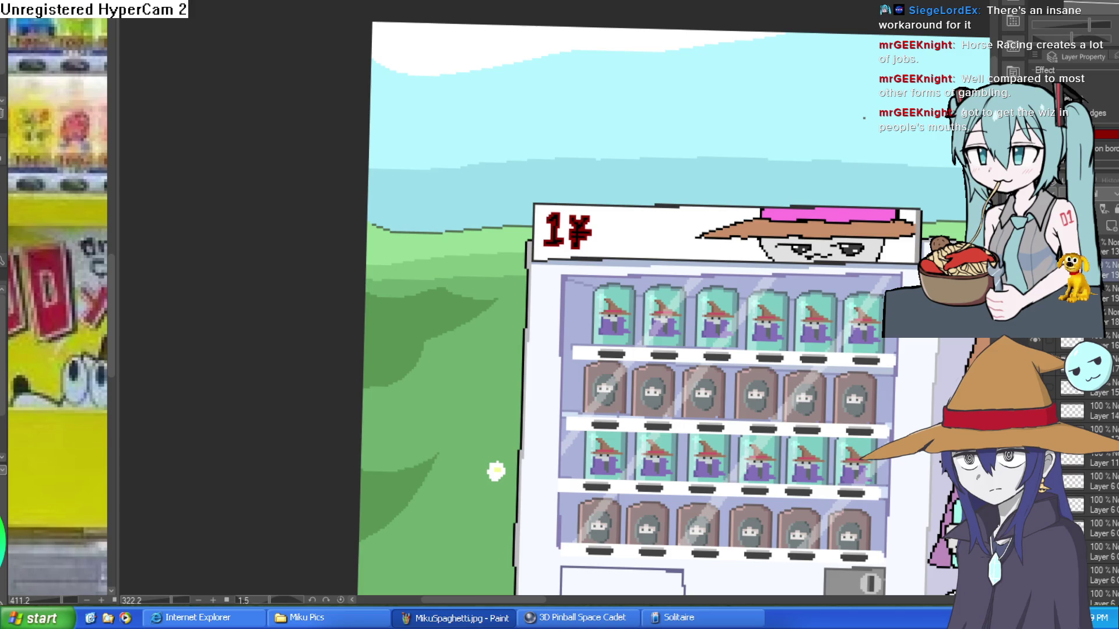
scroll(566, 243, "up", 5)
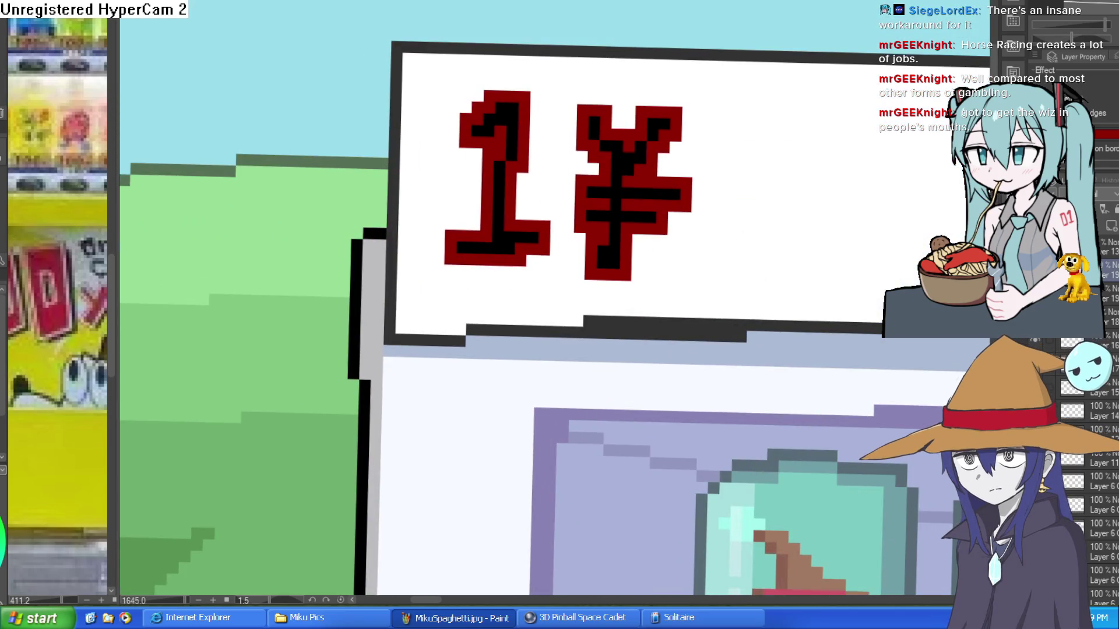
Draw red pixel drips from the ¥ stem and the 1's base down to the sign's bottom edge.
left_click_drag(606, 252, 600, 289)
key("ctrl+z")
left_click_drag(635, 204, 634, 266)
left_click_drag(654, 182, 661, 207)
mouse_move(502, 236)
left_mouse_down()
mouse_move(495, 271)
mouse_move(507, 242)
mouse_move(460, 298)
left_mouse_up()
left_click_drag(446, 242, 426, 278)
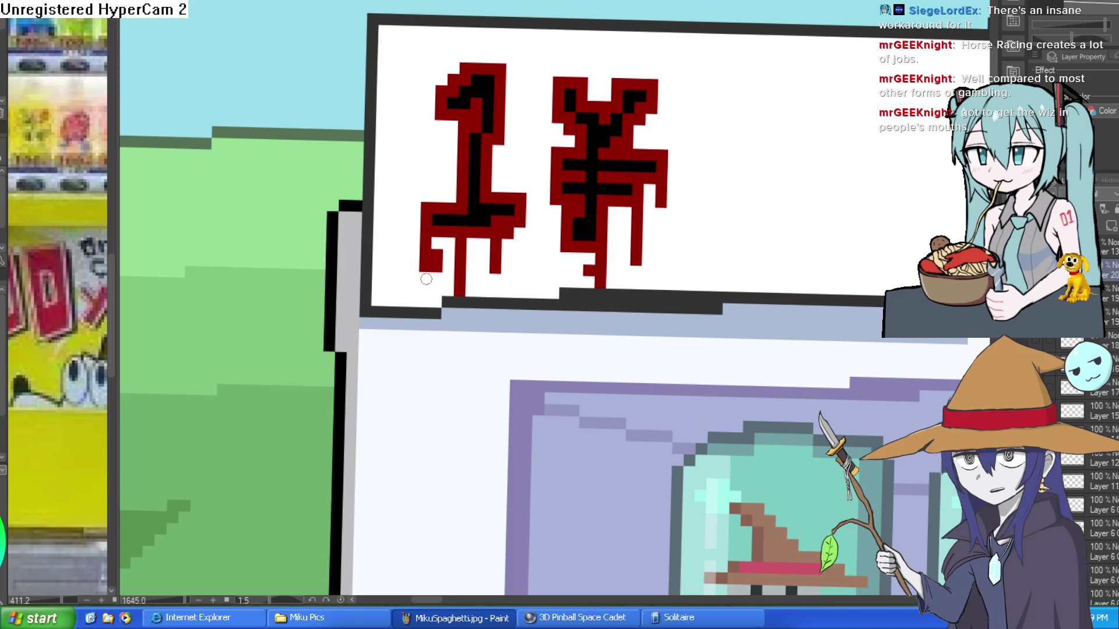
scroll(692, 188, "down", 3)
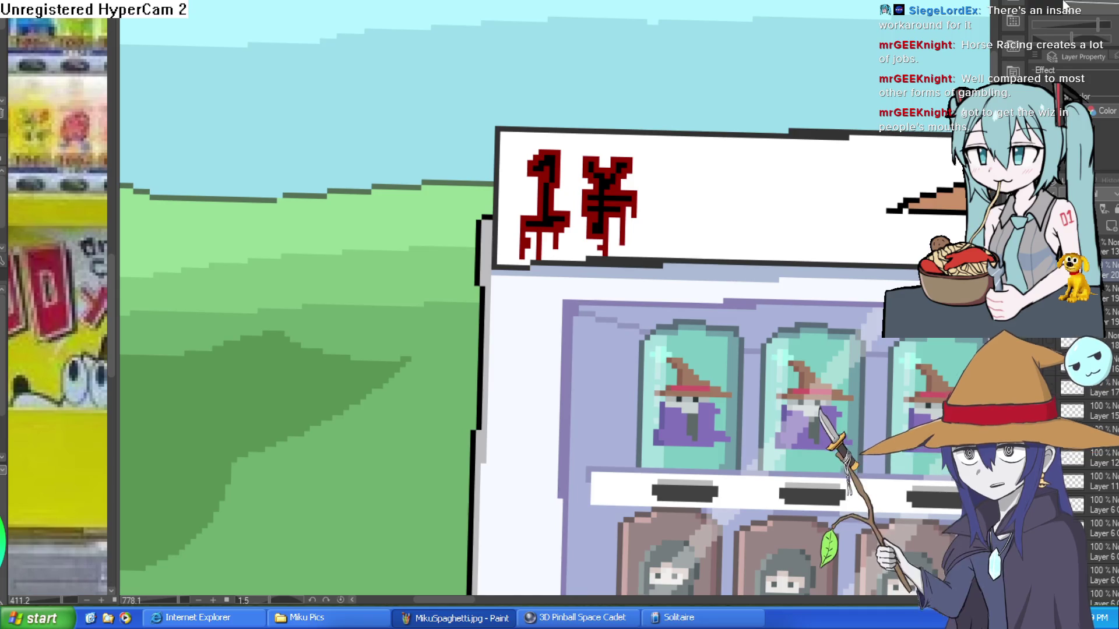
scroll(641, 169, "up", 3)
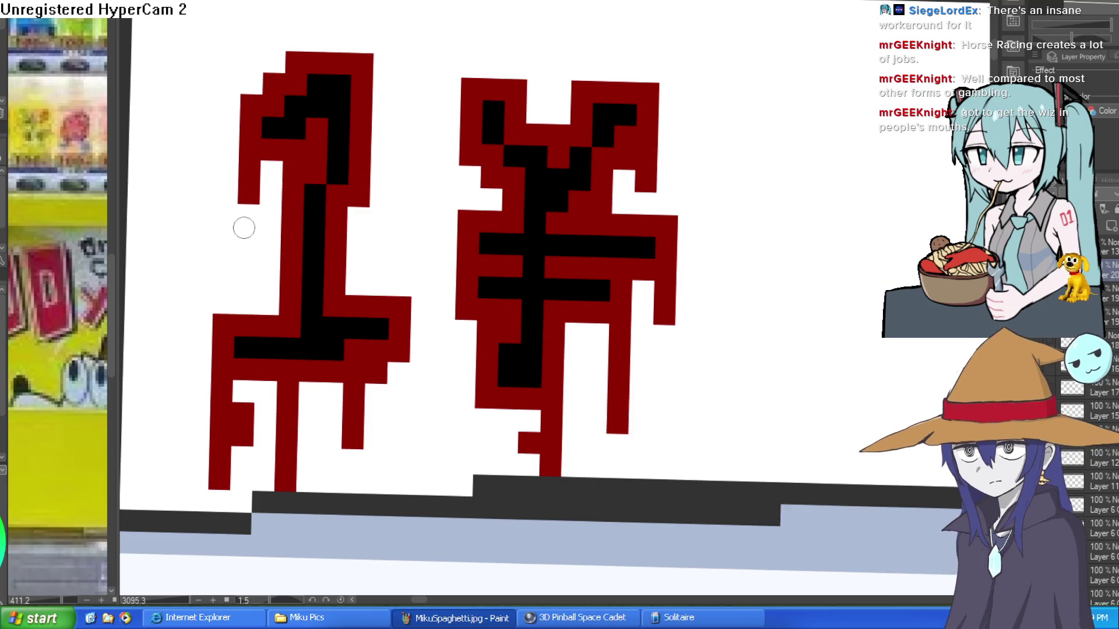
scroll(693, 257, "down", 3)
scroll(734, 250, "down", 3)
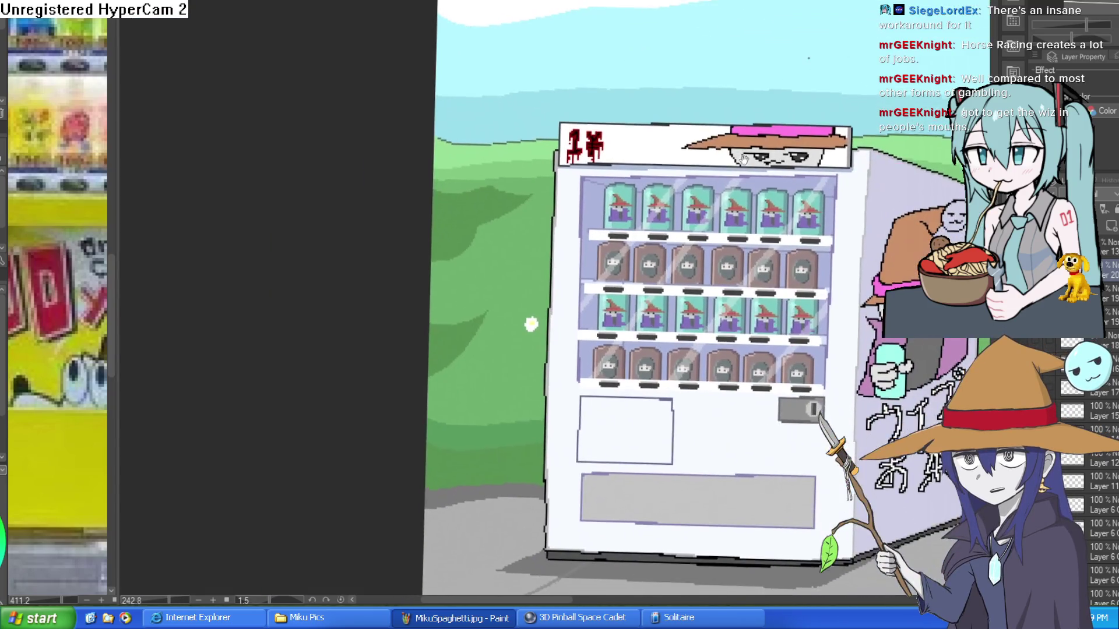
scroll(692, 146, "up", 4)
scroll(693, 145, "down", 5)
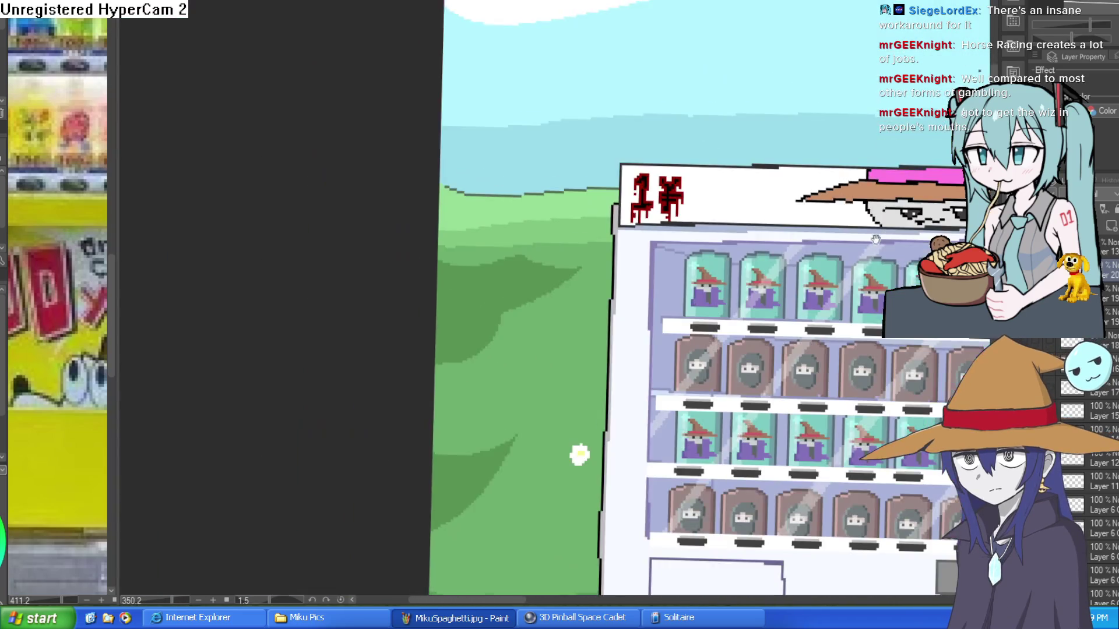
scroll(651, 125, "up", 5)
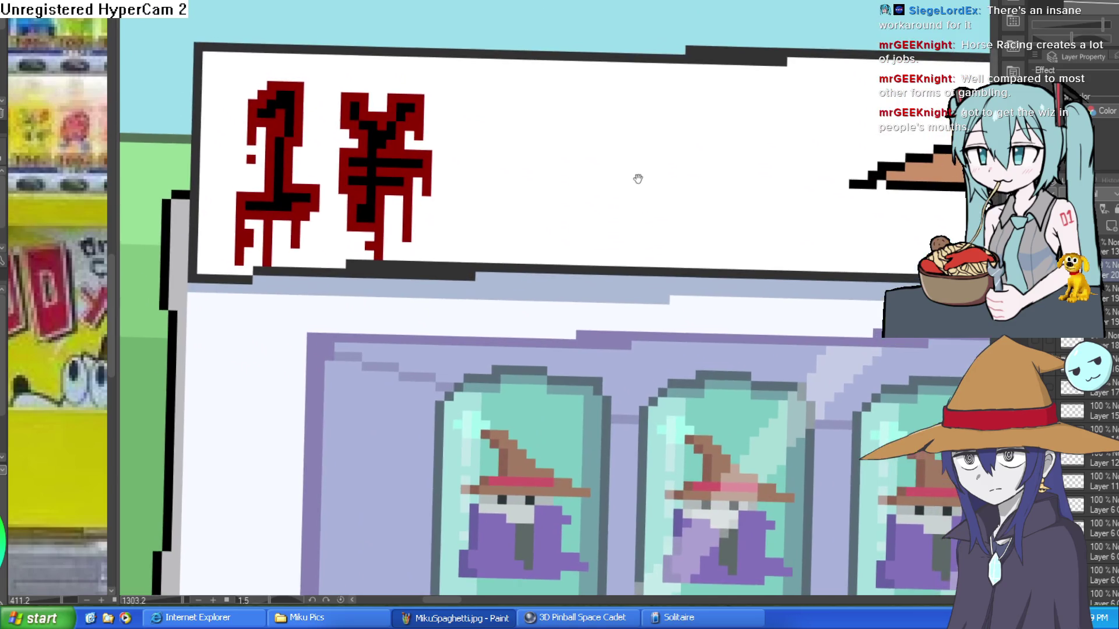
left_click_drag(637, 178, 633, 181)
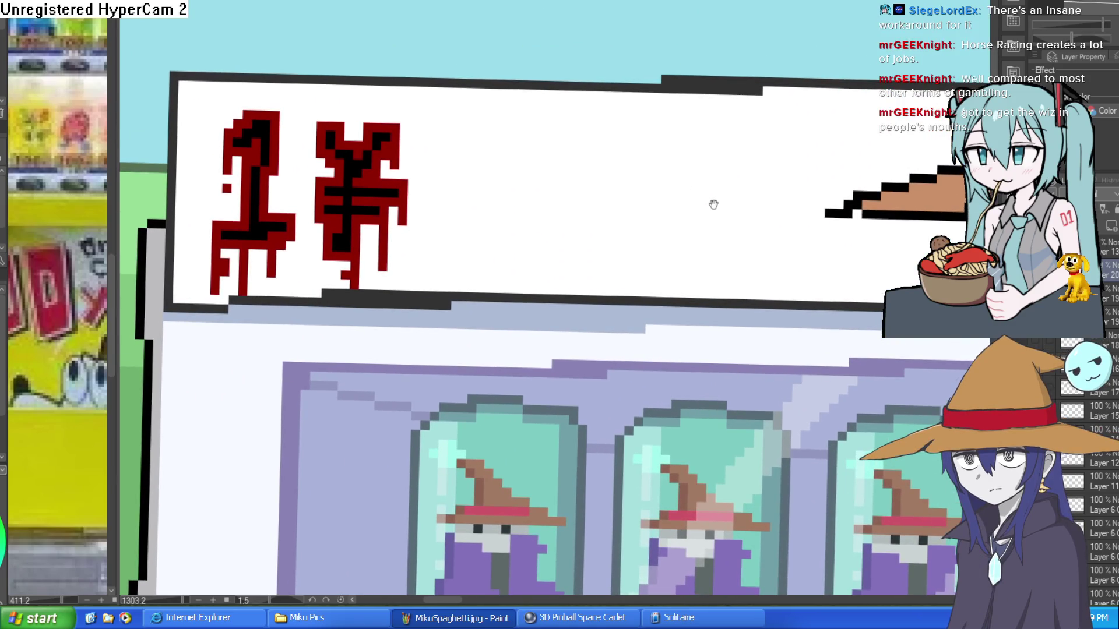
scroll(699, 196, "down", 3)
scroll(857, 244, "down", 5)
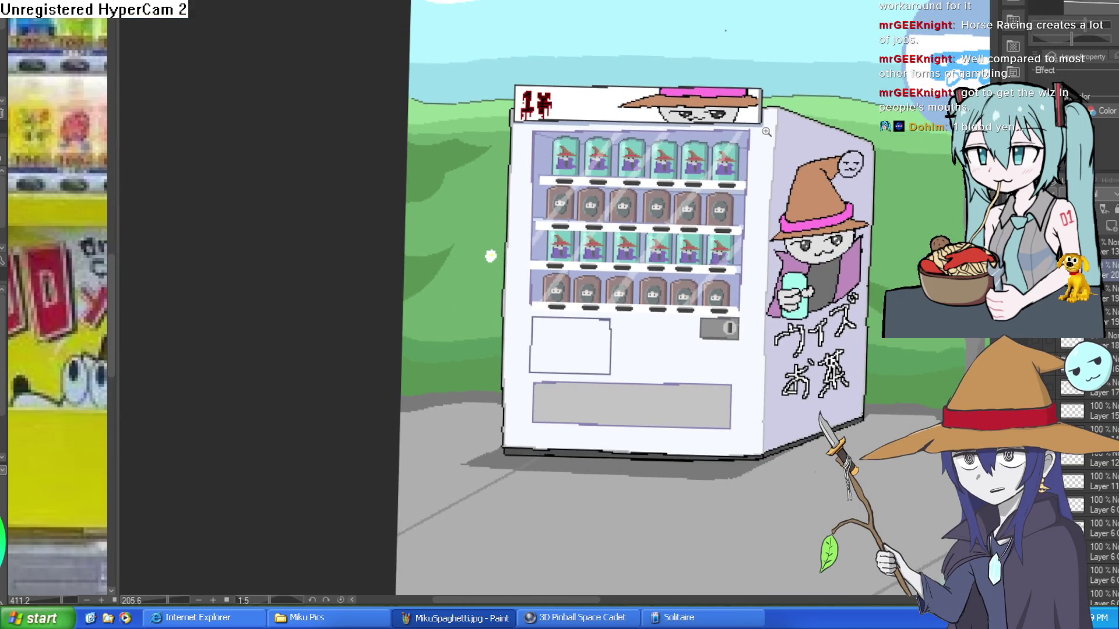
left_click_drag(605, 99, 583, 114)
scroll(584, 114, "up", 4)
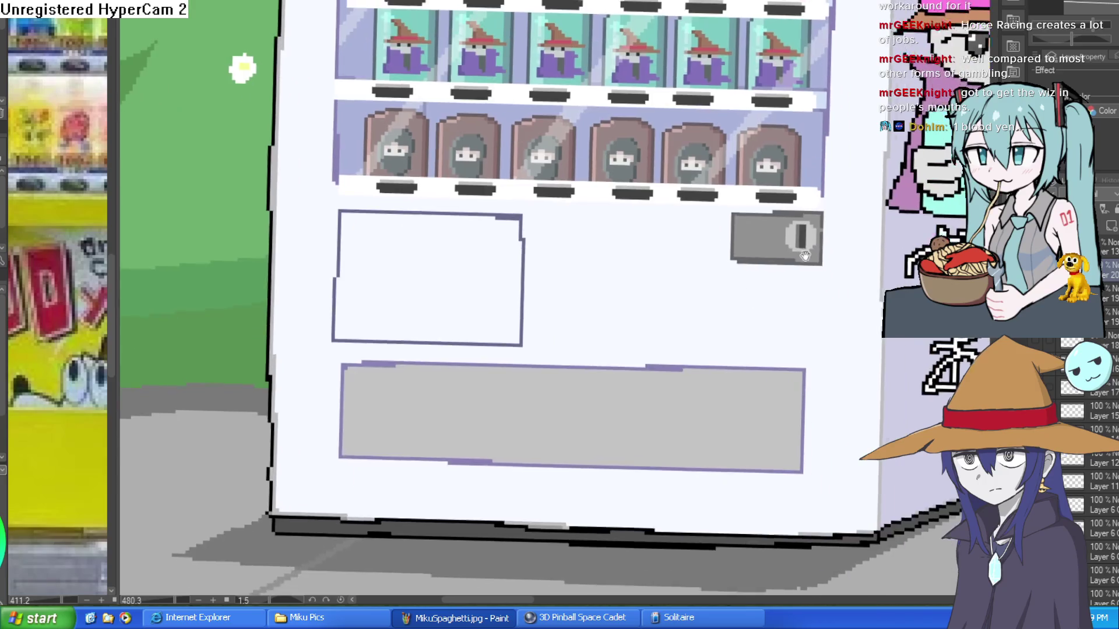
On a new layer, select the grey slot and fill a dark strip along its bottom edge.
left_click(1113, 227)
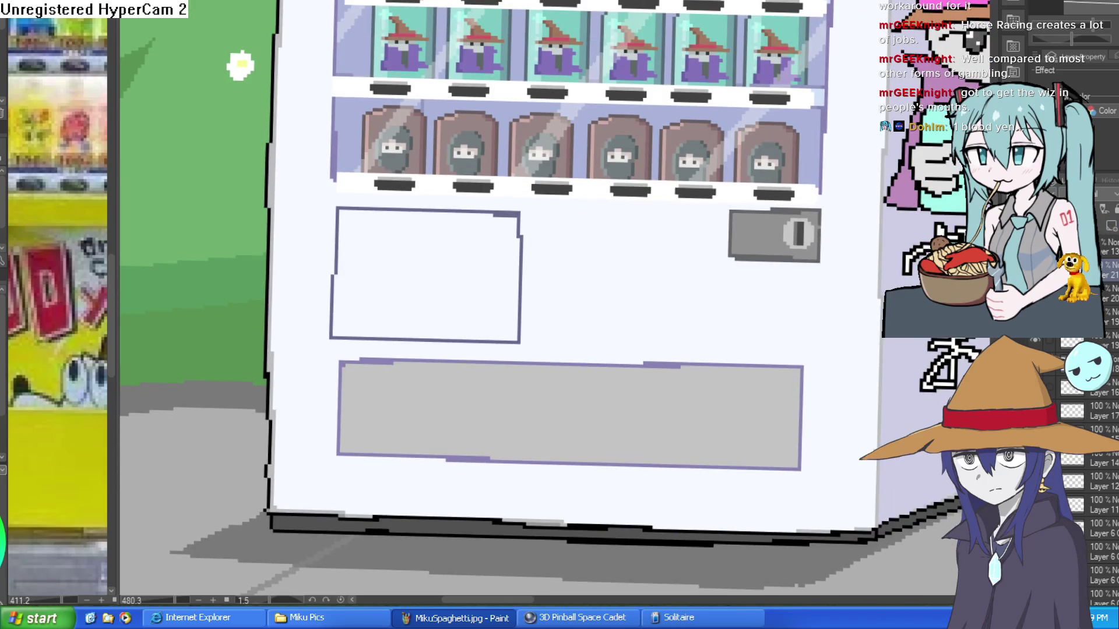
left_click(425, 402)
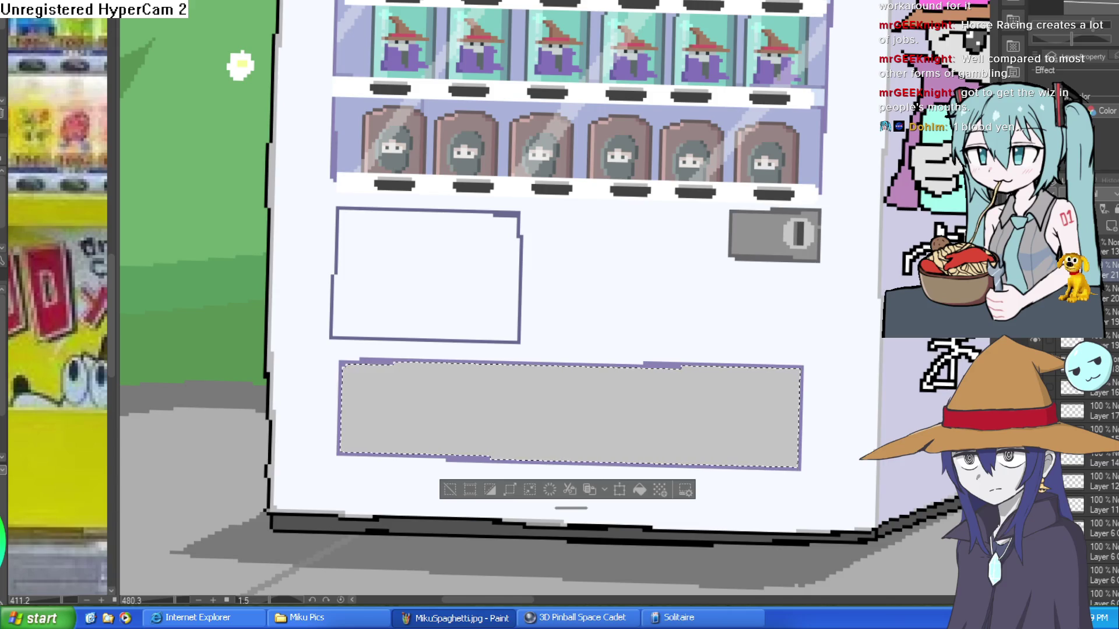
key("minus")
mouse_move(378, 485)
left_mouse_down()
mouse_move(828, 408)
mouse_move(830, 396)
left_mouse_up()
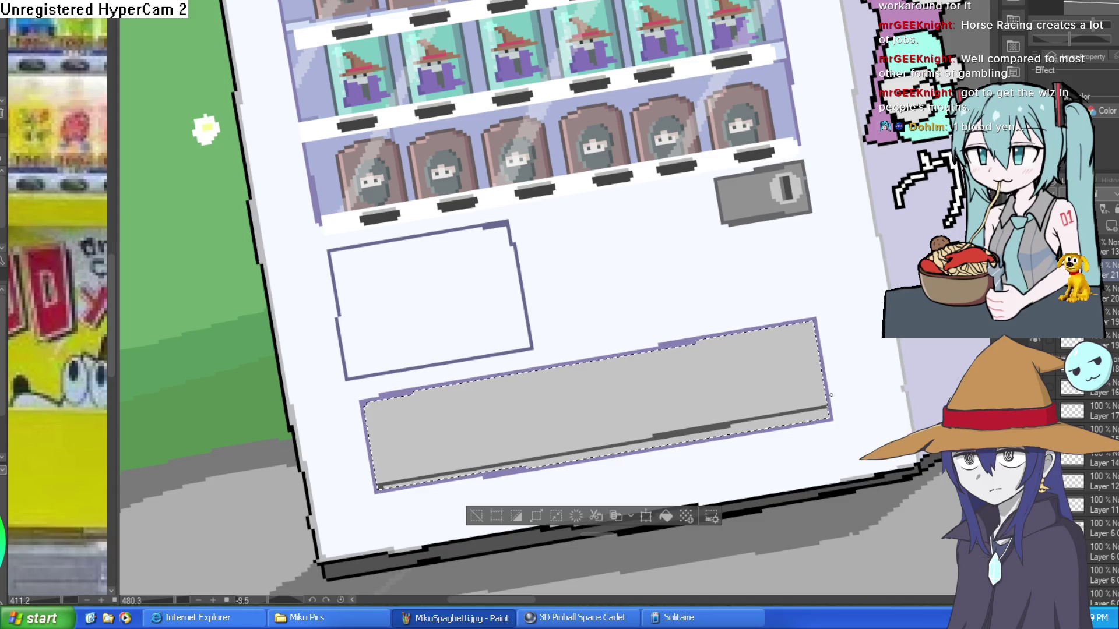
key("ctrl+z")
key("minus")
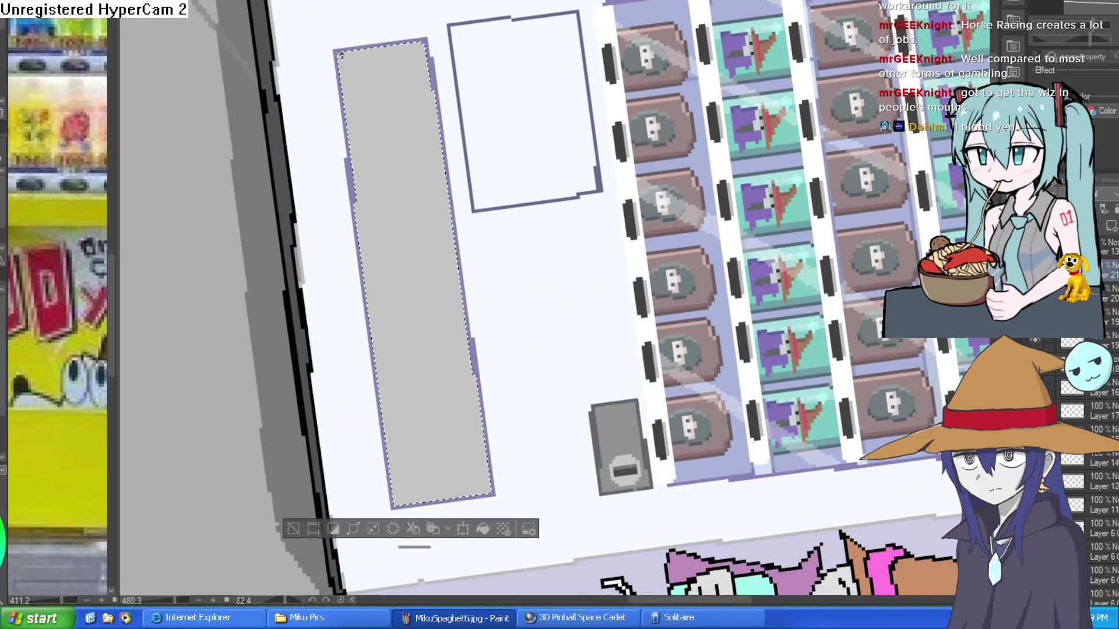
left_click_drag(344, 55, 402, 503)
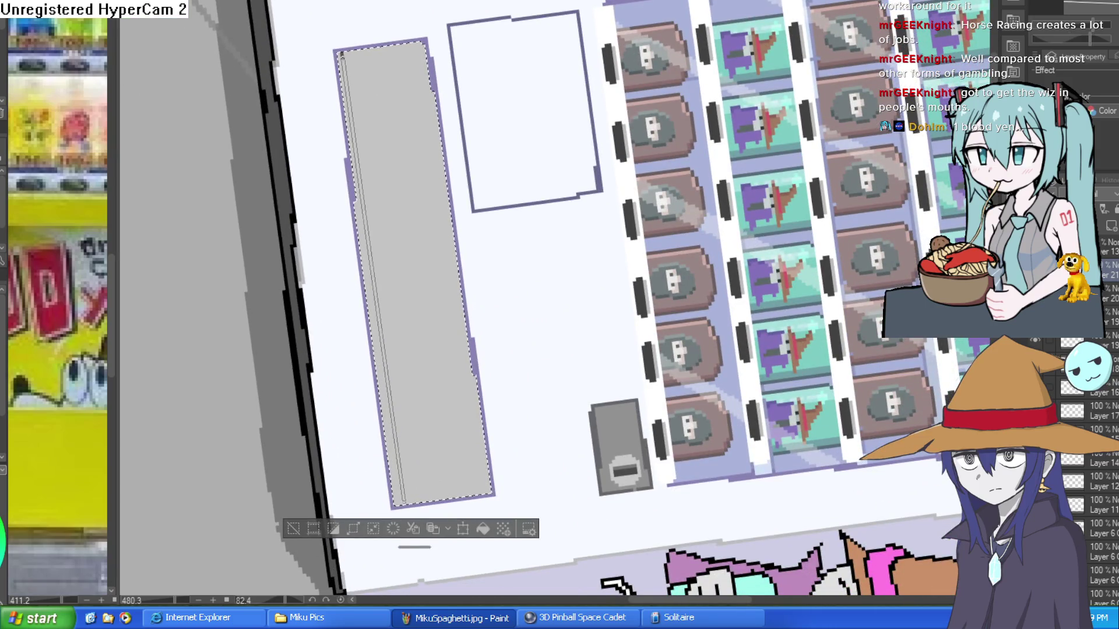
left_click(371, 255)
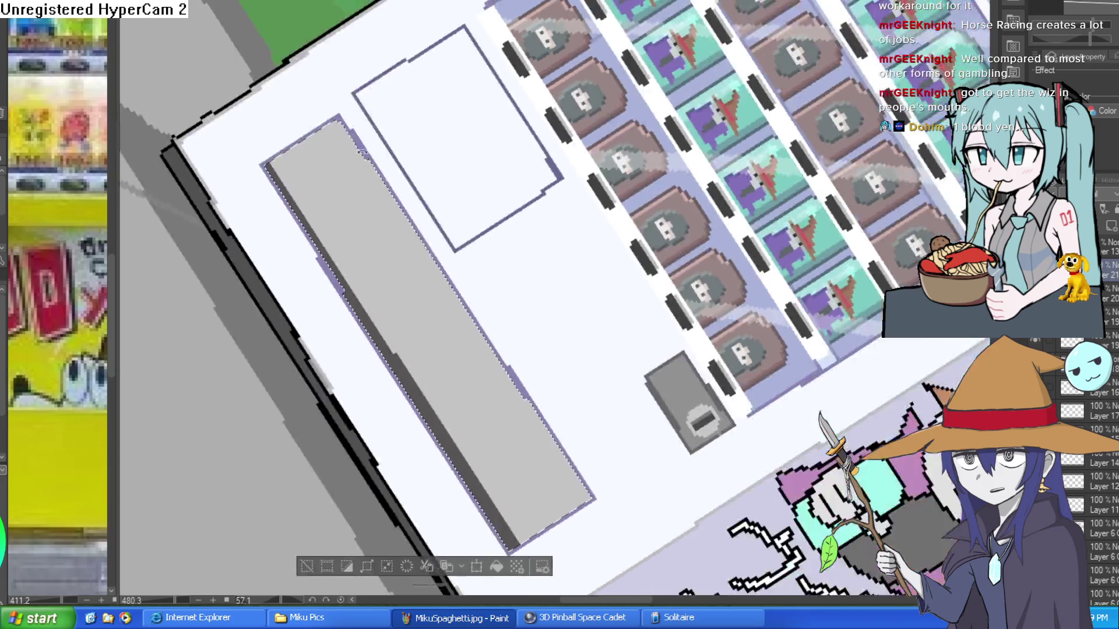
mouse_move(475, 107)
left_mouse_down()
mouse_move(629, 309)
mouse_move(750, 328)
mouse_move(731, 252)
left_mouse_up()
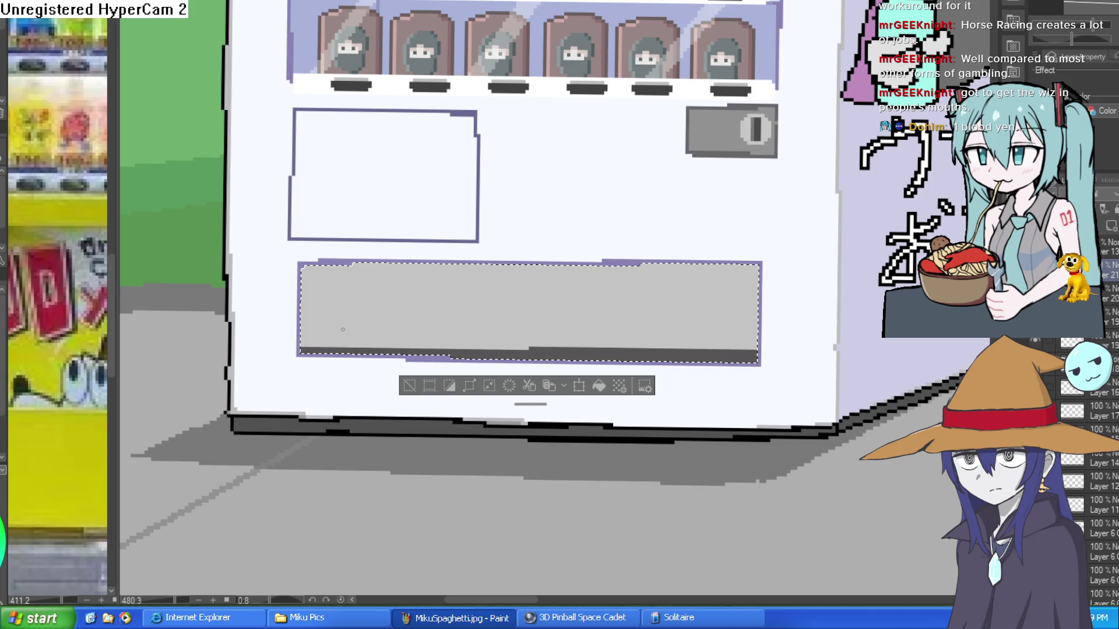
Draw three parallel white diagonal shine lines across the slot's light grey area.
scroll(342, 330, "up", 3)
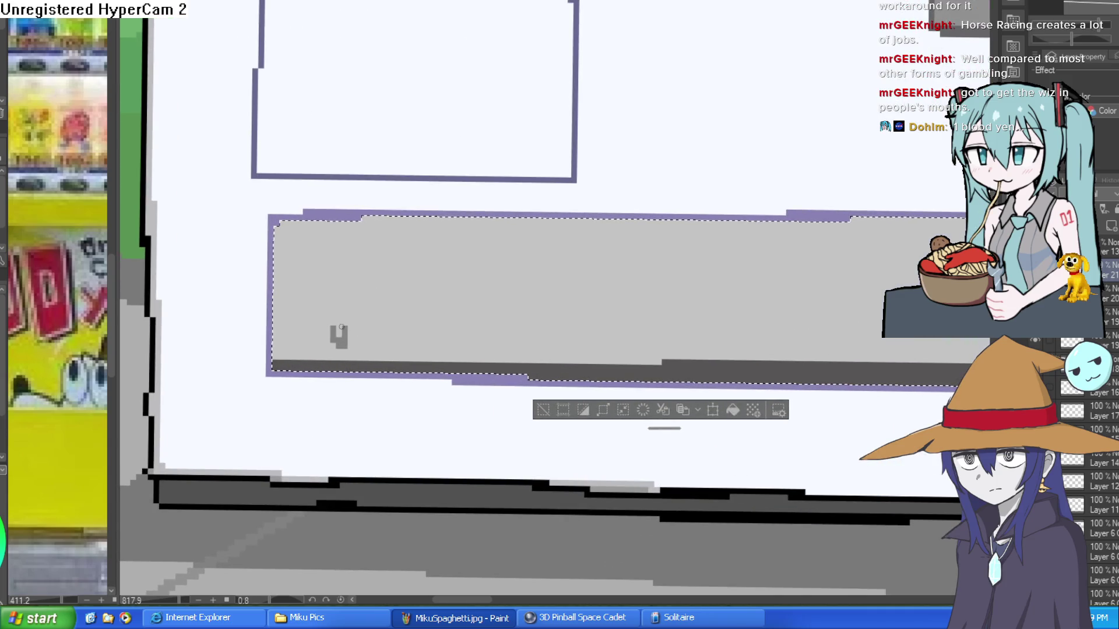
scroll(422, 287, "right", 3)
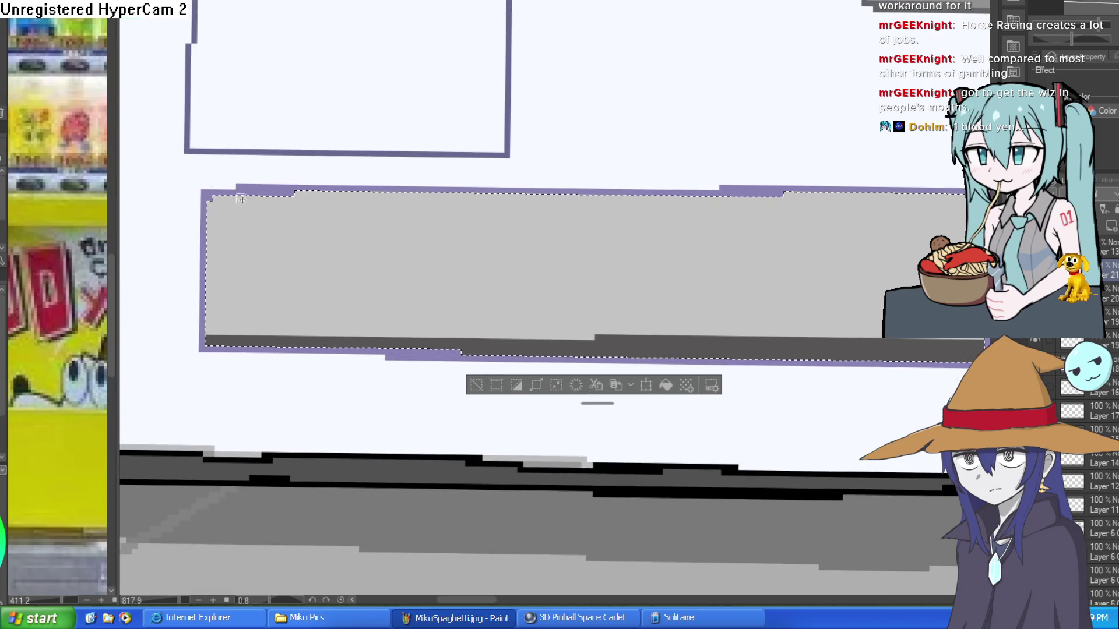
left_click(537, 280)
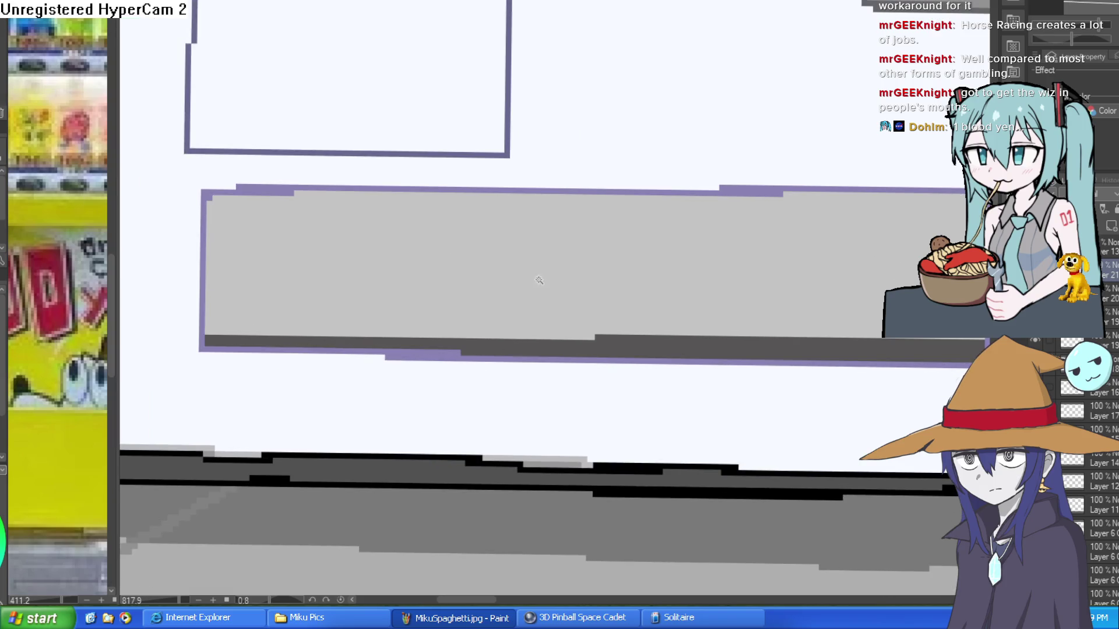
scroll(585, 305, "down", 3)
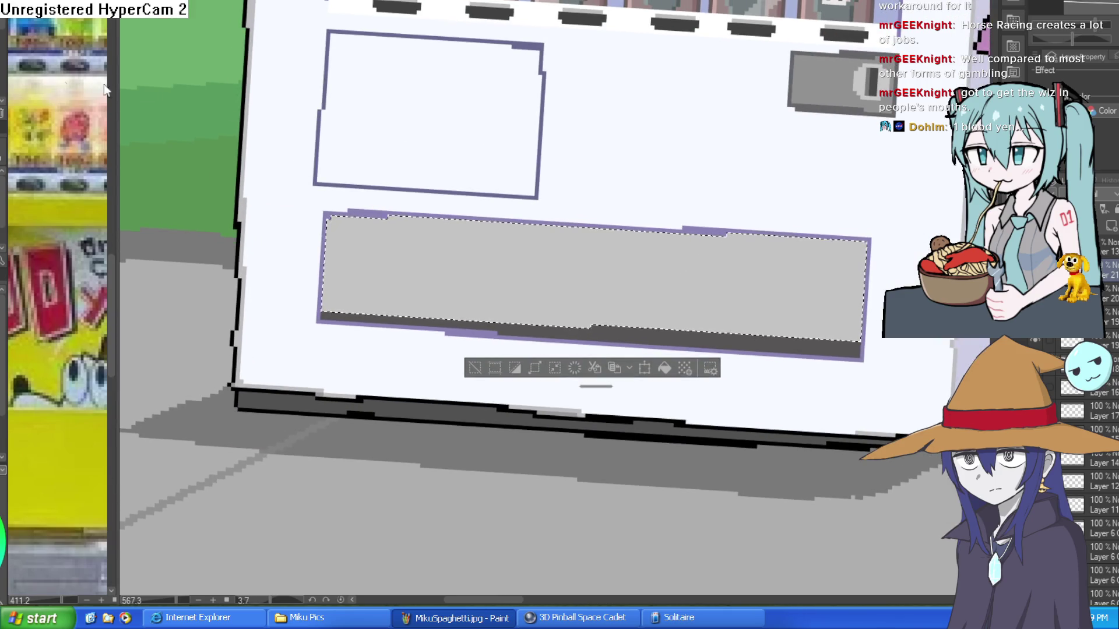
left_click_drag(443, 273, 415, 271)
left_click_drag(378, 338, 441, 235)
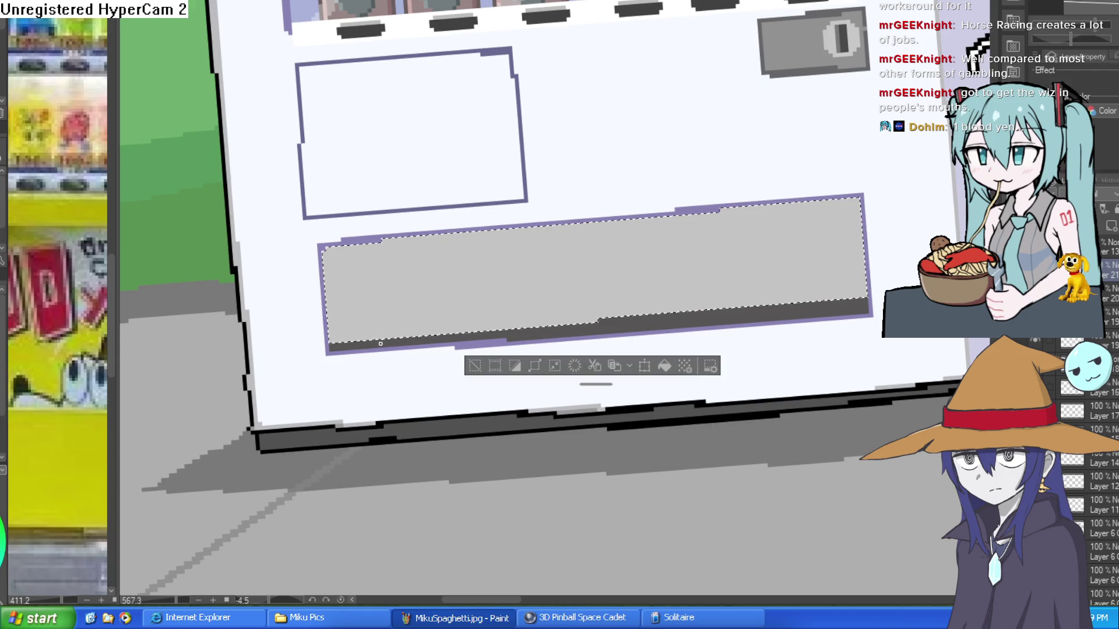
mouse_move(547, 326)
left_mouse_down()
mouse_move(619, 218)
mouse_move(446, 233)
left_mouse_up()
left_click_drag(519, 323, 581, 219)
scroll(697, 199, "down", 3)
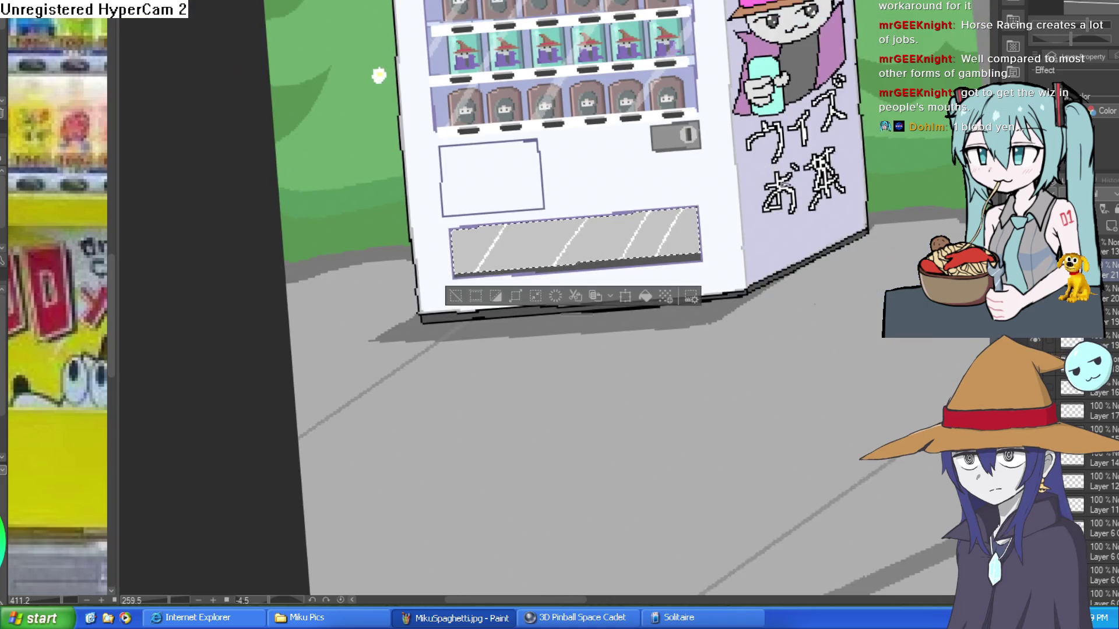
left_click_drag(757, 175, 837, 145)
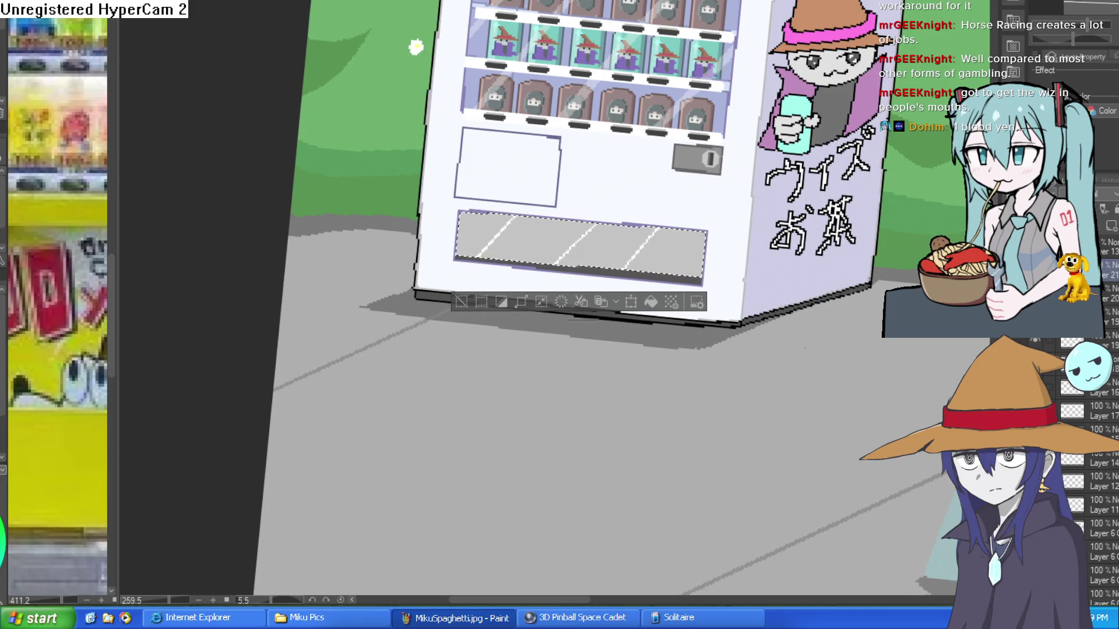
key("ctrl+0")
scroll(638, 333, "up", 5)
key("ctrl+0")
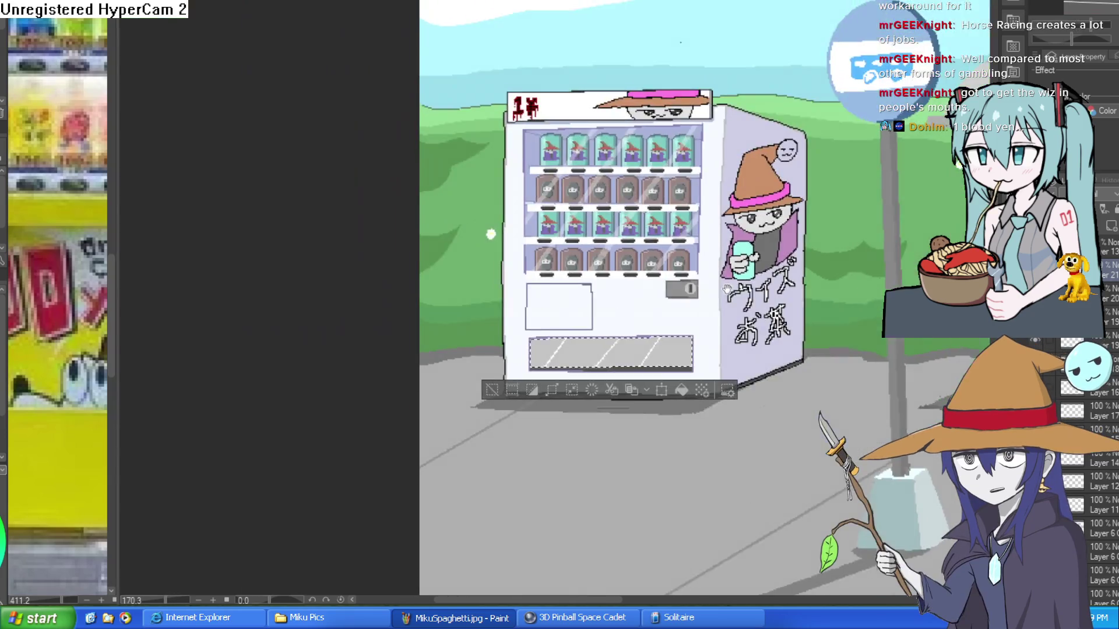
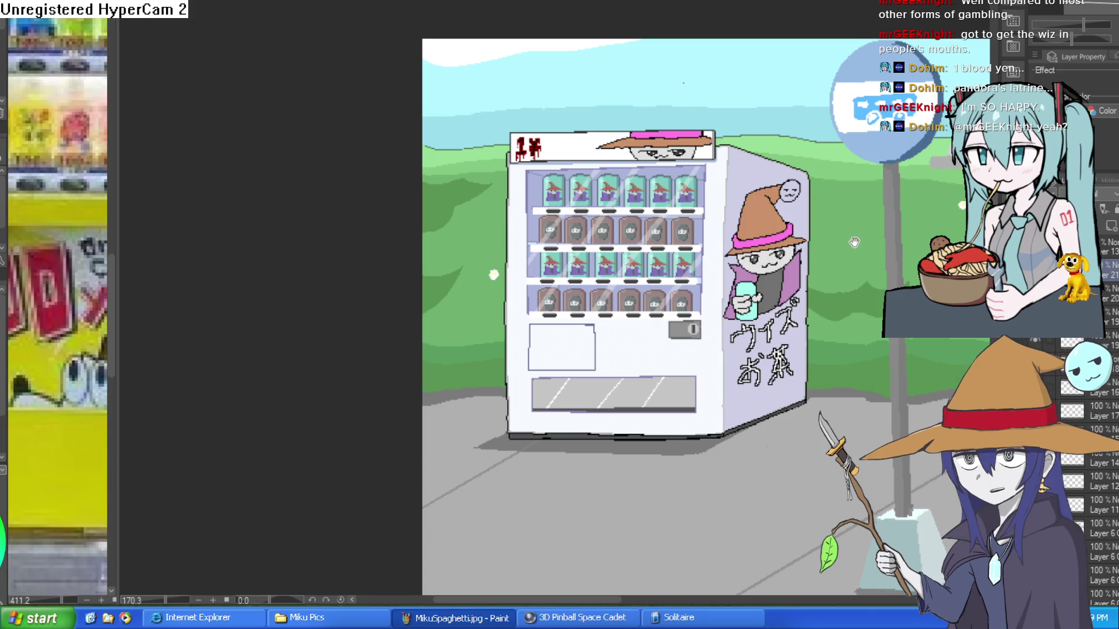
Centre the vending machine's top rows and hand-letter 'wiZ' on the sign.
left_click_drag(856, 239, 552, 74)
scroll(551, 74, "down", 5)
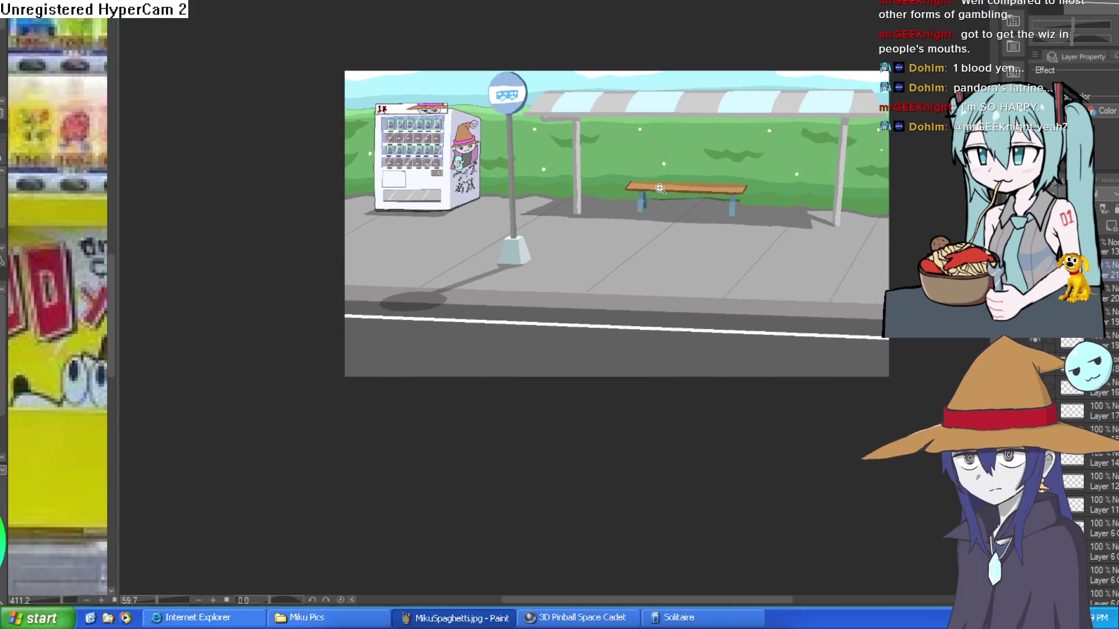
scroll(414, 134, "up", 5)
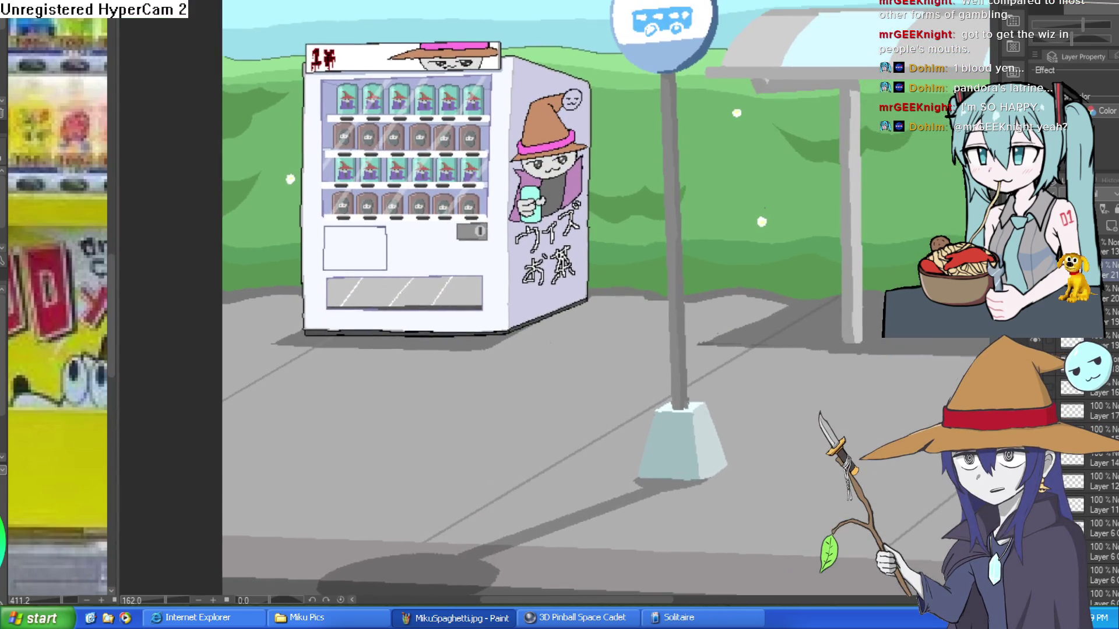
scroll(473, 121, "up", 4)
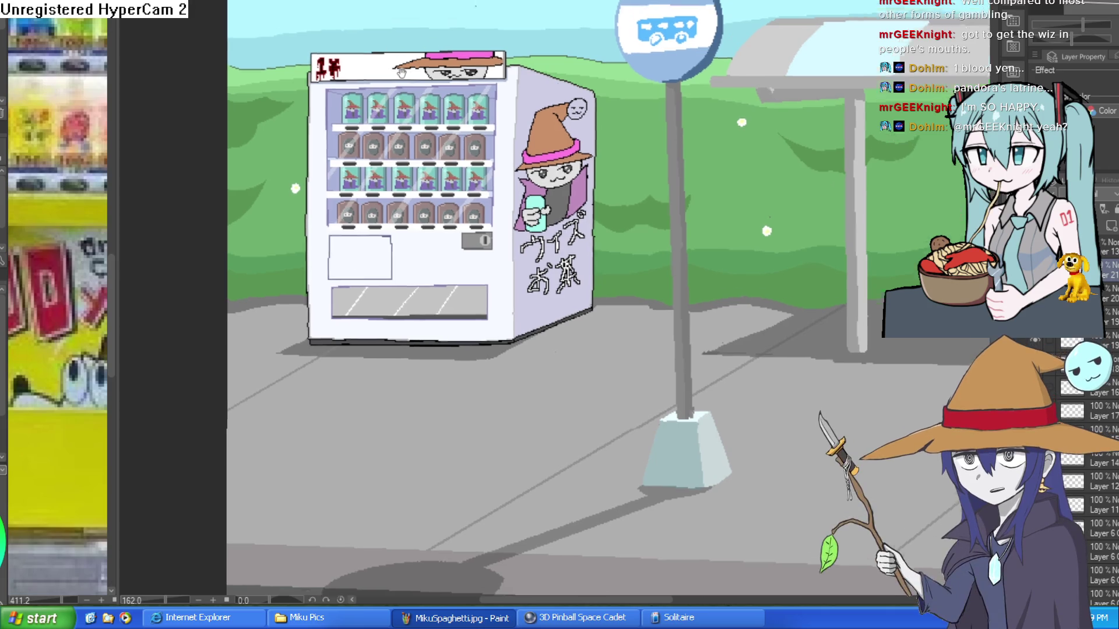
scroll(473, 121, "up", 3)
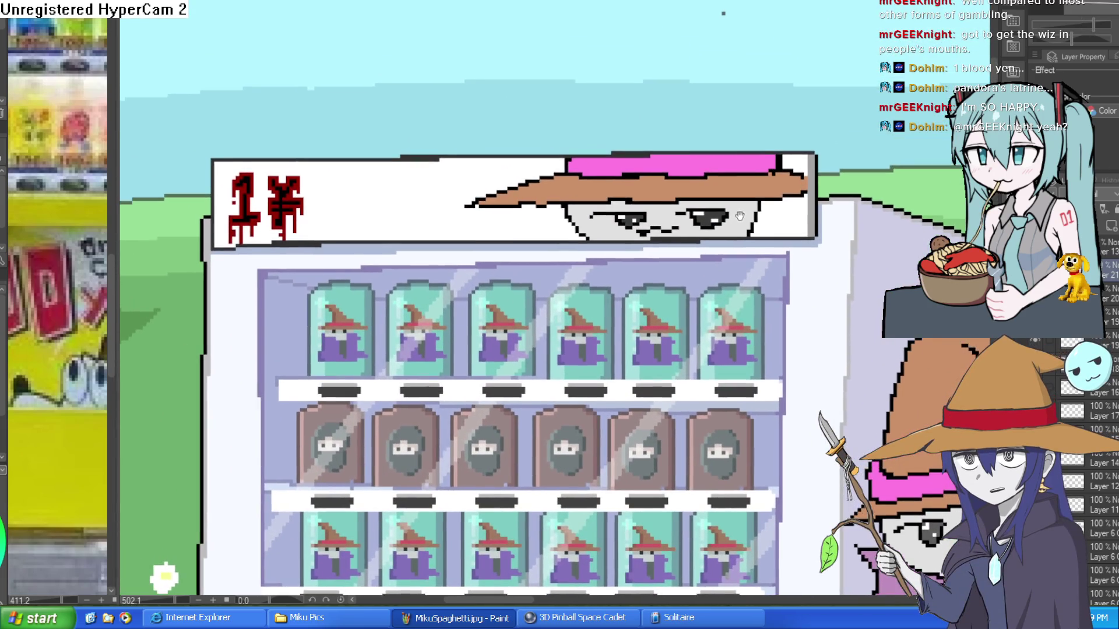
left_click_drag(793, 208, 836, 189)
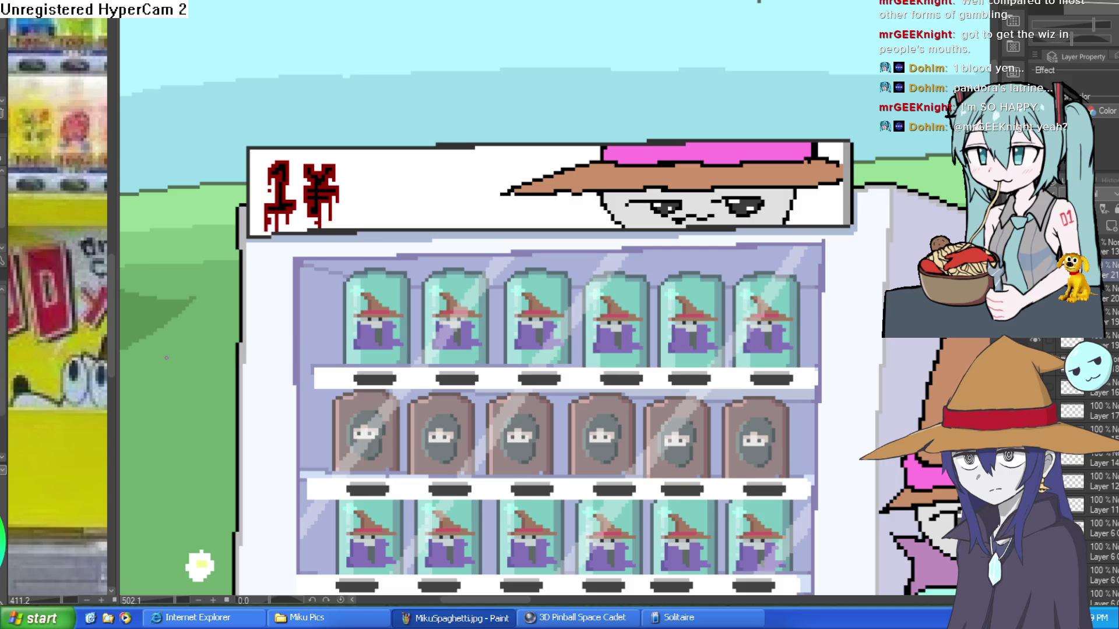
scroll(382, 170, "up", 2)
mouse_move(357, 156)
left_mouse_down()
mouse_move(416, 189)
mouse_move(477, 169)
mouse_move(499, 191)
left_mouse_up()
left_click(434, 152)
mouse_move(512, 150)
left_mouse_down()
mouse_move(548, 177)
mouse_move(545, 196)
left_mouse_up()
key("ctrl+z")
Letter 'tEA!!!' below the first word, then undo all the sign lettering.
mouse_move(397, 211)
left_mouse_down()
mouse_move(399, 248)
mouse_move(431, 217)
mouse_move(439, 247)
left_mouse_up()
left_click_drag(433, 208, 455, 205)
mouse_move(437, 225)
left_mouse_down()
mouse_move(456, 245)
mouse_move(500, 240)
left_mouse_up()
mouse_move(500, 201)
left_mouse_down()
mouse_move(507, 215)
mouse_move(484, 241)
mouse_move(528, 262)
left_mouse_up()
key("ctrl+z")
key("ctrl+z")
left_click_drag(551, 212, 550, 252)
left_click_drag(571, 212, 571, 260)
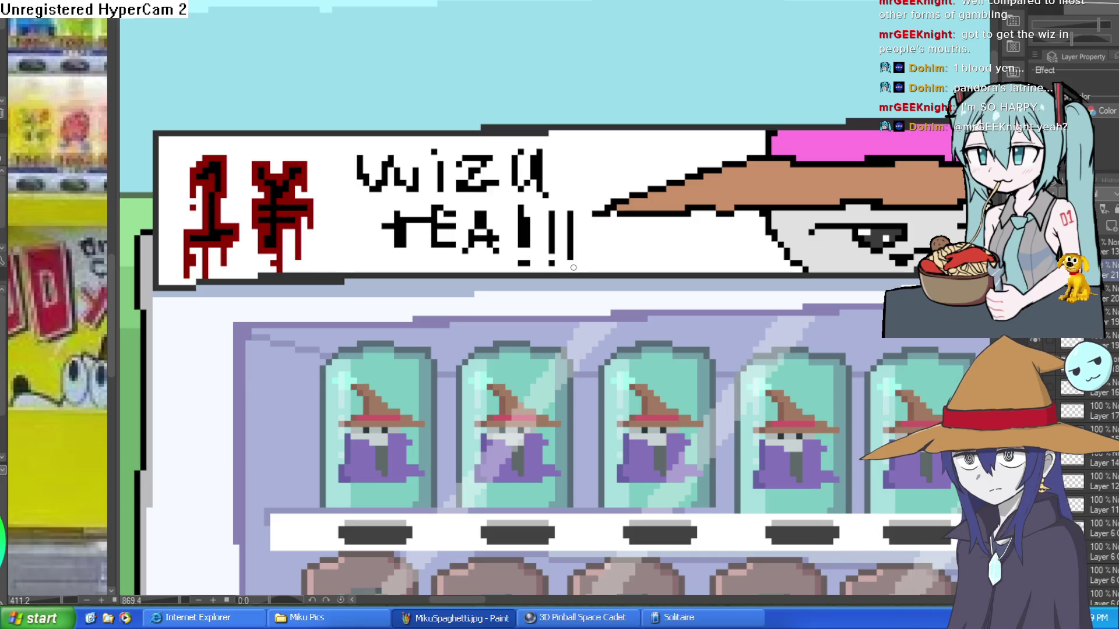
scroll(631, 251, "down", 5)
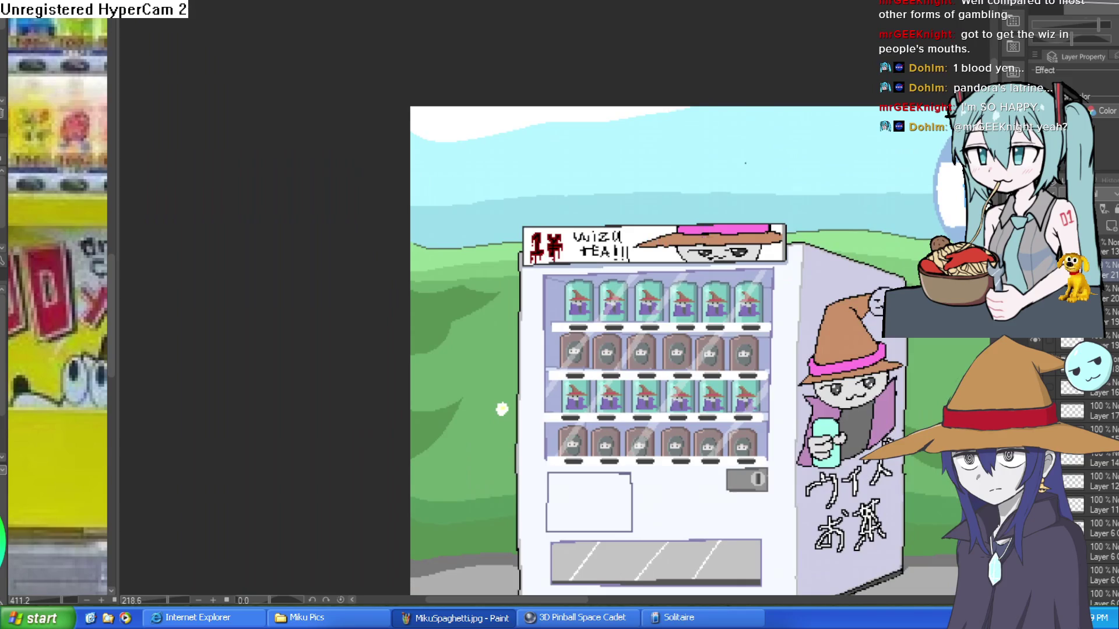
key("ctrl+z")
key("ctrl+z")
key("ctrl+z")
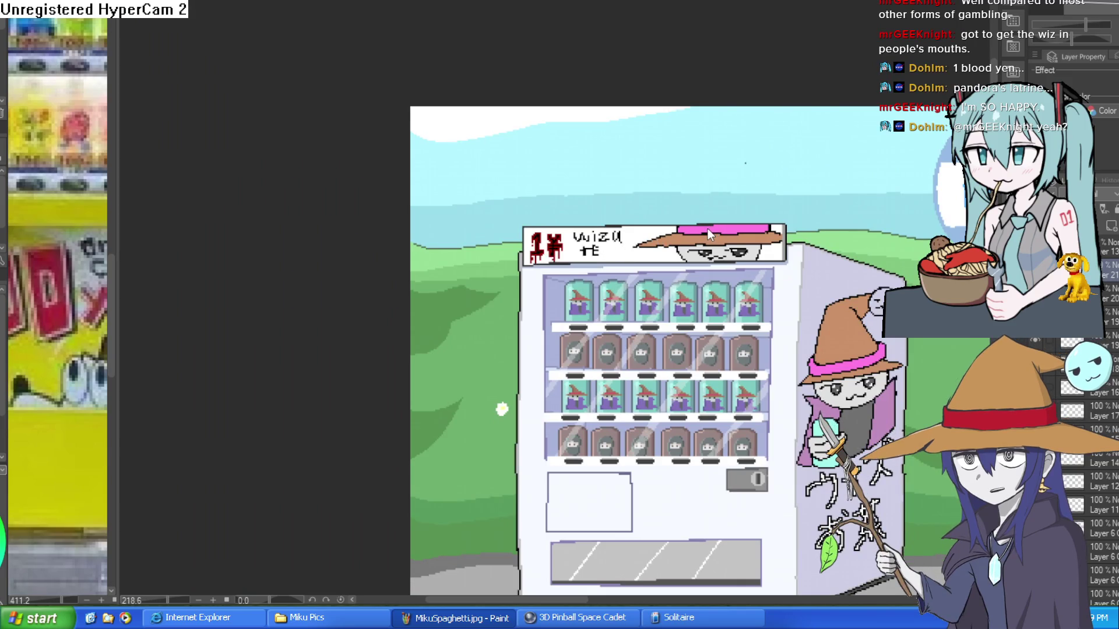
key("ctrl+z")
key("ctrl+z")
key("ctrl+z")
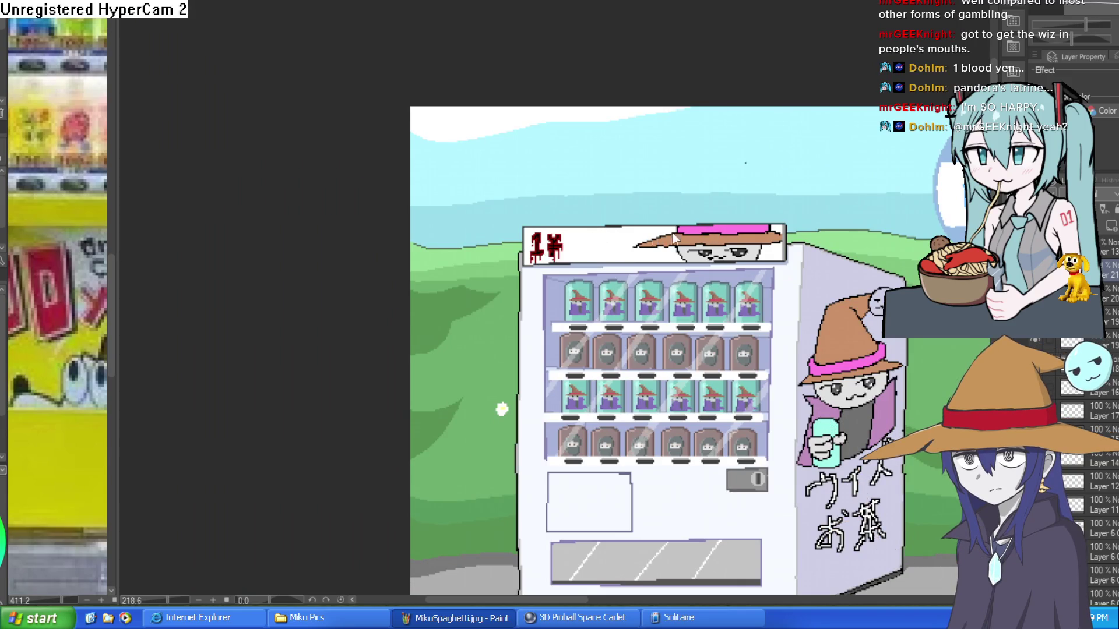
Draw the head outline and a face oval with two eye dots, then undo the face and eyes.
scroll(634, 240, "up", 4)
scroll(633, 240, "down", 1)
mouse_move(506, 259)
left_mouse_down()
mouse_move(404, 274)
mouse_move(449, 214)
mouse_move(526, 247)
mouse_move(529, 296)
left_mouse_up()
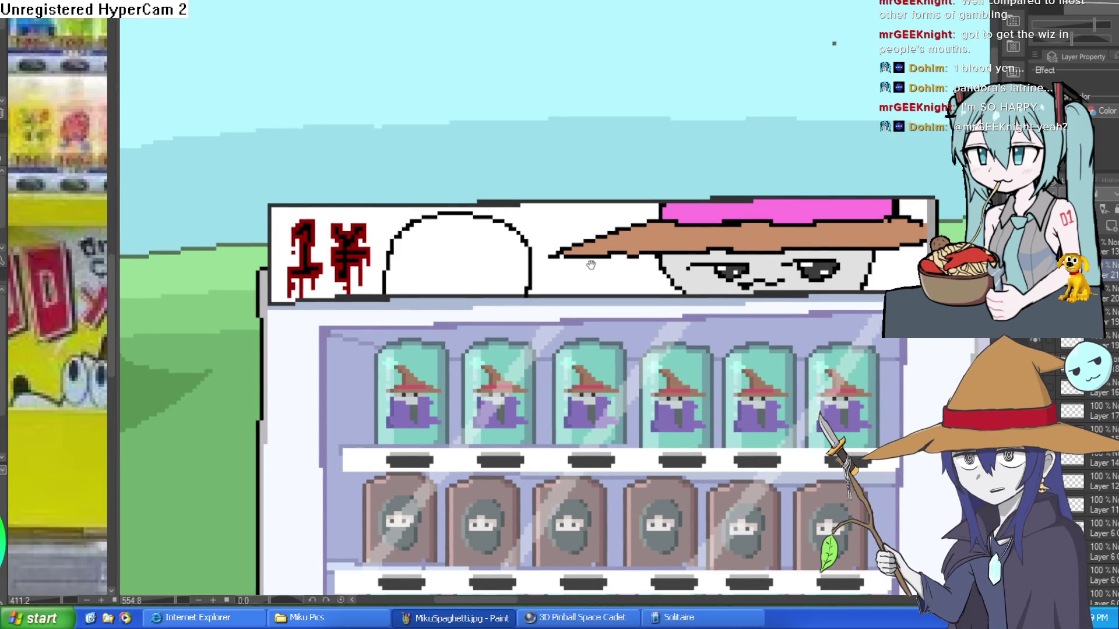
scroll(512, 233, "up", 3)
mouse_move(575, 200)
left_mouse_down()
mouse_move(379, 255)
mouse_move(637, 282)
mouse_move(577, 200)
left_mouse_up()
left_click(613, 253)
left_click(497, 251)
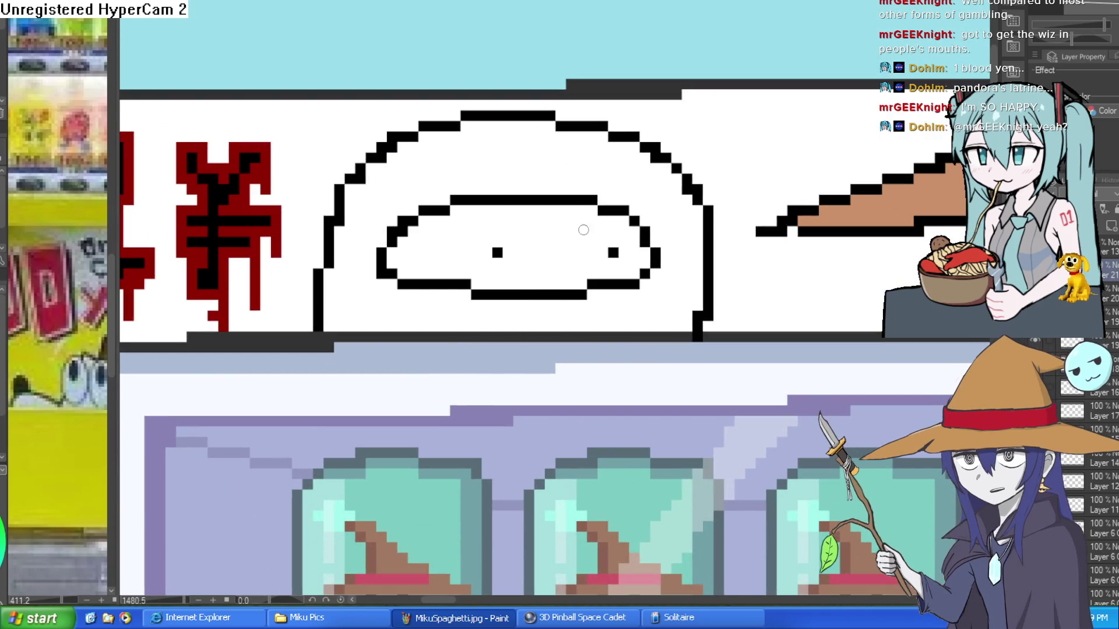
mouse_move(740, 243)
left_mouse_down()
mouse_move(711, 204)
mouse_move(725, 192)
mouse_move(716, 177)
mouse_move(682, 212)
left_mouse_up()
key("ctrl+z")
key("ctrl+z")
key("ctrl+z")
Redraw the face oval inside the head and pixel in two half-closed eyes on a rotated view.
mouse_move(363, 271)
left_mouse_down()
mouse_move(554, 249)
mouse_move(519, 149)
mouse_move(319, 256)
mouse_move(357, 273)
left_mouse_up()
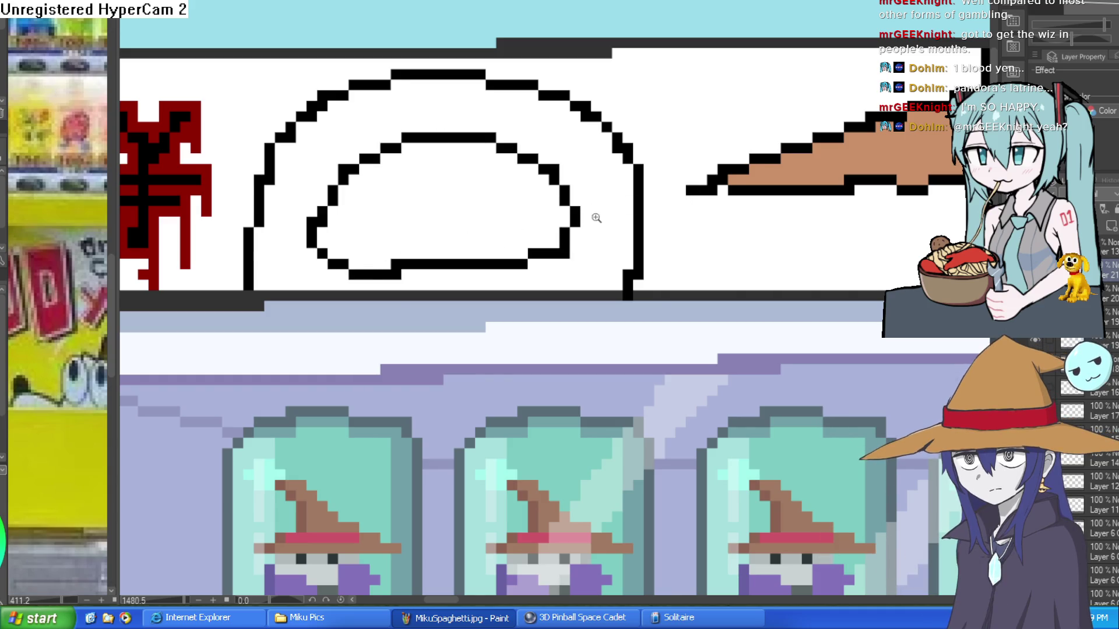
scroll(596, 218, "down", 5)
mouse_move(596, 217)
left_mouse_down()
mouse_move(538, 233)
mouse_move(473, 276)
mouse_move(520, 272)
mouse_move(527, 228)
mouse_move(499, 282)
mouse_move(504, 230)
left_mouse_up()
scroll(537, 233, "up", 5)
scroll(502, 234, "down", 3)
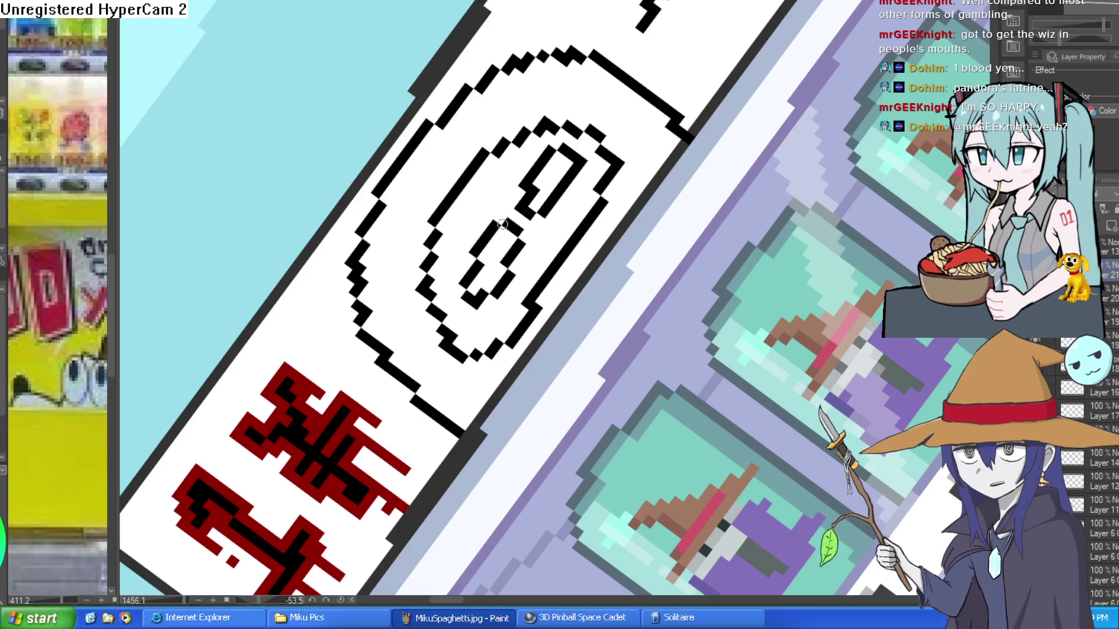
left_click_drag(559, 161, 572, 150)
left_click_drag(493, 241, 493, 250)
left_click(532, 232)
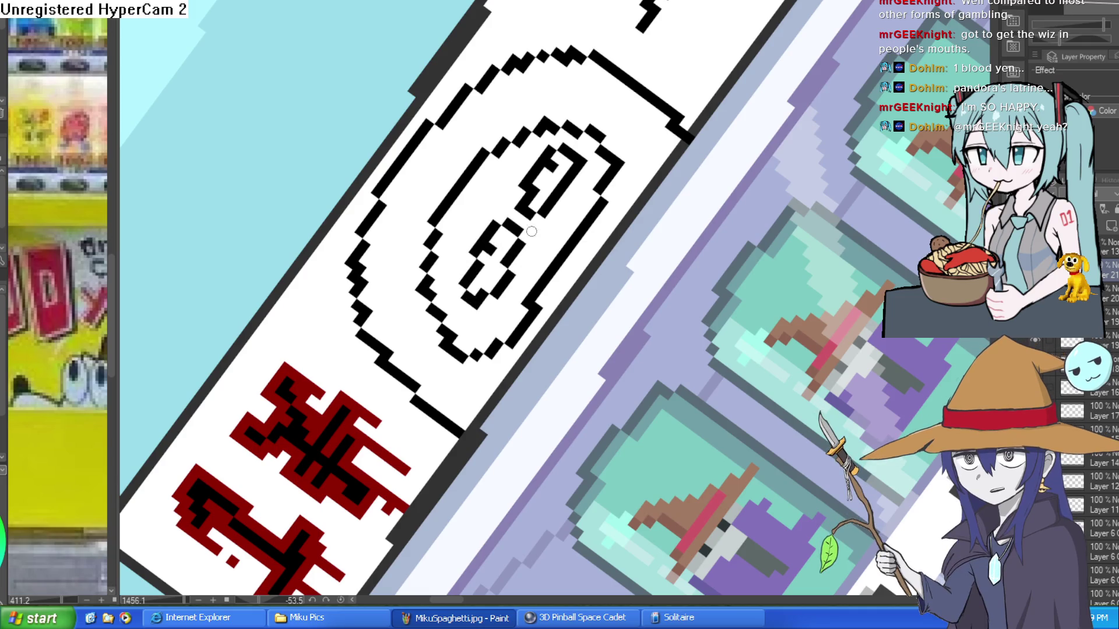
Turn the view back nearly level and recentre it over the new face.
left_click_drag(575, 221, 814, 246)
scroll(814, 247, "down", 3)
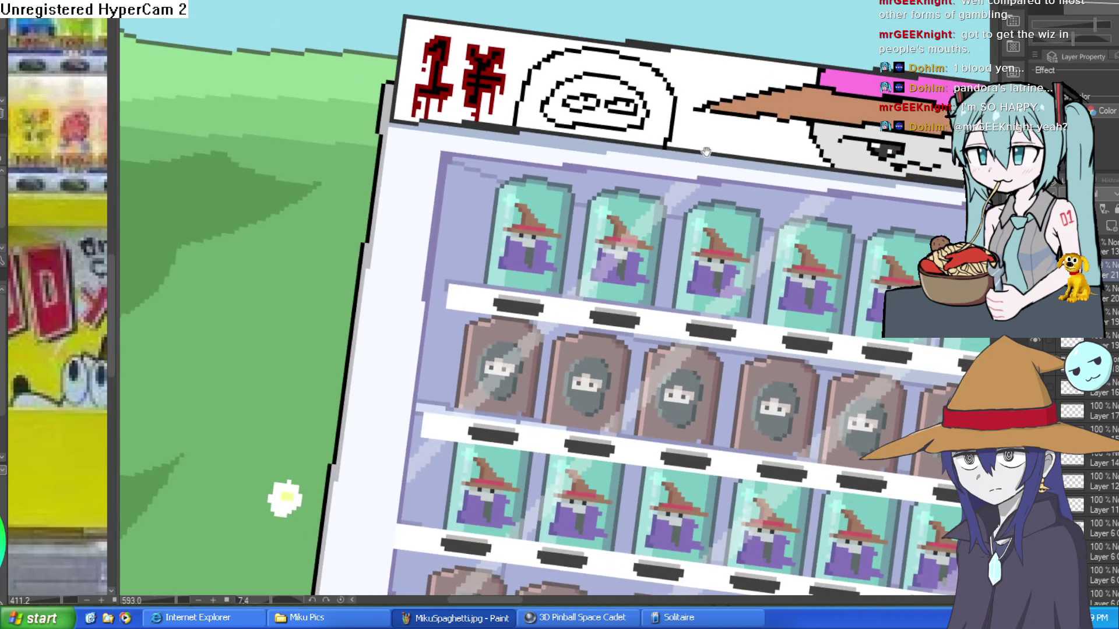
scroll(689, 131, "up", 5)
left_click_drag(689, 131, 712, 187)
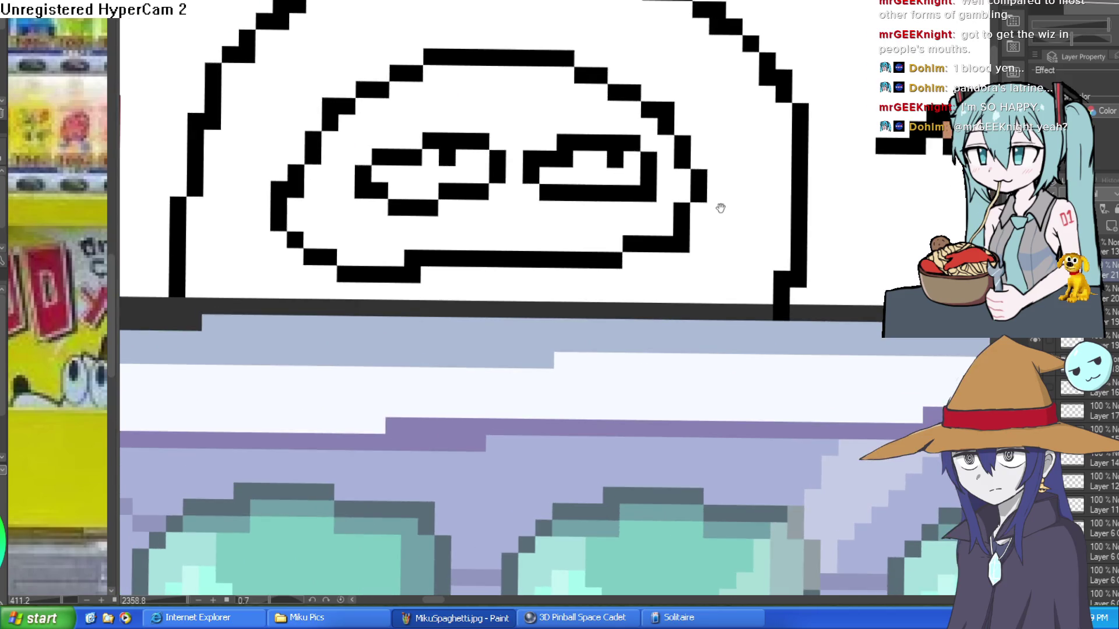
left_click_drag(784, 232, 801, 288)
scroll(801, 287, "down", 5)
scroll(763, 211, "up", 2)
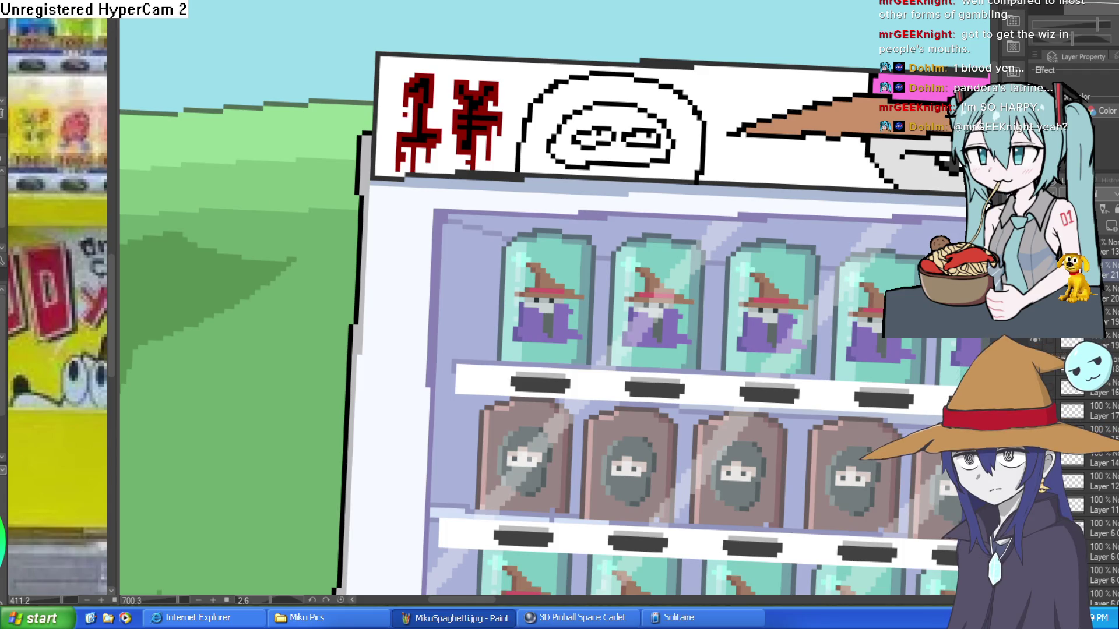
Bucket-fill the hood around the face dark grey.
left_click(670, 161)
left_click(685, 148)
scroll(692, 111, "up", 3)
left_click_drag(671, 519, 671, 183)
scroll(671, 182, "down", 2)
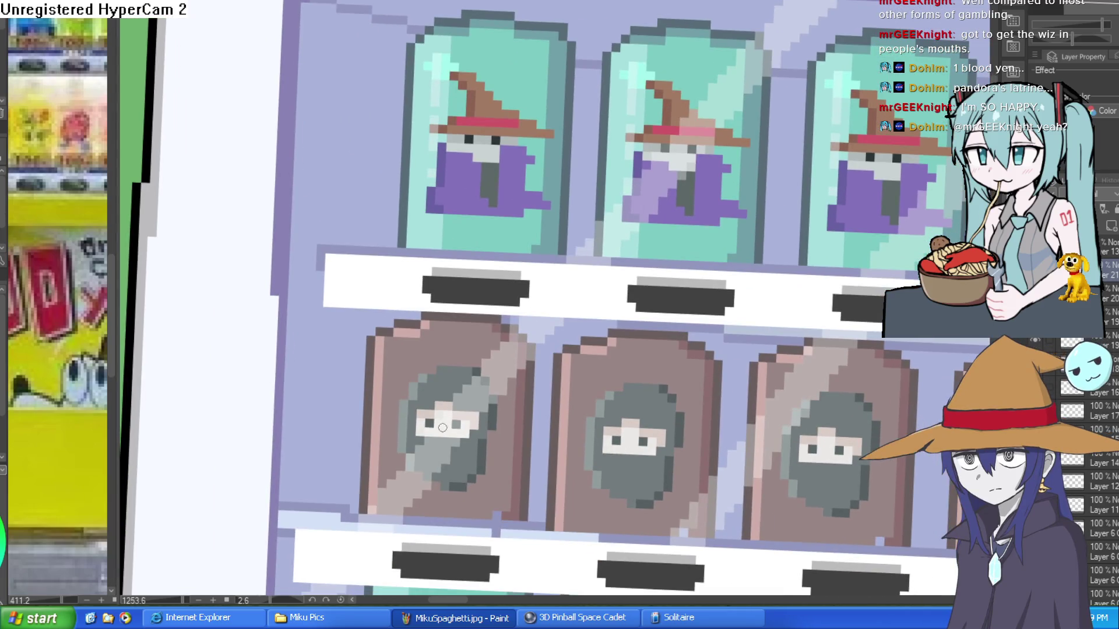
scroll(542, 270, "up", 5)
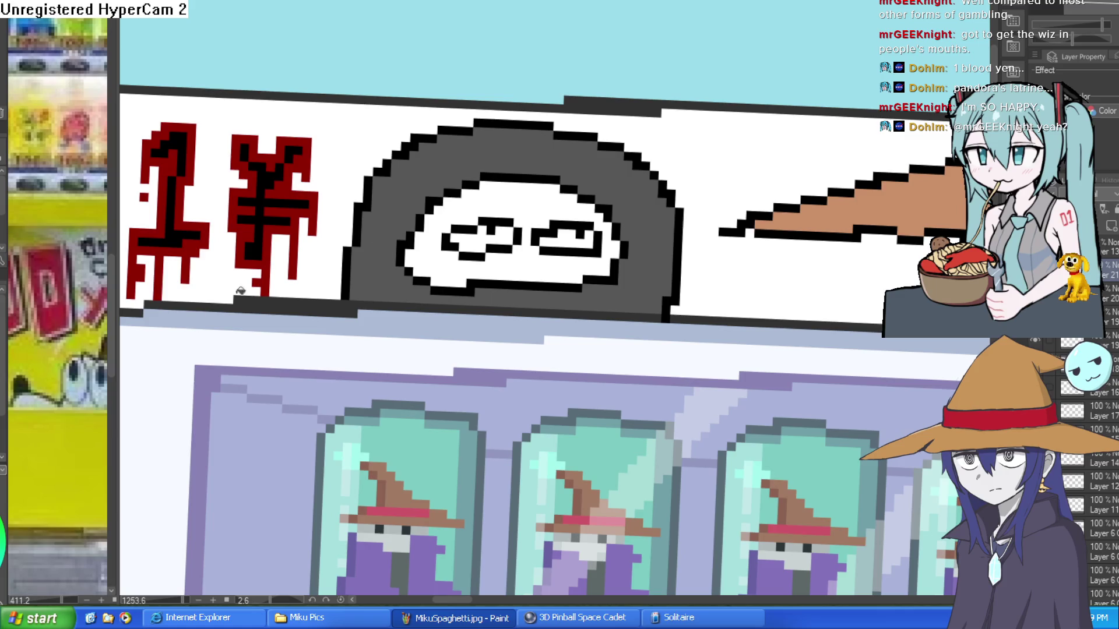
Fill the face with a tan skin tone, redoing the fill once.
left_click(528, 197)
key("ctrl+z")
left_click(551, 198)
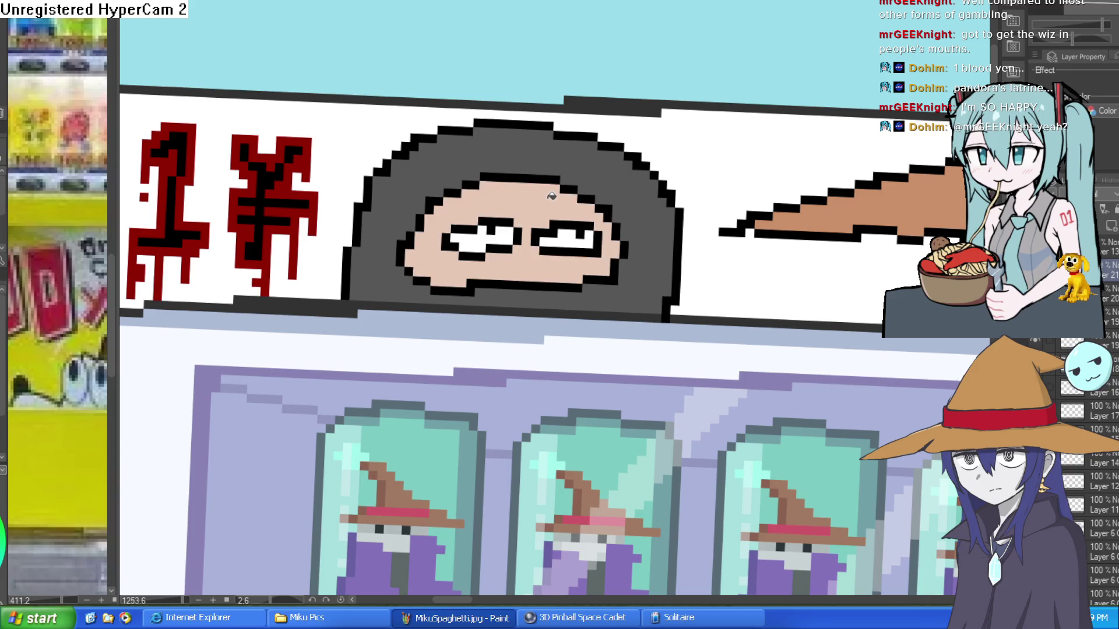
scroll(552, 196, "down", 5)
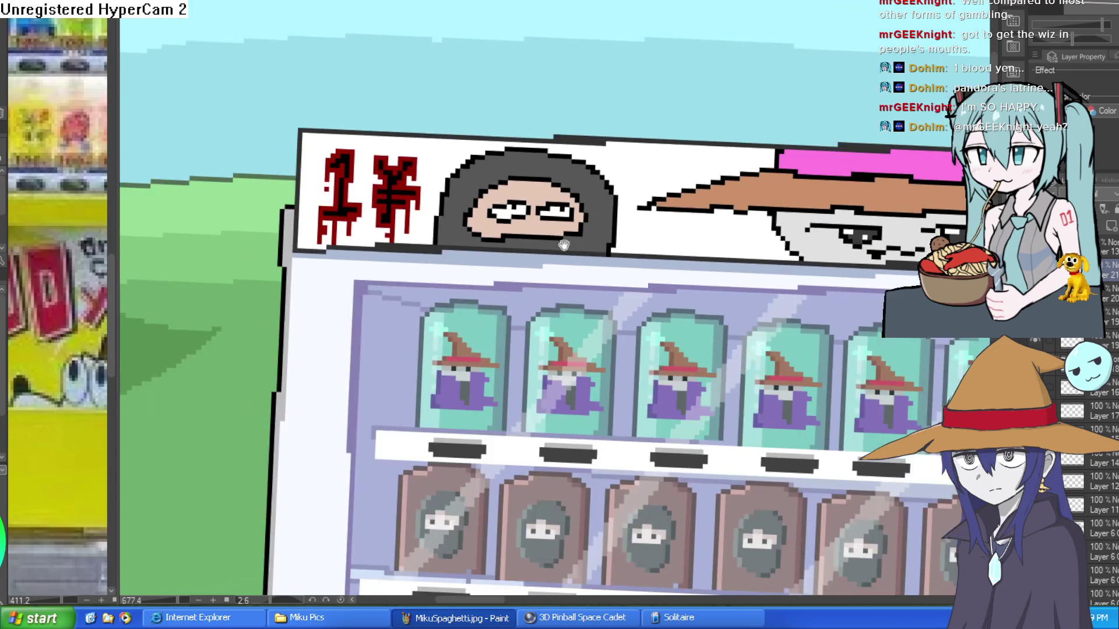
scroll(669, 204, "up", 2)
mouse_move(669, 204)
left_mouse_down()
mouse_move(705, 244)
mouse_move(702, 259)
mouse_move(701, 185)
left_mouse_up()
scroll(701, 185, "down", 4)
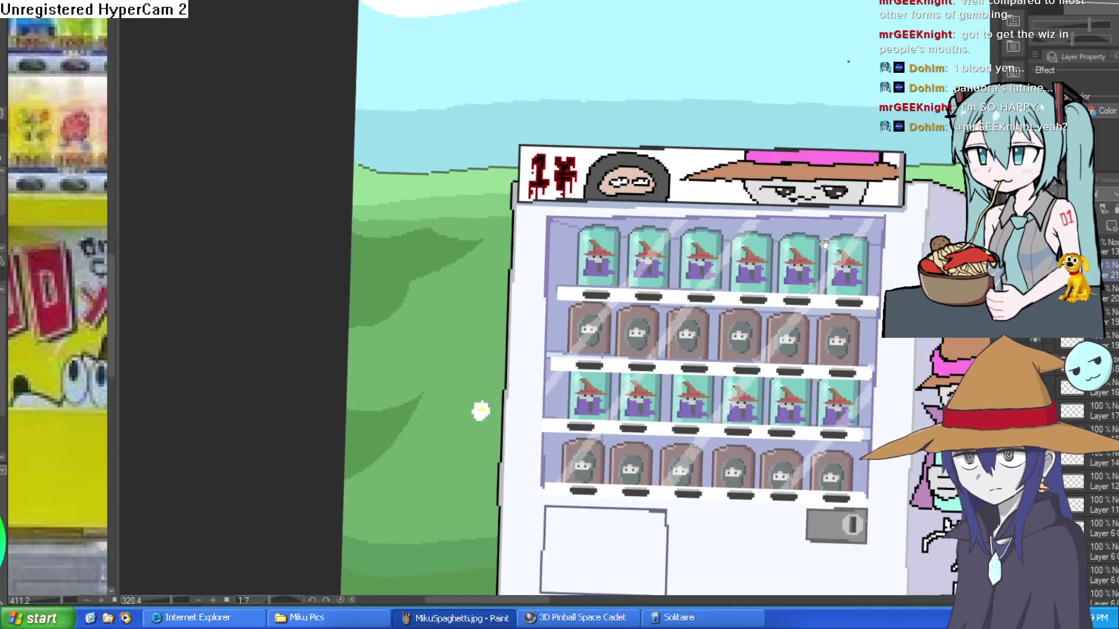
Zoom in on the sign and start a pink pixel heart between the two faces.
scroll(582, 175, "up", 6)
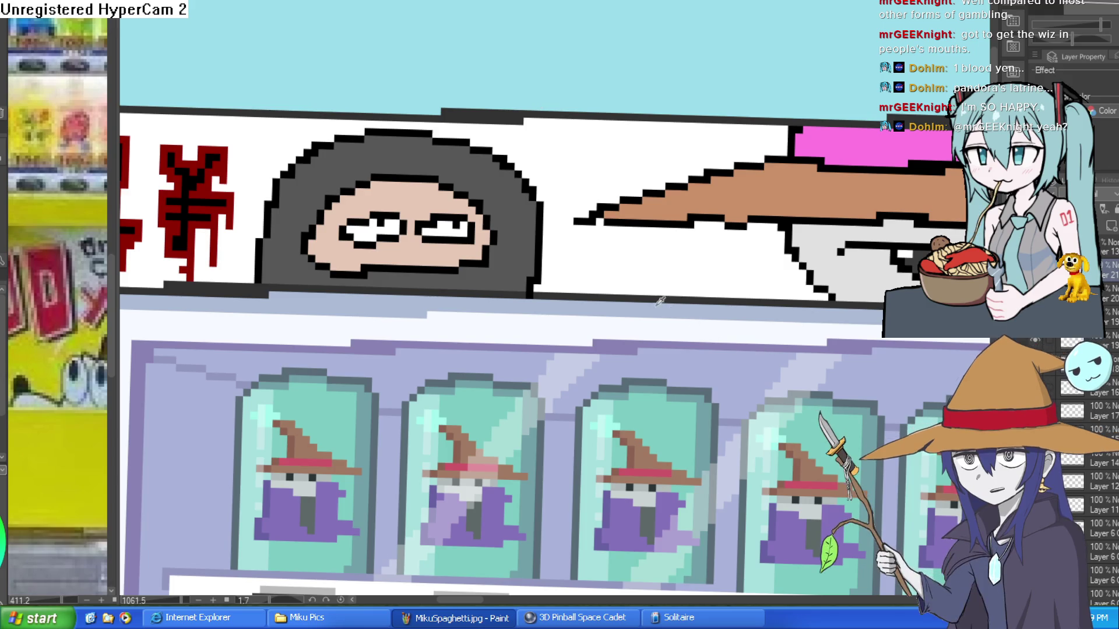
scroll(583, 280, "down", 5)
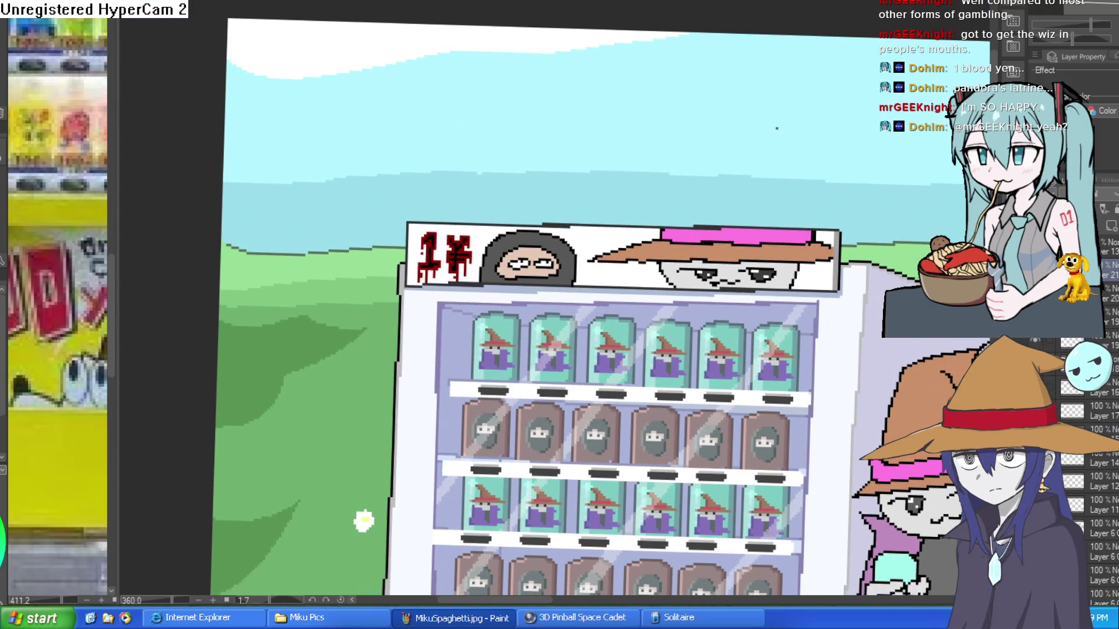
left_click_drag(553, 234, 654, 237)
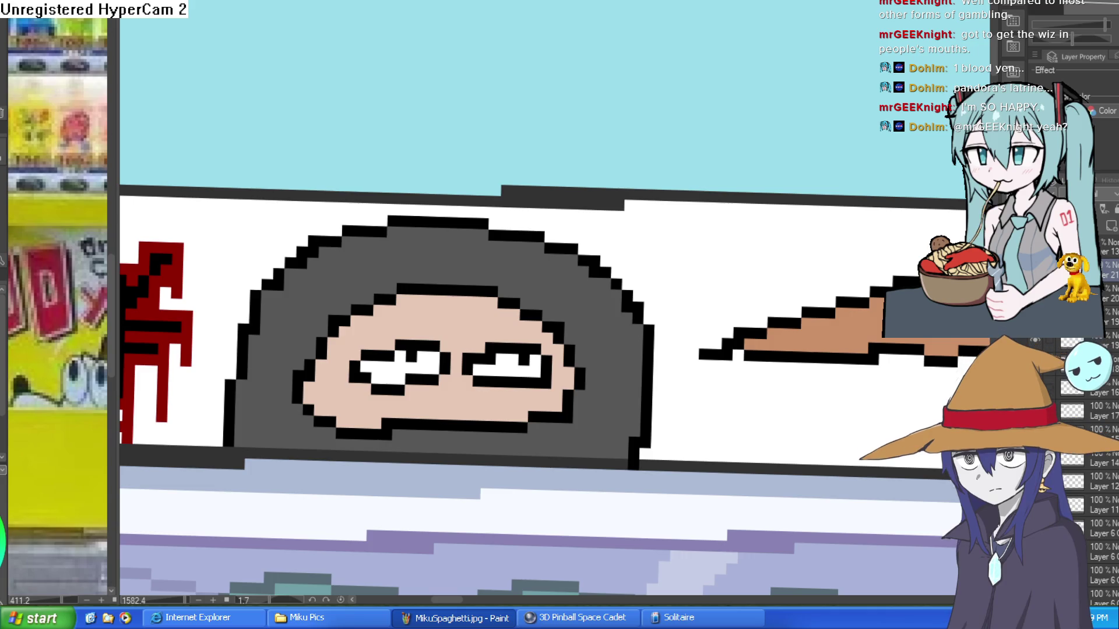
mouse_move(679, 243)
left_mouse_down()
mouse_move(595, 260)
mouse_move(606, 250)
mouse_move(583, 239)
mouse_move(603, 243)
mouse_move(593, 226)
mouse_move(618, 242)
mouse_move(623, 222)
left_mouse_up()
scroll(671, 255, "down", 5)
scroll(607, 264, "up", 5)
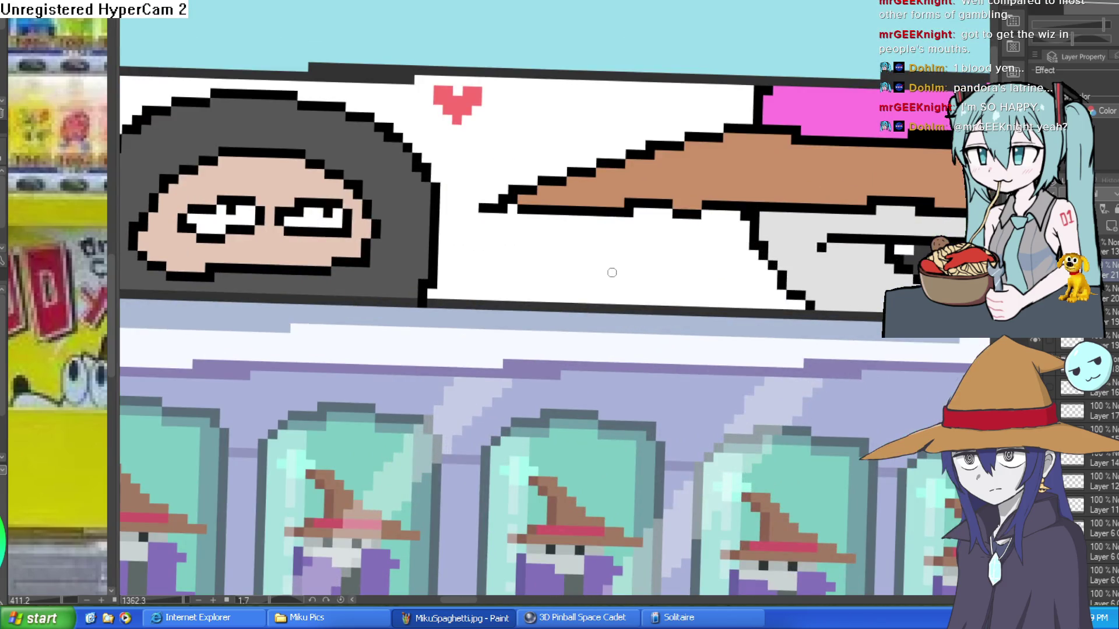
Complete the small pink pixel heart with its right and left lobes.
mouse_move(612, 272)
left_mouse_down()
mouse_move(619, 259)
mouse_move(607, 248)
left_mouse_up()
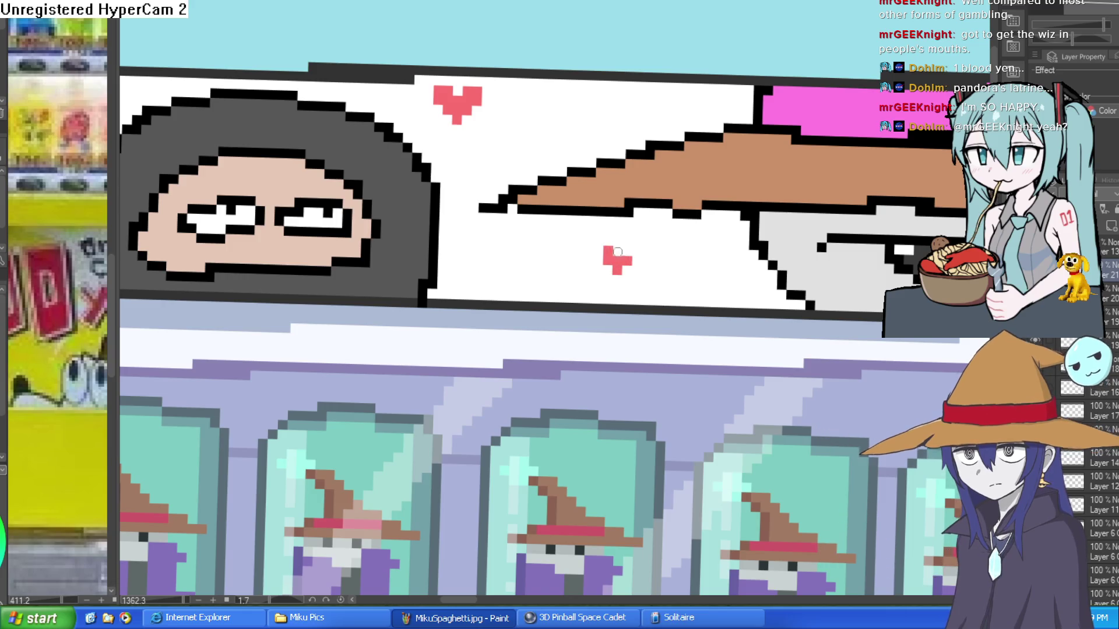
left_click(635, 242)
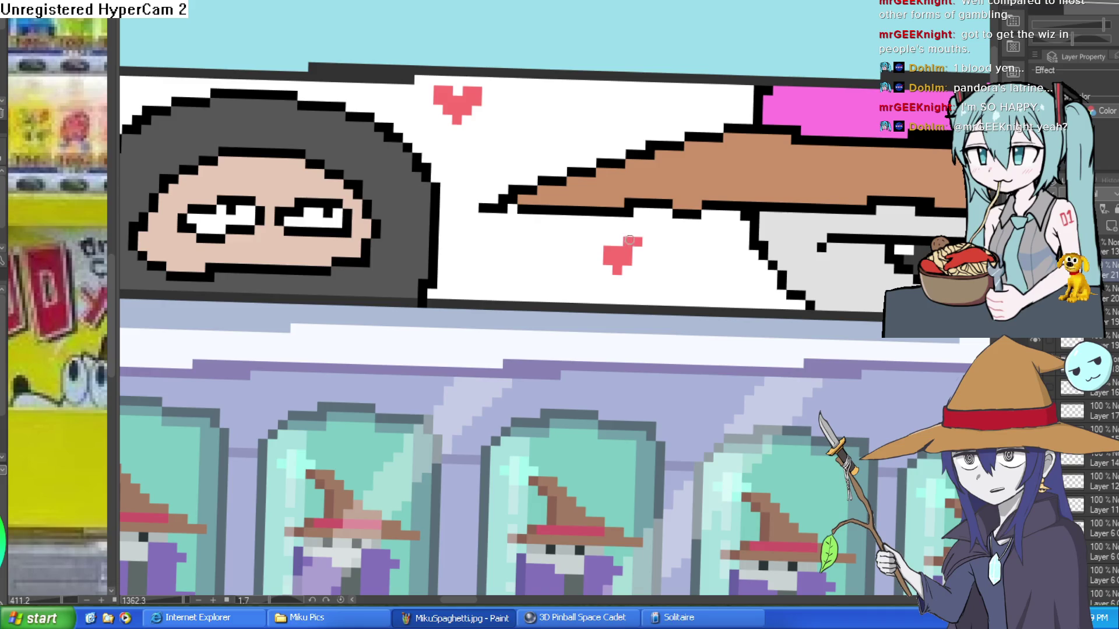
left_click_drag(606, 243, 597, 252)
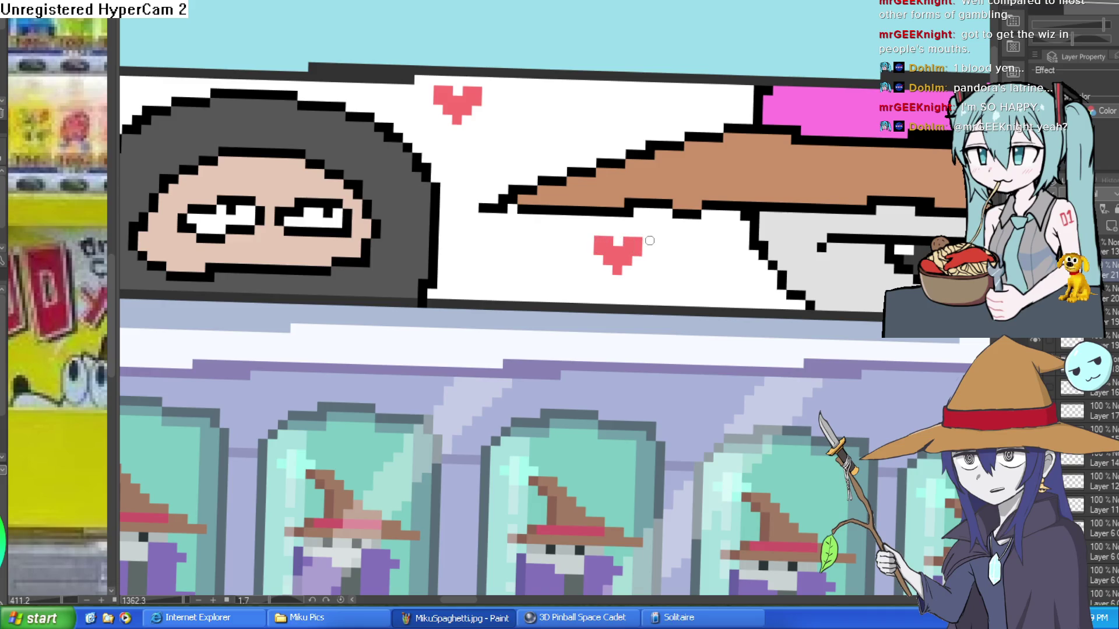
scroll(736, 255, "down", 6)
scroll(822, 271, "up", 2)
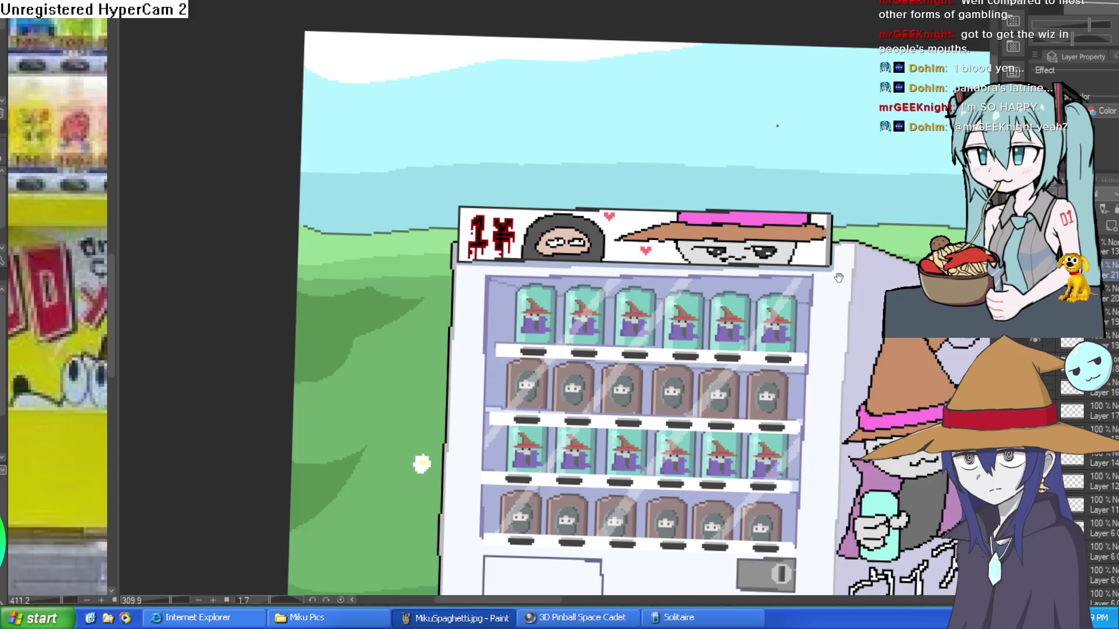
Shade the ninja hood's left edge with darker grey strokes.
left_click_drag(823, 270, 820, 255)
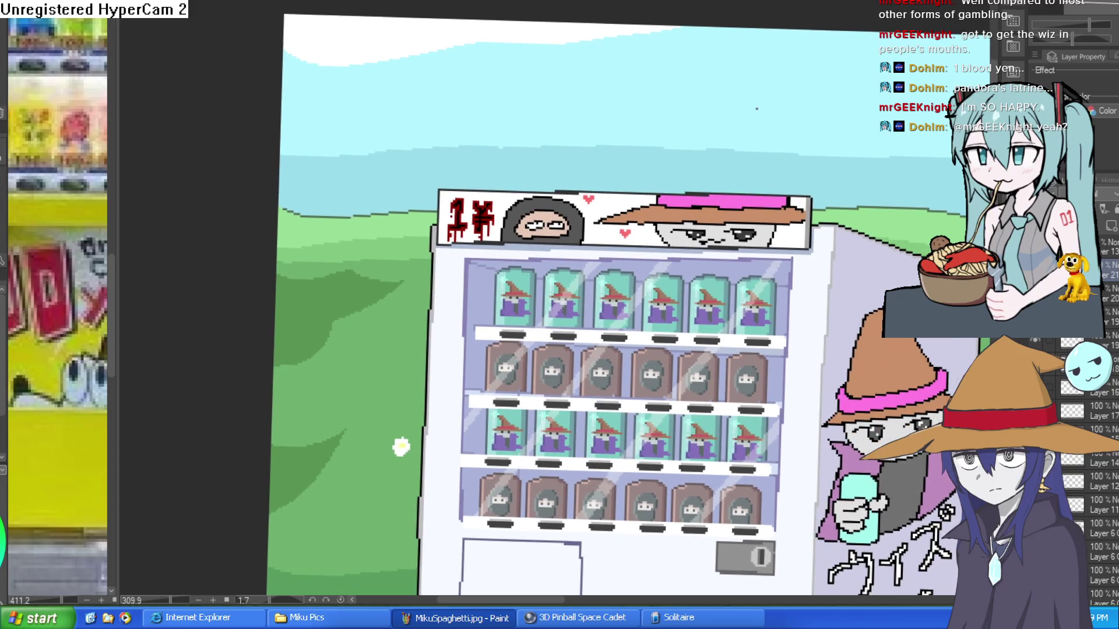
scroll(537, 196, "up", 4)
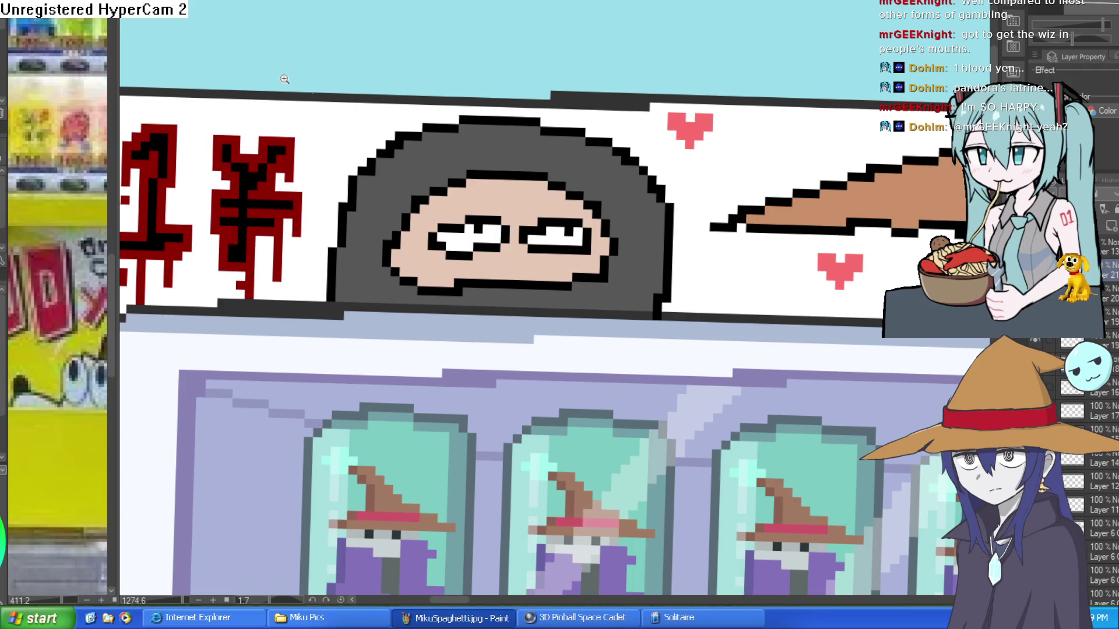
scroll(390, 175, "up", 1)
mouse_move(396, 157)
left_mouse_down()
mouse_move(367, 207)
mouse_move(350, 332)
left_mouse_up()
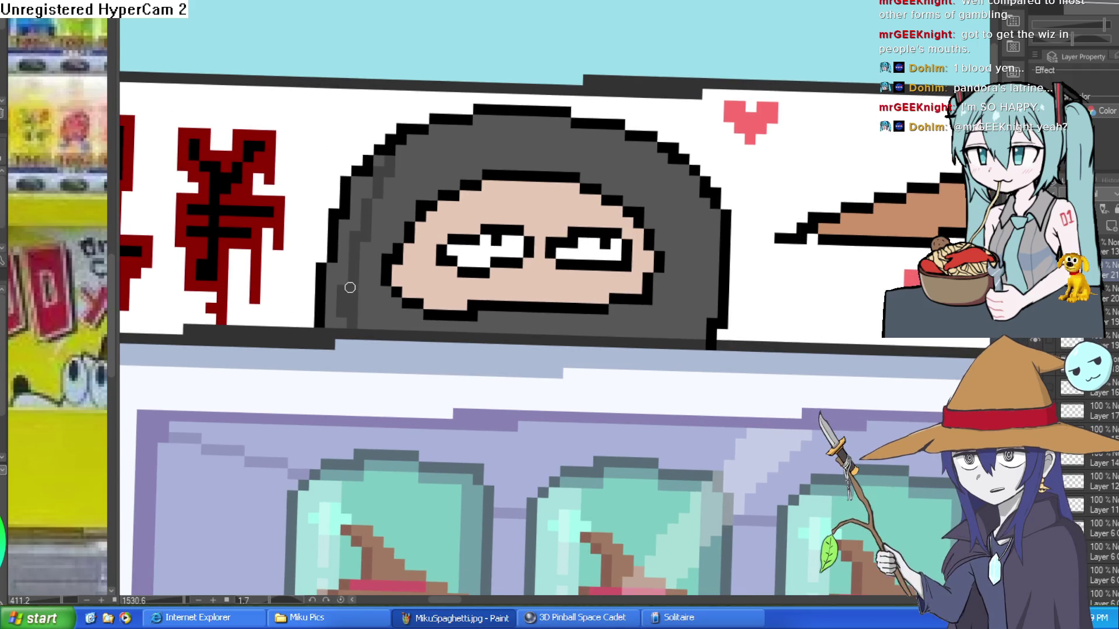
left_click_drag(352, 277, 341, 254)
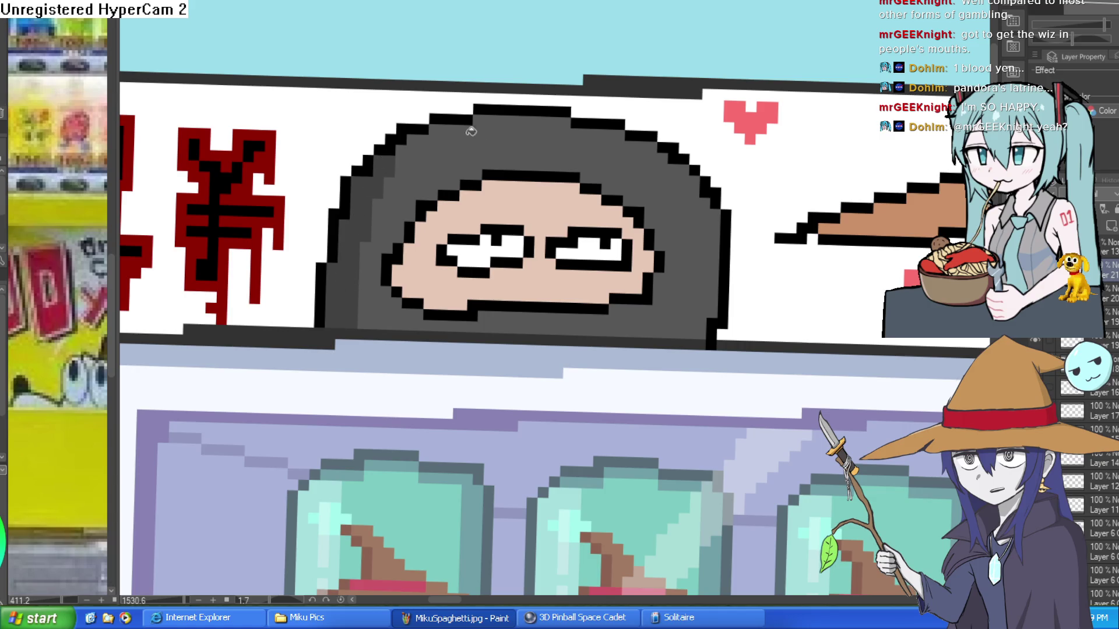
scroll(625, 224, "down", 3)
scroll(625, 223, "down", 1)
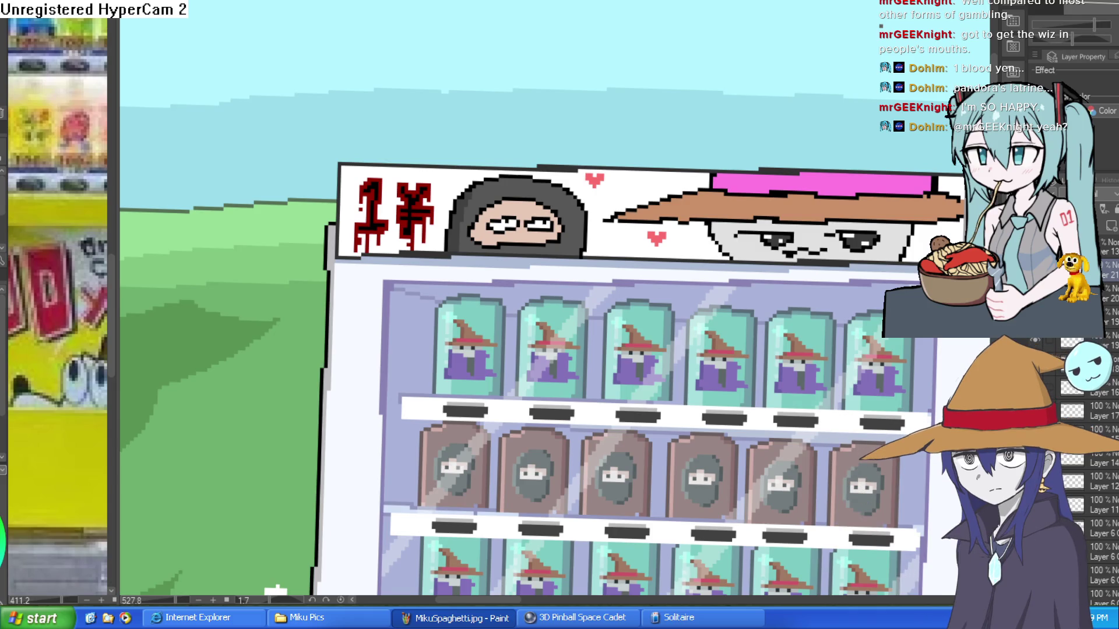
scroll(583, 175, "down", 6)
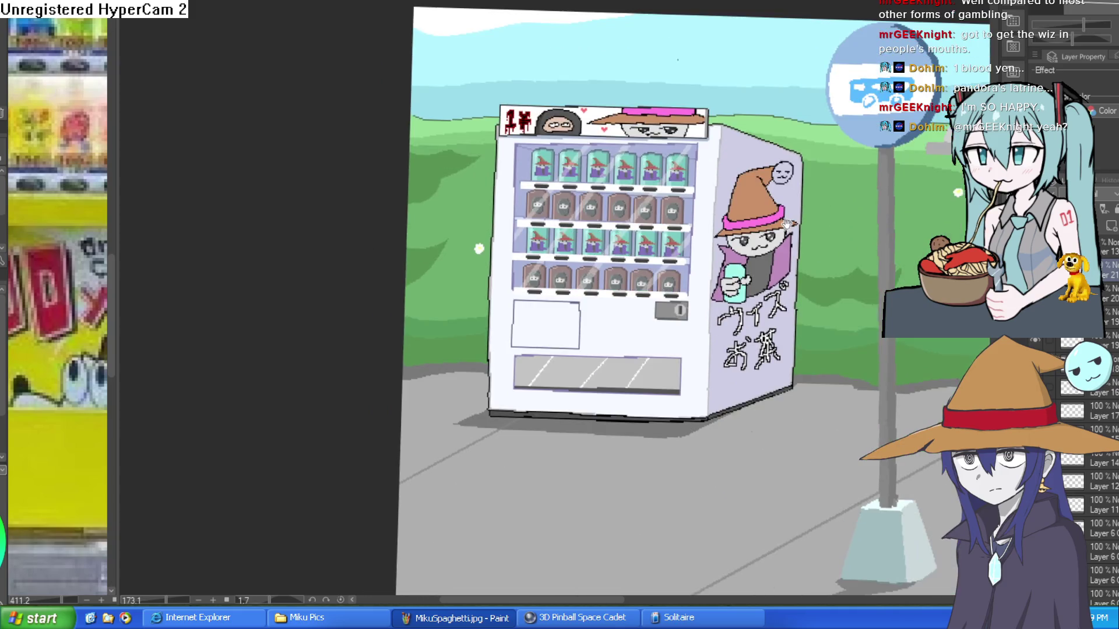
mouse_move(786, 223)
left_mouse_down()
mouse_move(759, 221)
mouse_move(730, 160)
mouse_move(723, 222)
mouse_move(725, 203)
left_mouse_up()
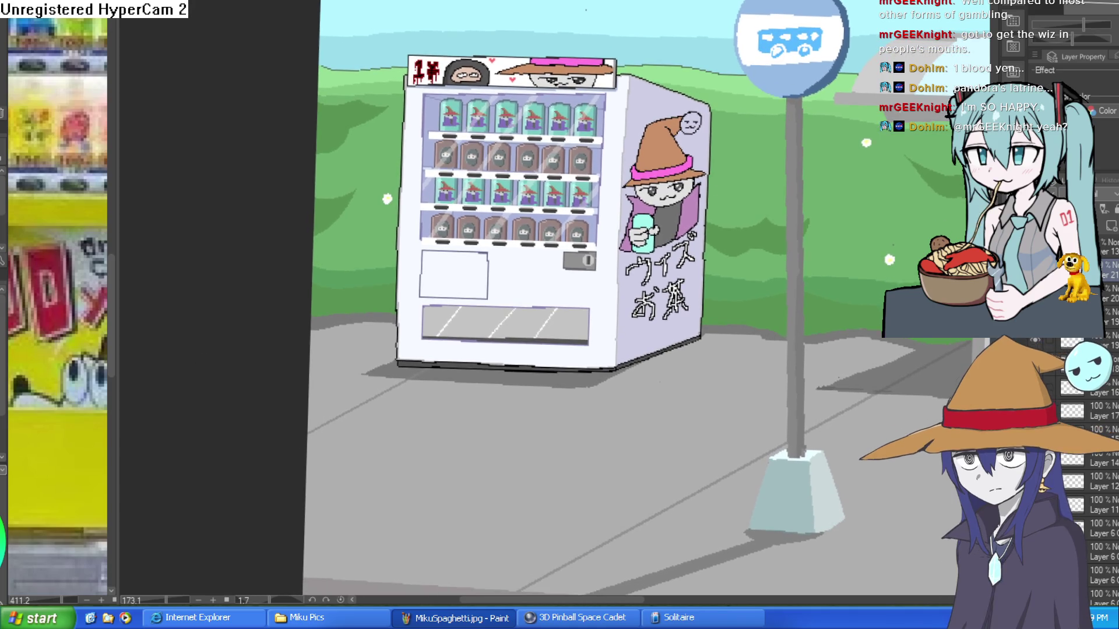
Outline a rectangular bill slot left of the coin slot with straight pencil lines.
left_click_drag(525, 235, 573, 248)
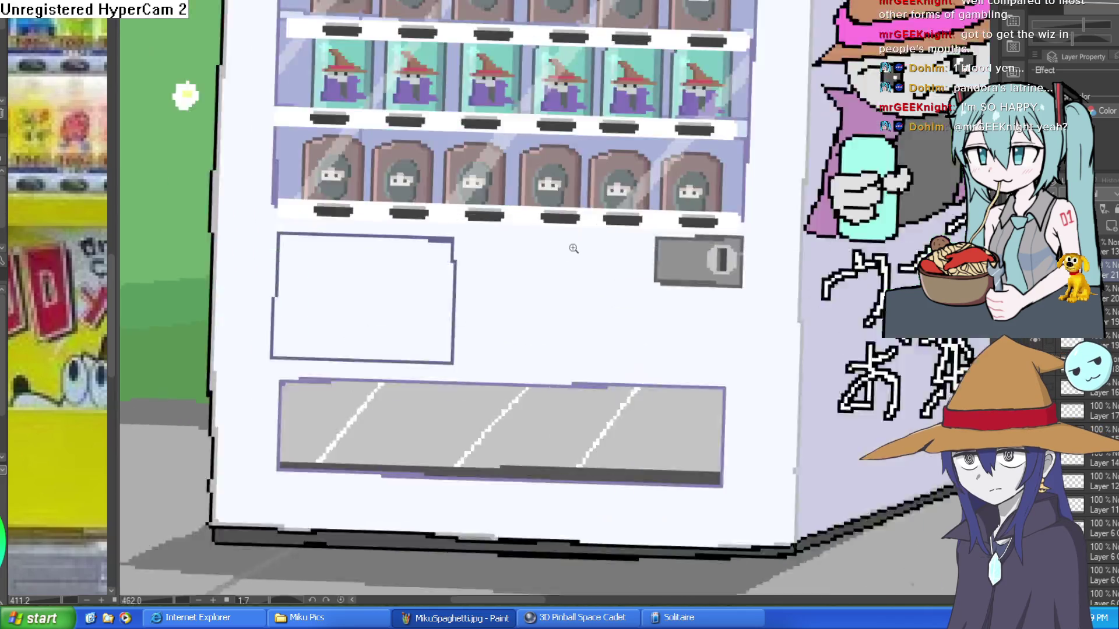
left_click(573, 249)
mouse_move(651, 294)
left_mouse_down()
mouse_move(544, 339)
mouse_move(583, 303)
left_mouse_up()
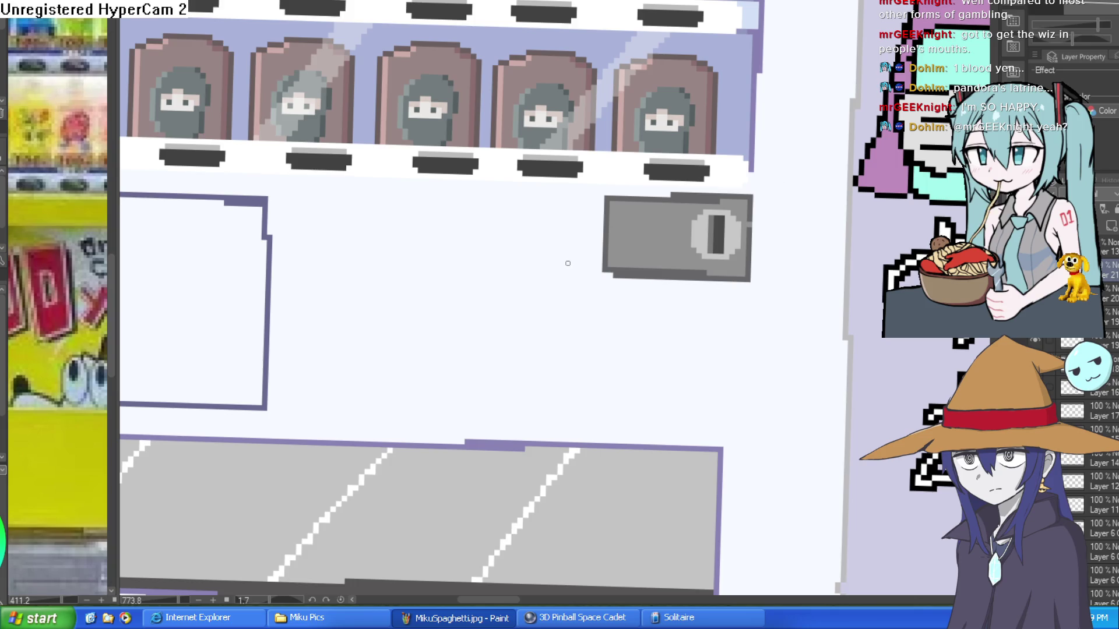
left_click_drag(566, 266, 568, 278)
left_click_drag(580, 214, 580, 241)
left_click(474, 244, "shift")
key("ctrl+z")
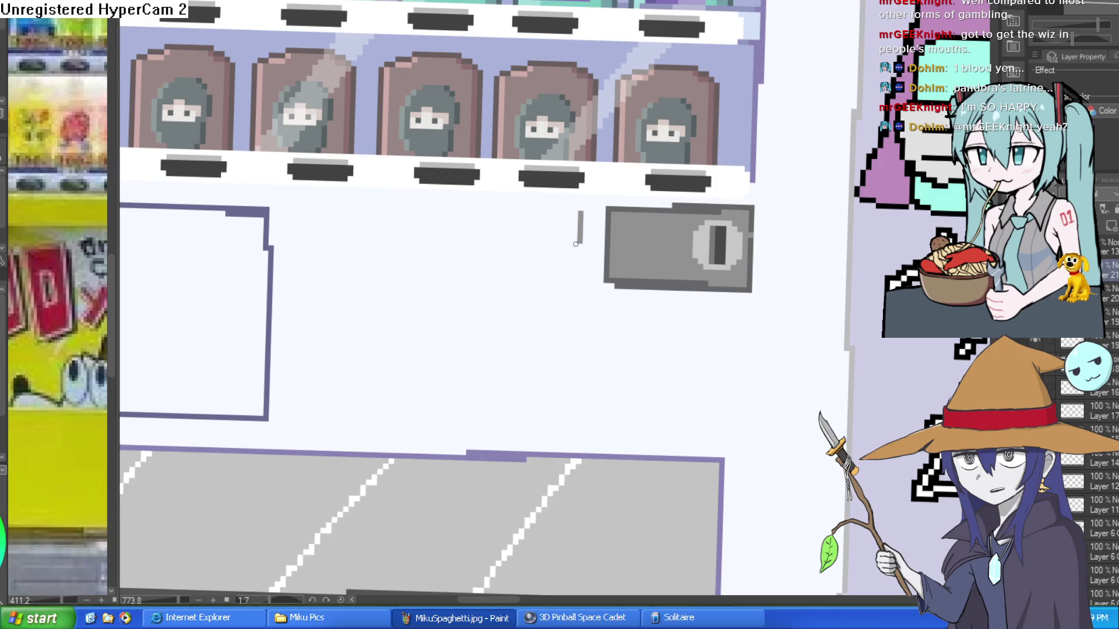
left_click(463, 244, "shift")
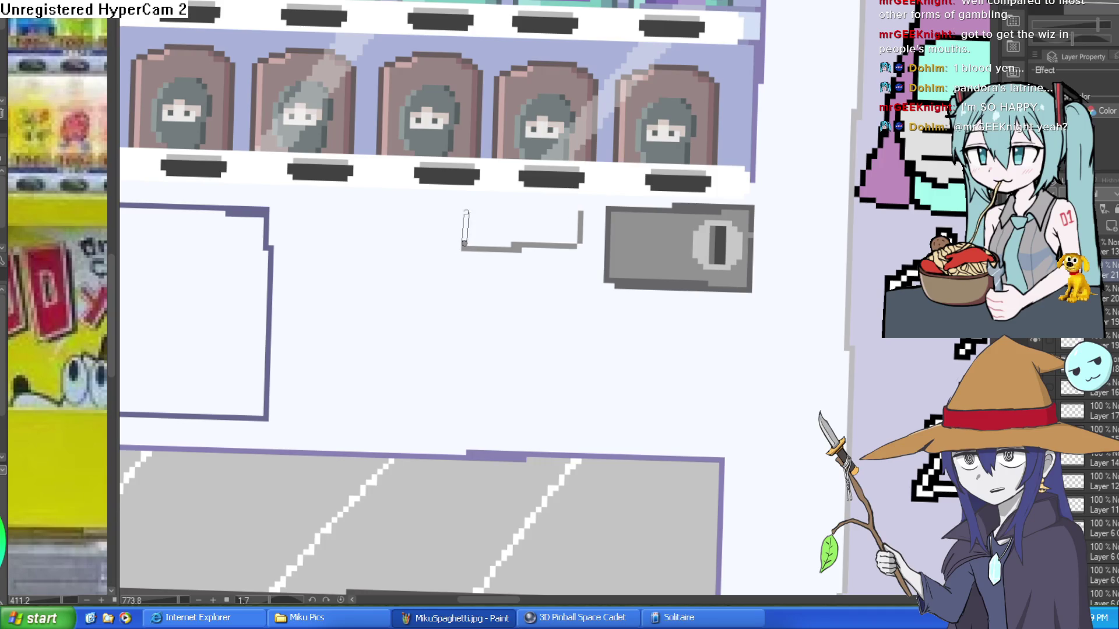
left_click_drag(466, 214, 581, 216)
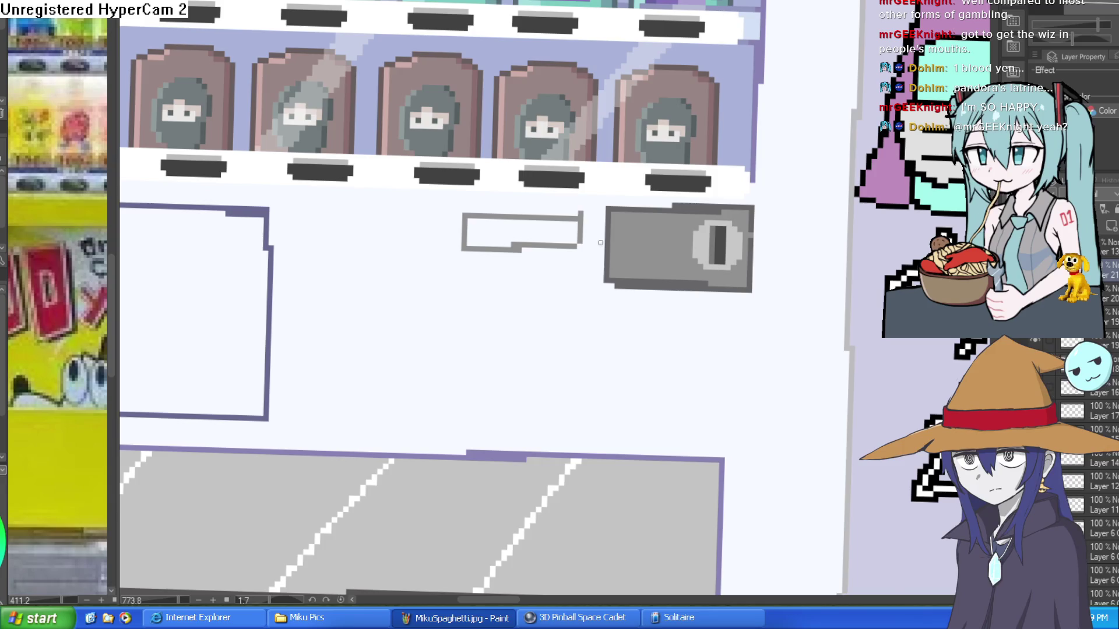
left_click_drag(519, 250, 580, 251)
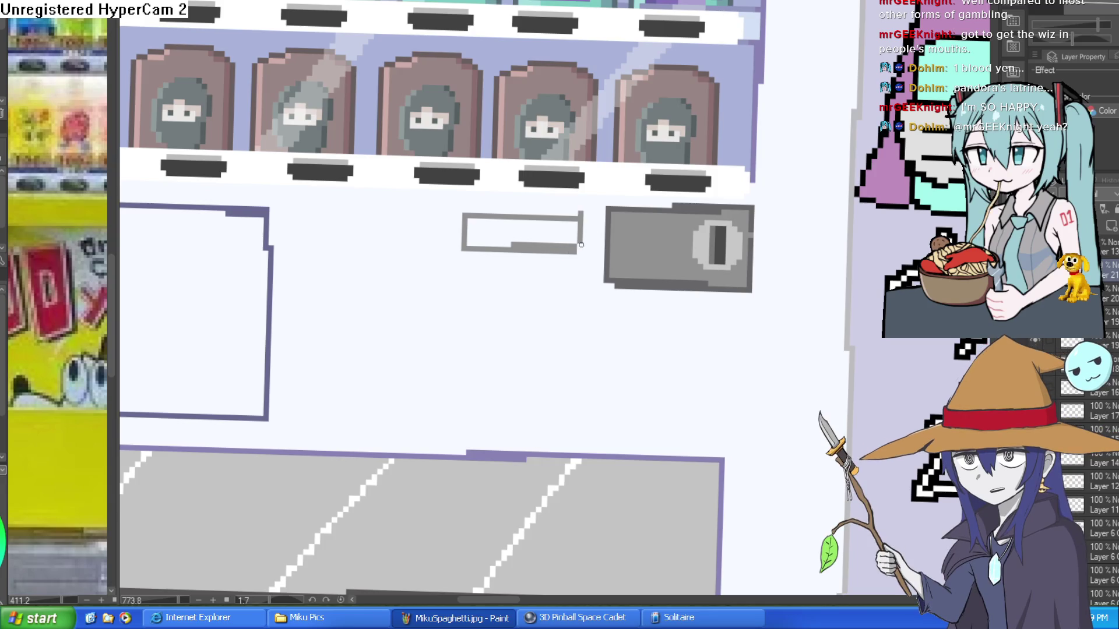
Bucket-fill the bill slot's interior grey.
key("g")
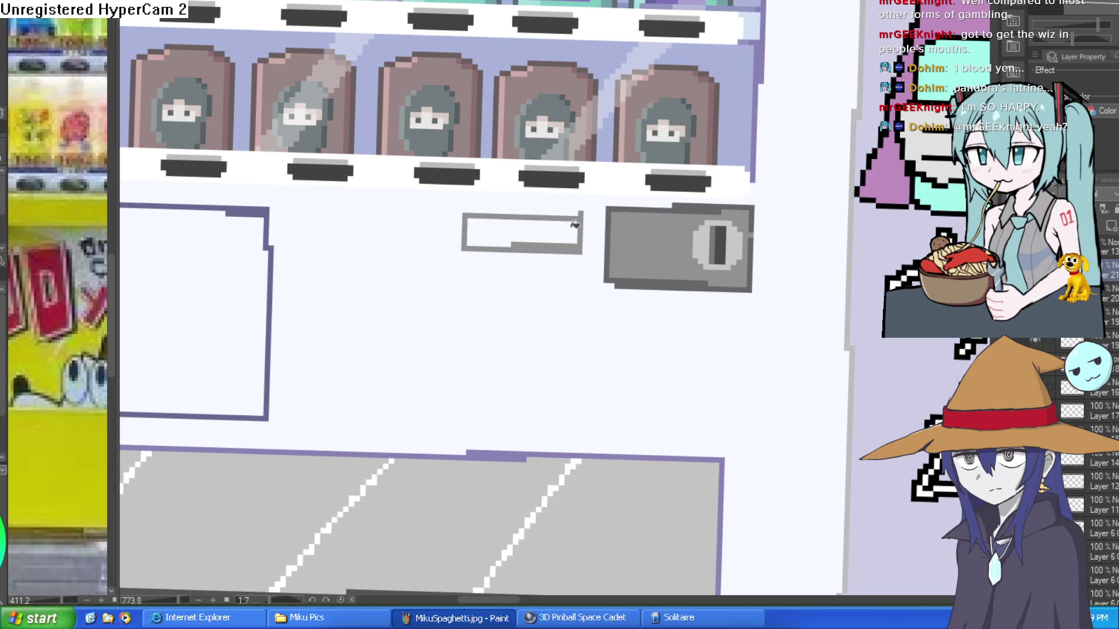
left_click(574, 225)
scroll(565, 315, "up", 2)
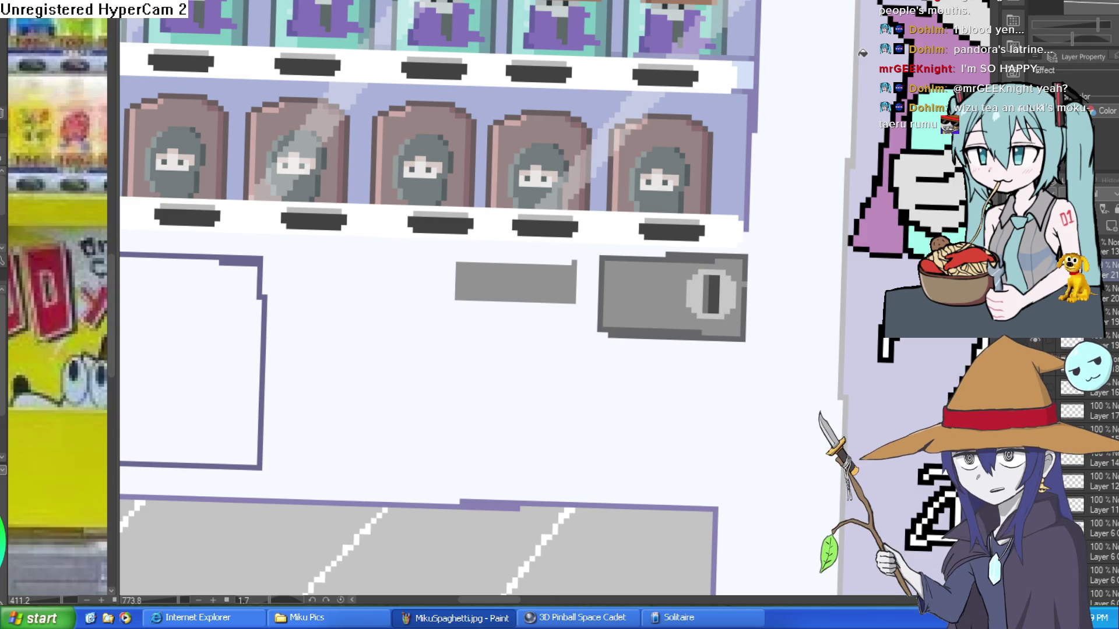
scroll(774, 194, "down", 3)
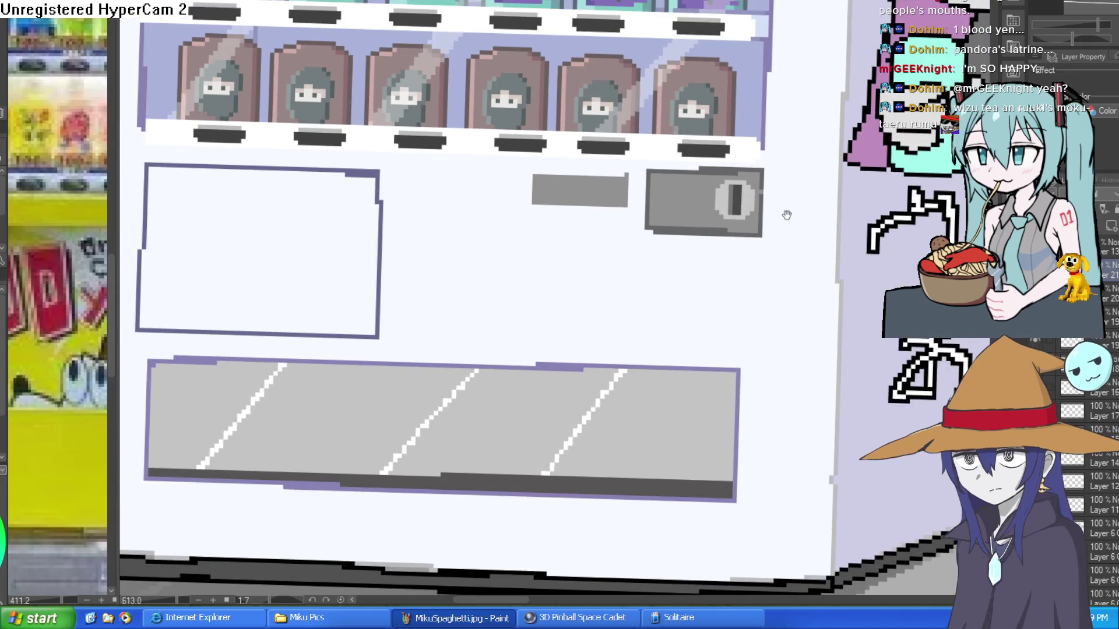
scroll(618, 286, "up", 3)
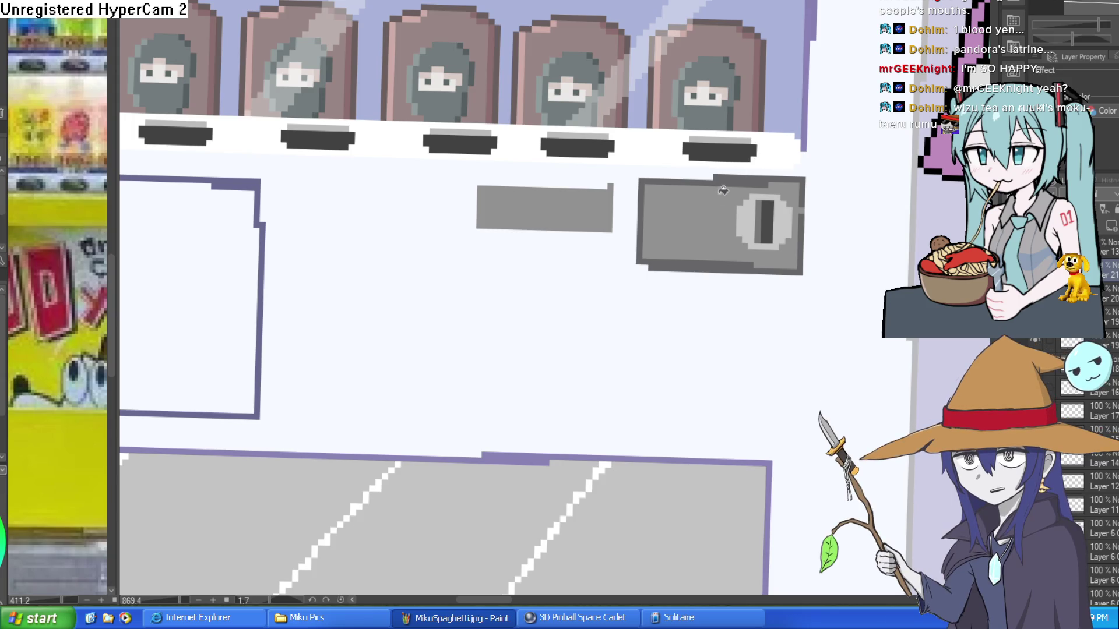
scroll(757, 202, "down", 3)
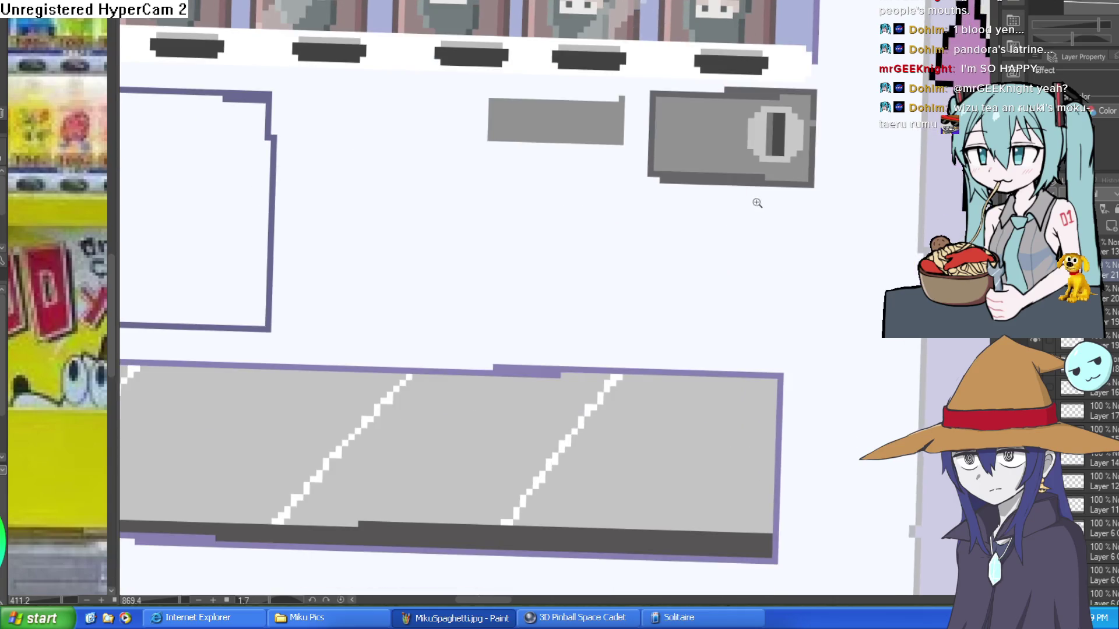
scroll(757, 203, "down", 2)
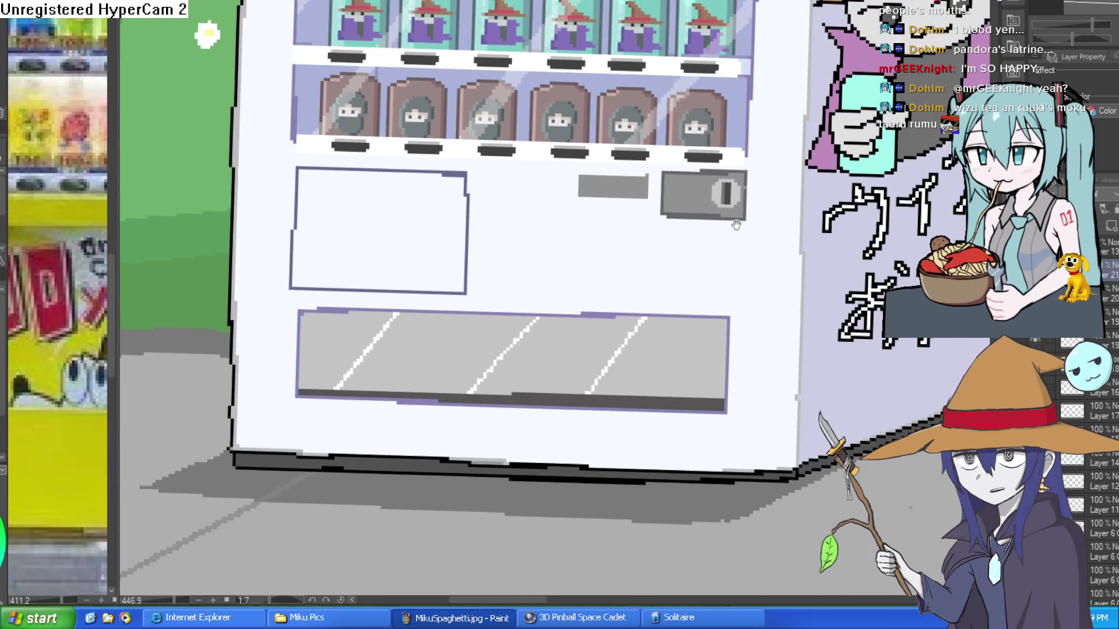
scroll(664, 174, "up", 3)
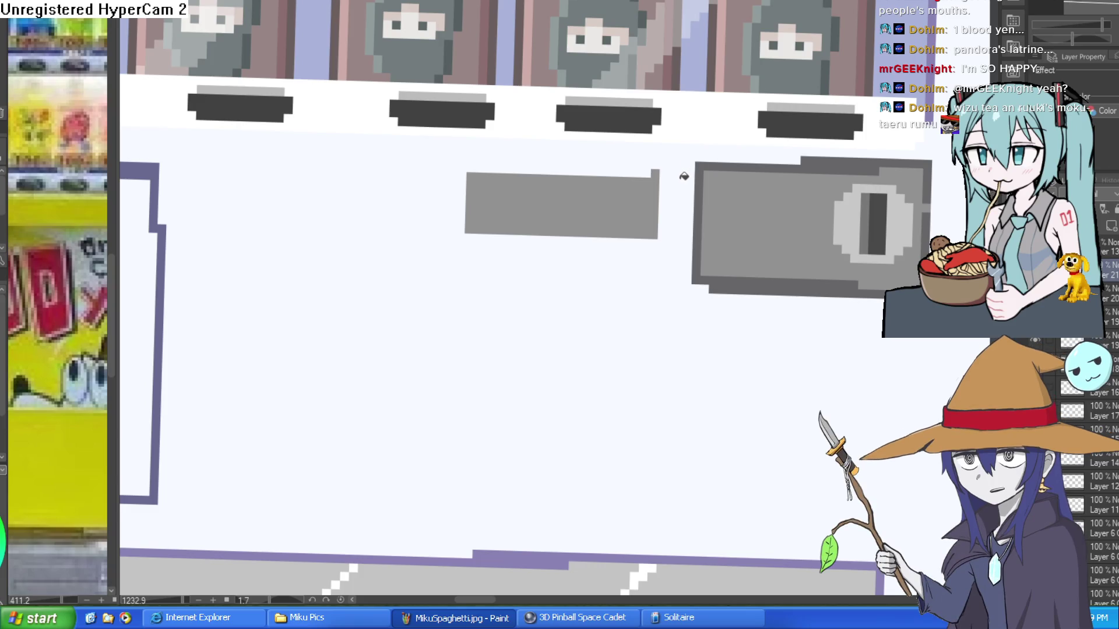
scroll(684, 176, "down", 2)
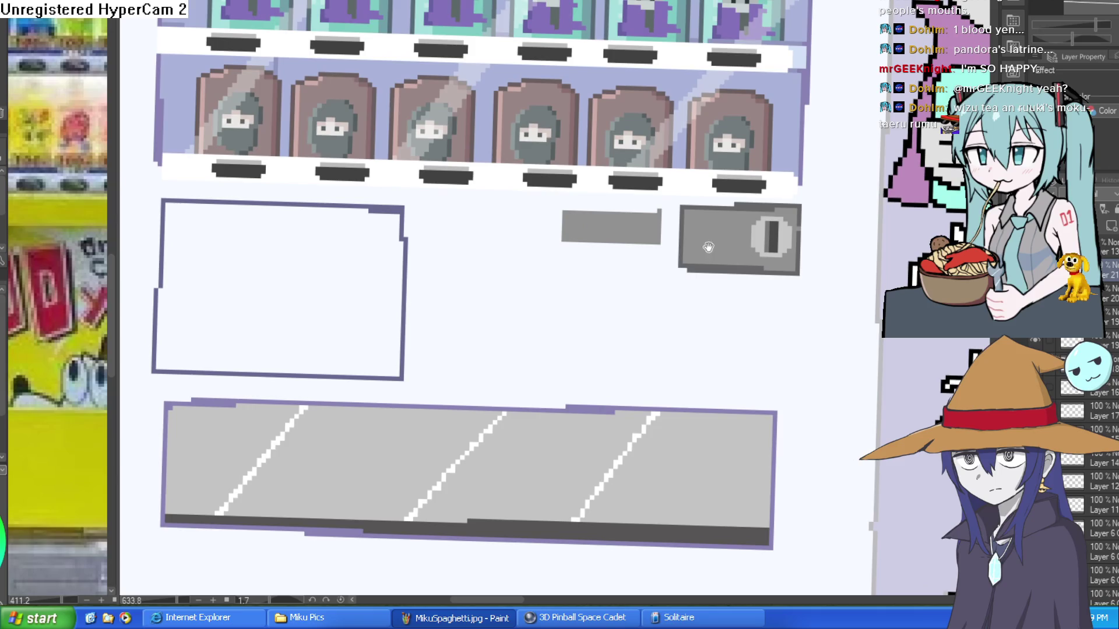
scroll(699, 239, "up", 2)
scroll(693, 233, "down", 1)
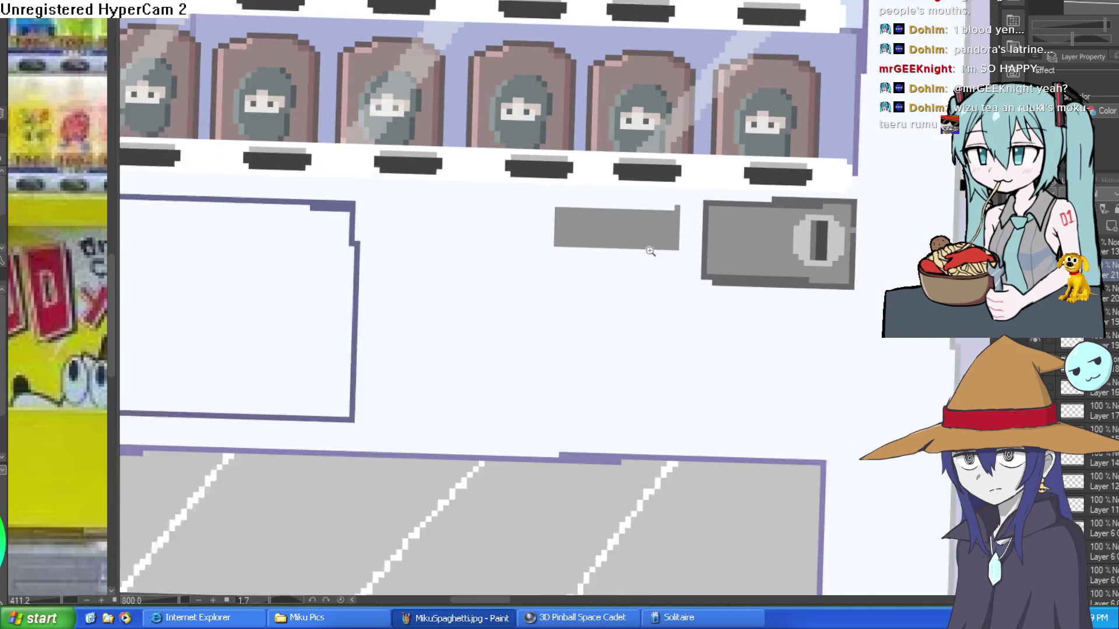
scroll(650, 251, "down", 3)
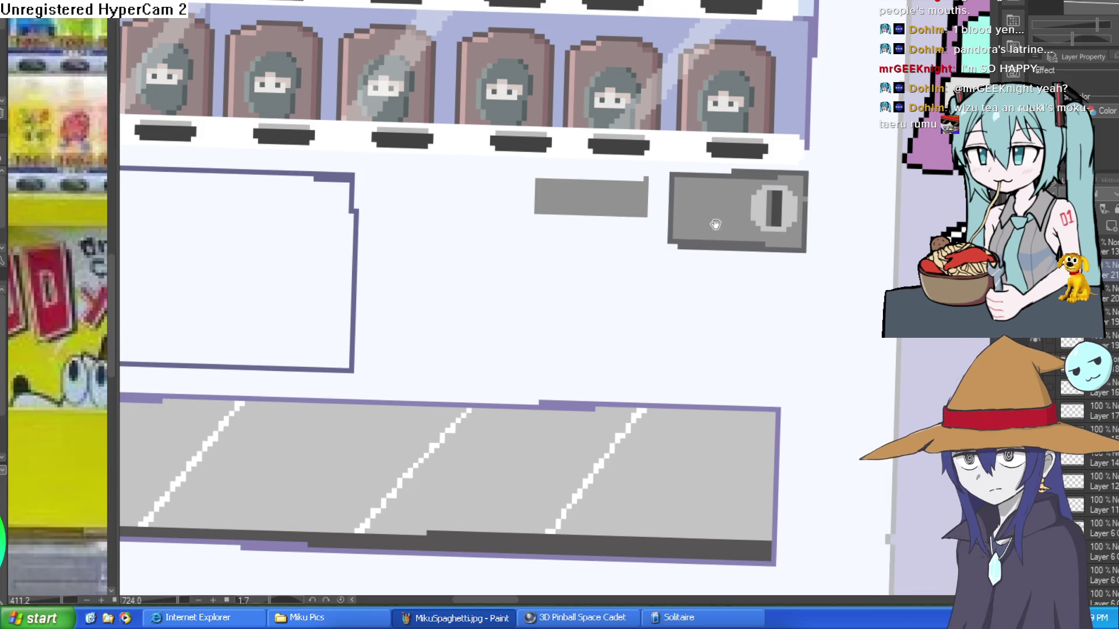
Close the small box outline below the bill slot and paint a dark band inside its top.
left_click_drag(716, 225, 687, 182)
left_click(615, 275, "shift")
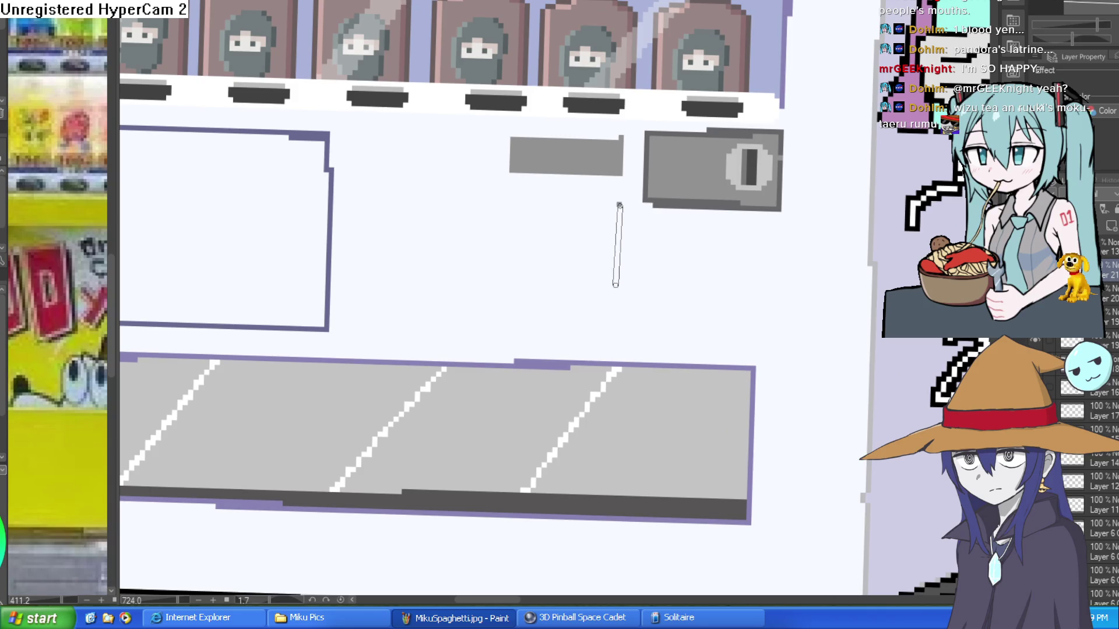
mouse_move(615, 274)
left_mouse_down()
mouse_move(509, 276)
mouse_move(507, 196)
left_mouse_up()
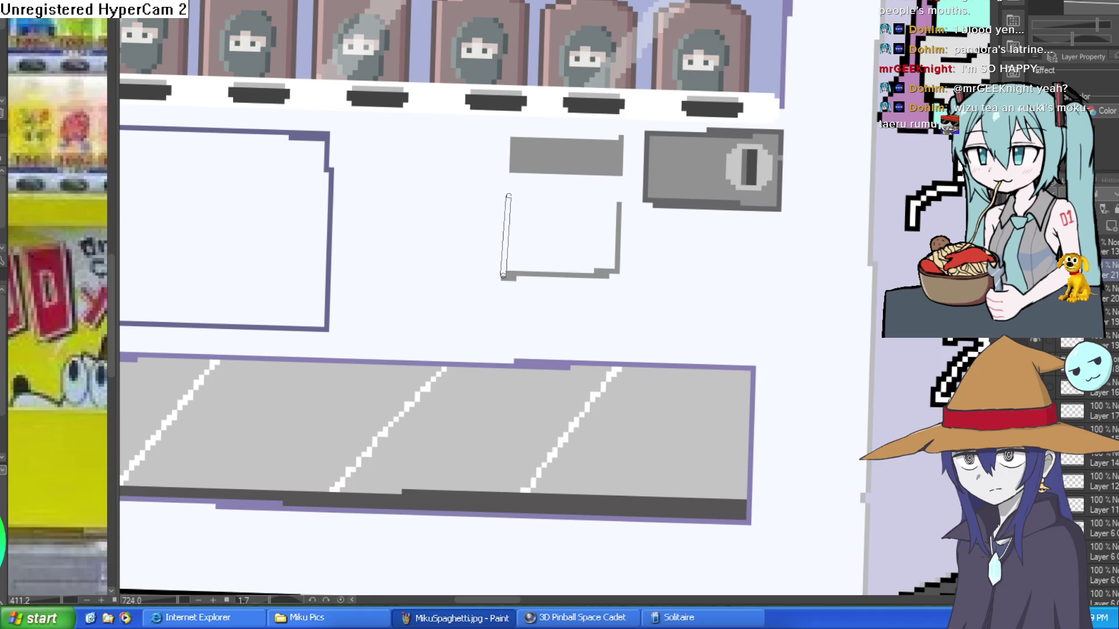
left_click(618, 203, "shift")
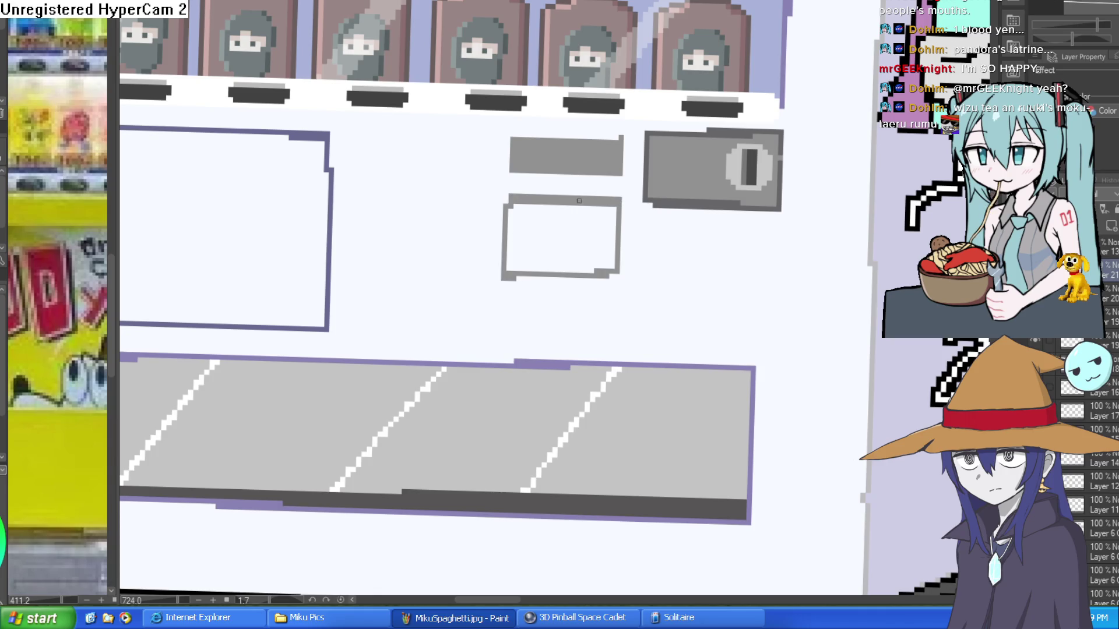
scroll(532, 232, "up", 3)
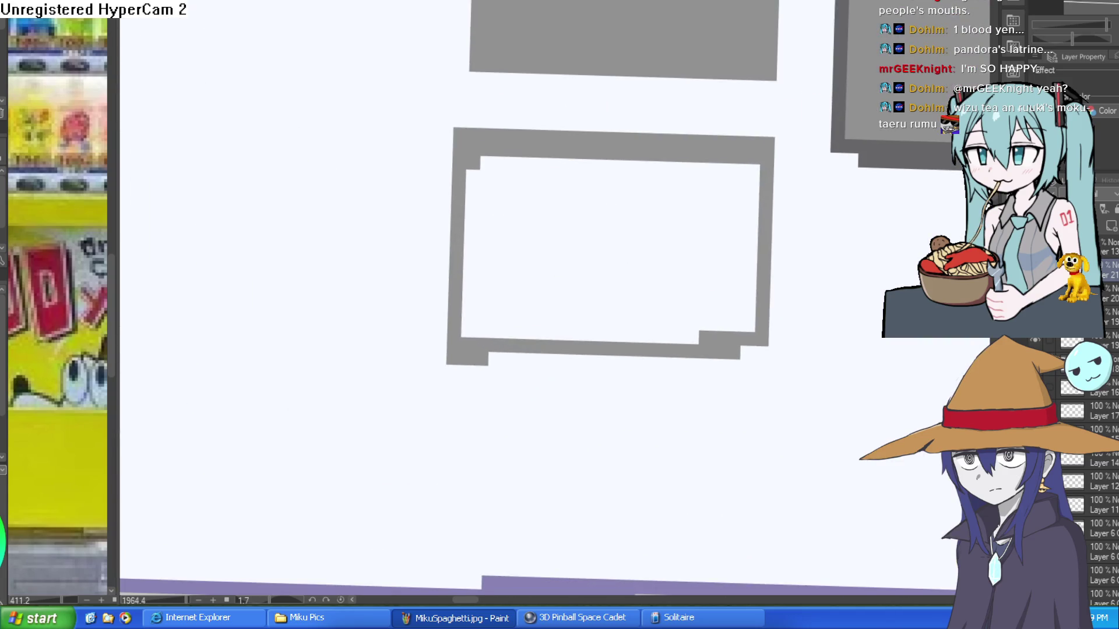
left_click_drag(469, 195, 750, 193)
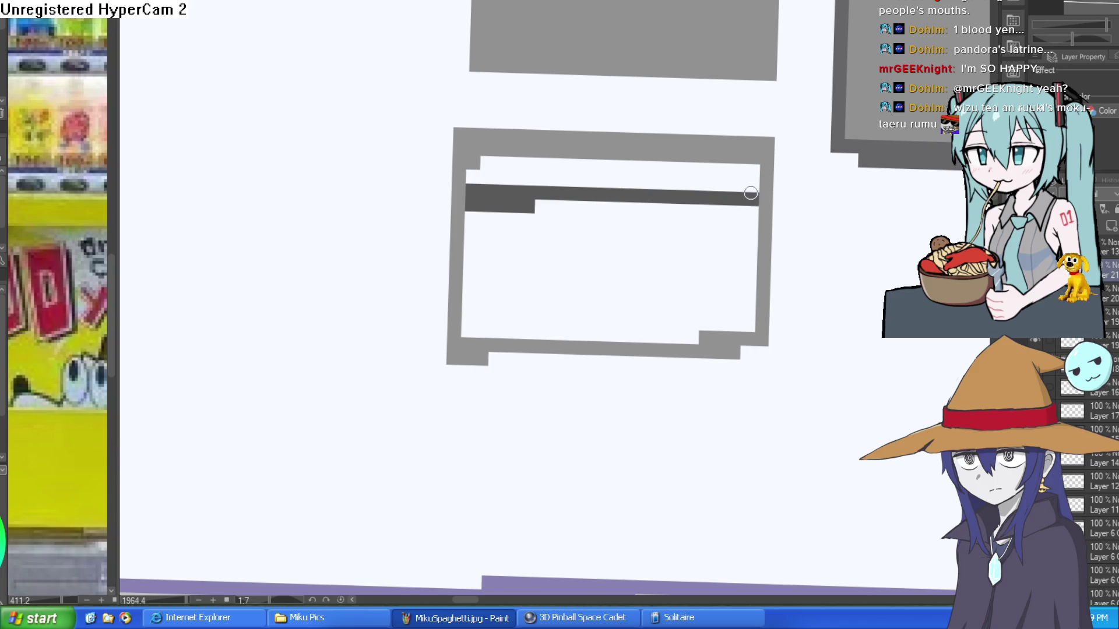
mouse_move(534, 207)
left_mouse_down()
mouse_move(749, 208)
mouse_move(728, 190)
mouse_move(736, 169)
left_mouse_up()
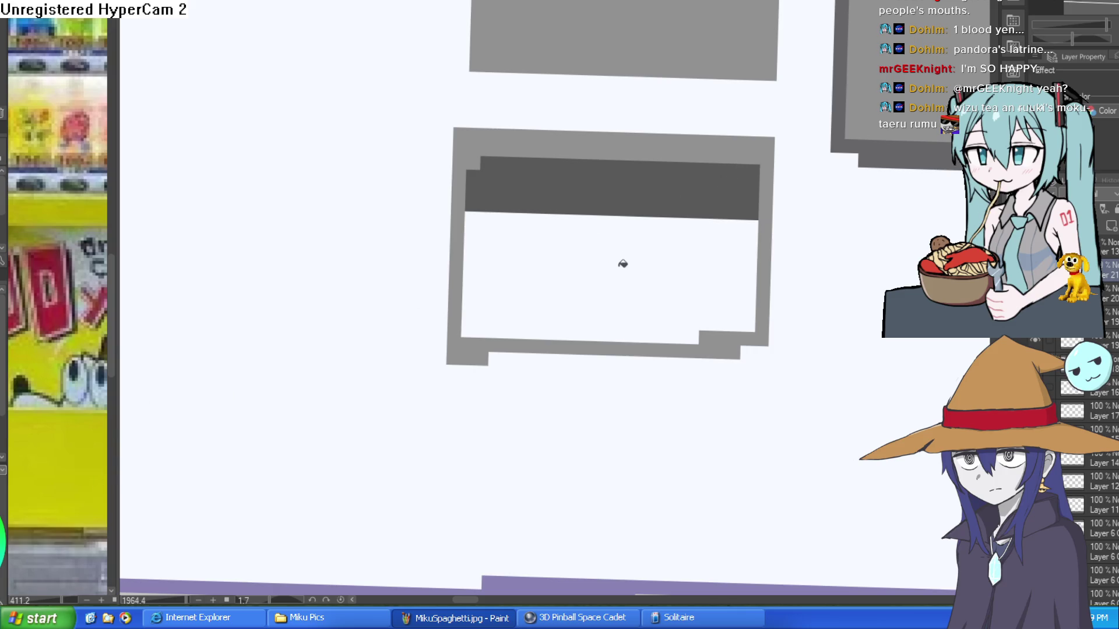
Fill the box interior light grey and close the gap at its lower-right corner.
left_click(622, 264)
scroll(781, 262, "down", 3)
scroll(779, 254, "up", 3)
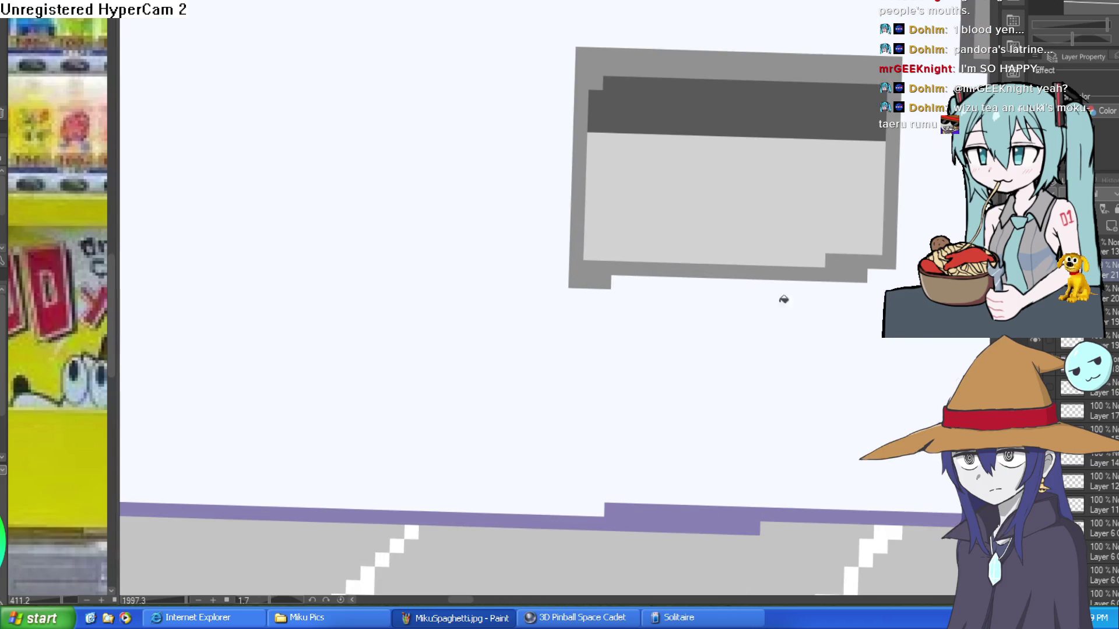
scroll(670, 314, "right", 4)
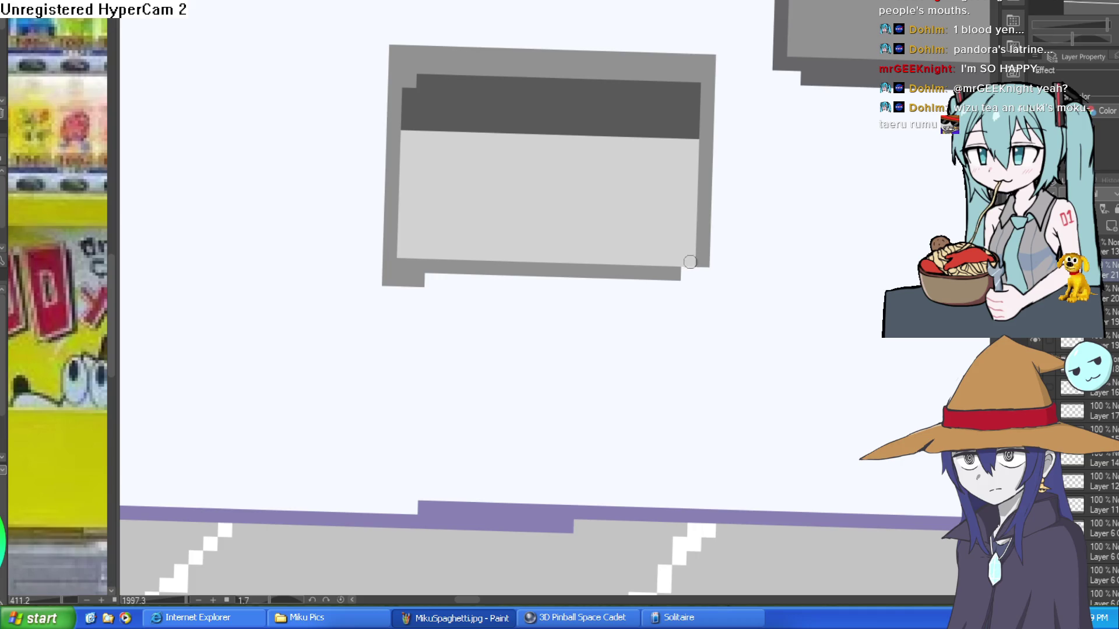
left_click_drag(683, 273, 699, 273)
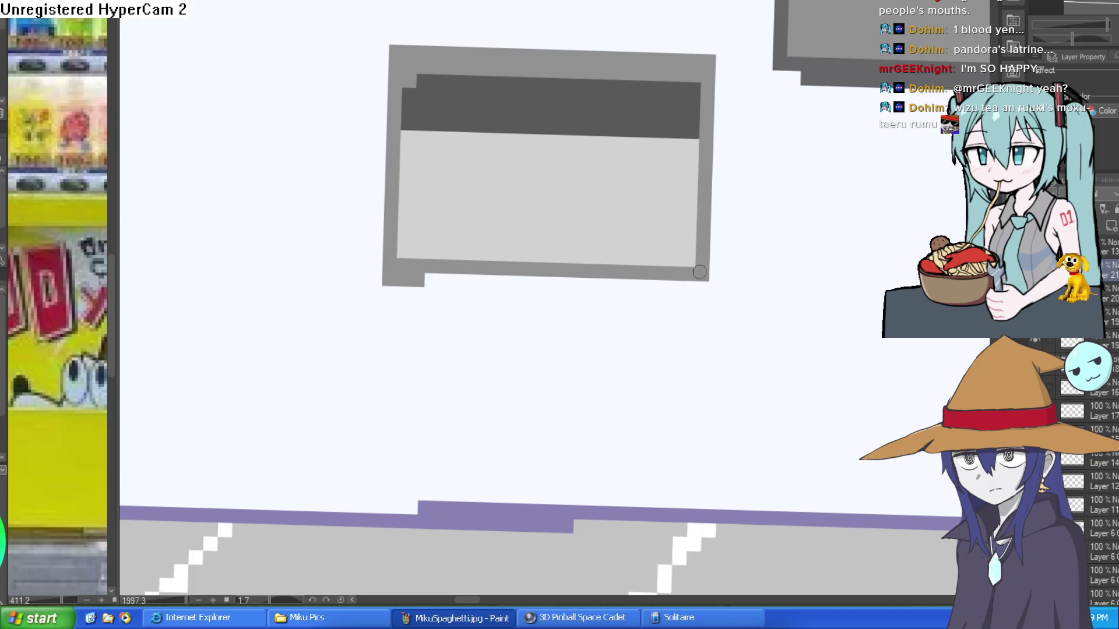
Replace the lighter stroke across the band with a darker stroke along its top.
mouse_move(483, 297)
left_mouse_down()
mouse_move(413, 285)
mouse_move(428, 281)
left_mouse_up()
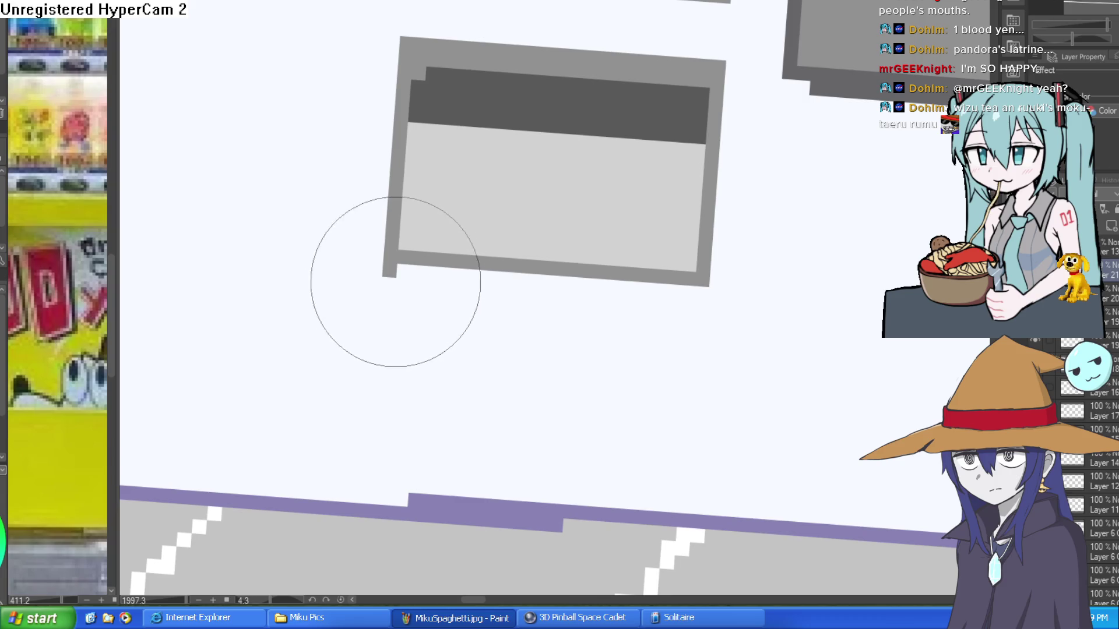
scroll(474, 300, "down", 5)
scroll(506, 253, "up", 5)
mouse_move(657, 233)
left_mouse_down()
mouse_move(649, 250)
mouse_move(634, 220)
left_mouse_up()
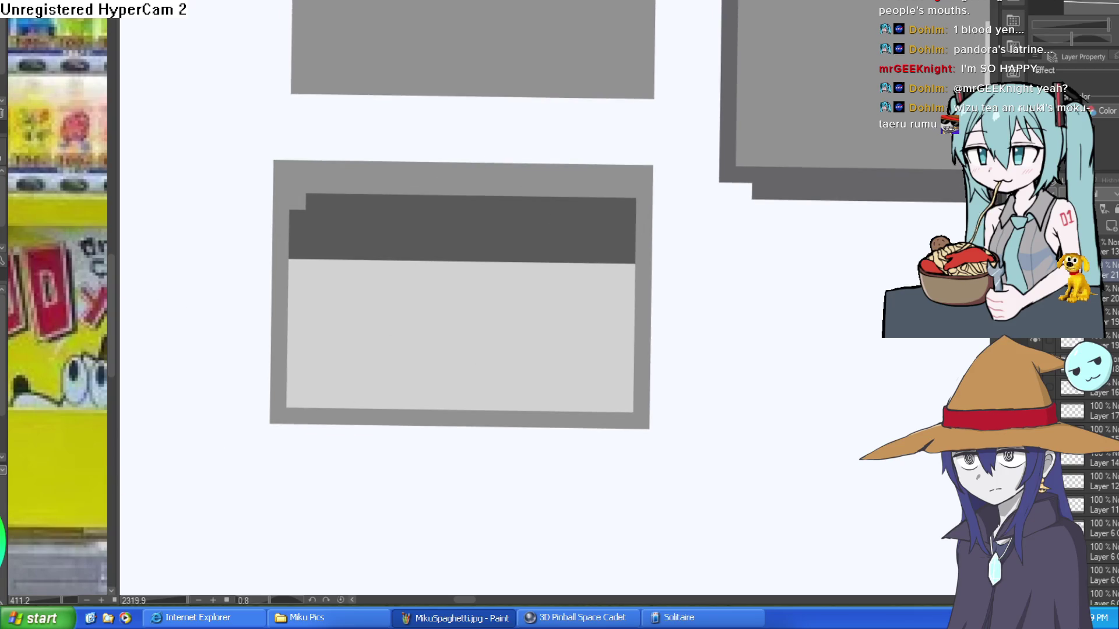
left_click_drag(445, 153, 320, 302)
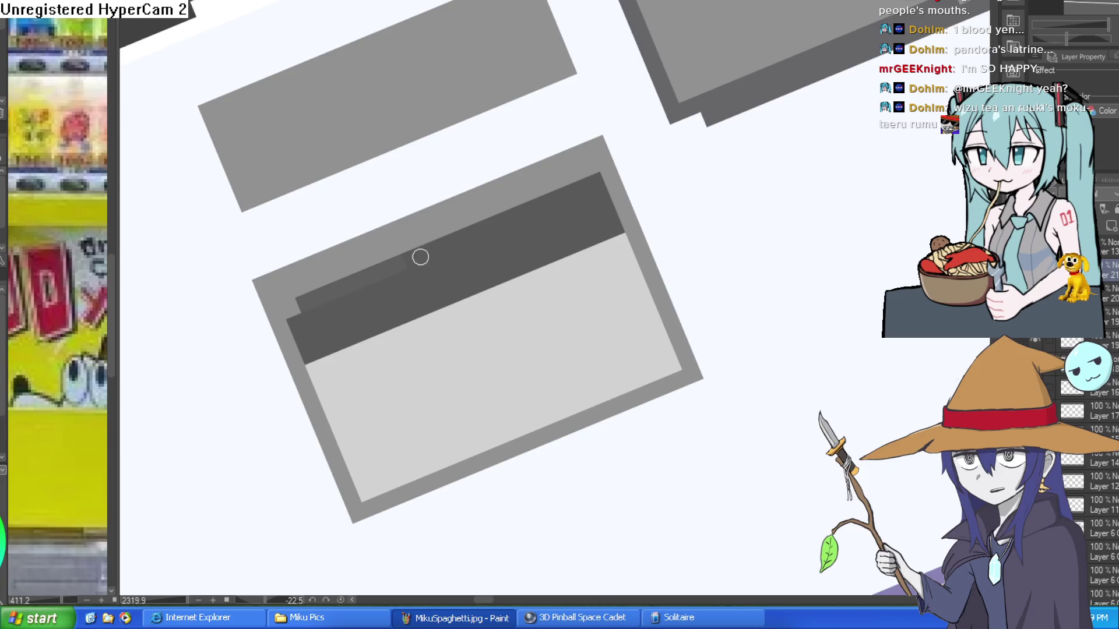
key("ctrl+z")
mouse_move(307, 302)
left_mouse_down()
mouse_move(605, 175)
mouse_move(644, 175)
mouse_move(732, 277)
mouse_move(669, 230)
left_mouse_up()
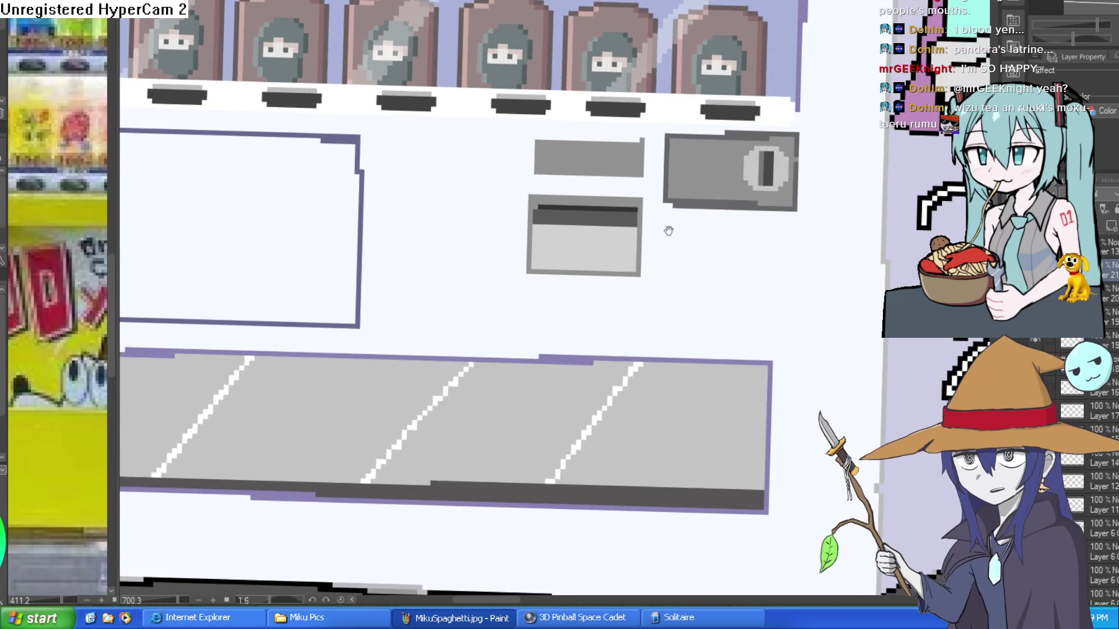
Try a dark line along the box's bottom edge, then undo it.
scroll(628, 256, "up", 5)
left_click_drag(427, 266, 680, 260)
key("ctrl+z")
scroll(746, 220, "down", 5)
Paint a mid-grey band along the light panel's top, extending it to the box's right edge.
mouse_move(819, 254)
left_mouse_down()
mouse_move(634, 217)
mouse_move(739, 204)
left_mouse_up()
scroll(714, 227, "up", 5)
scroll(741, 205, "up", 3)
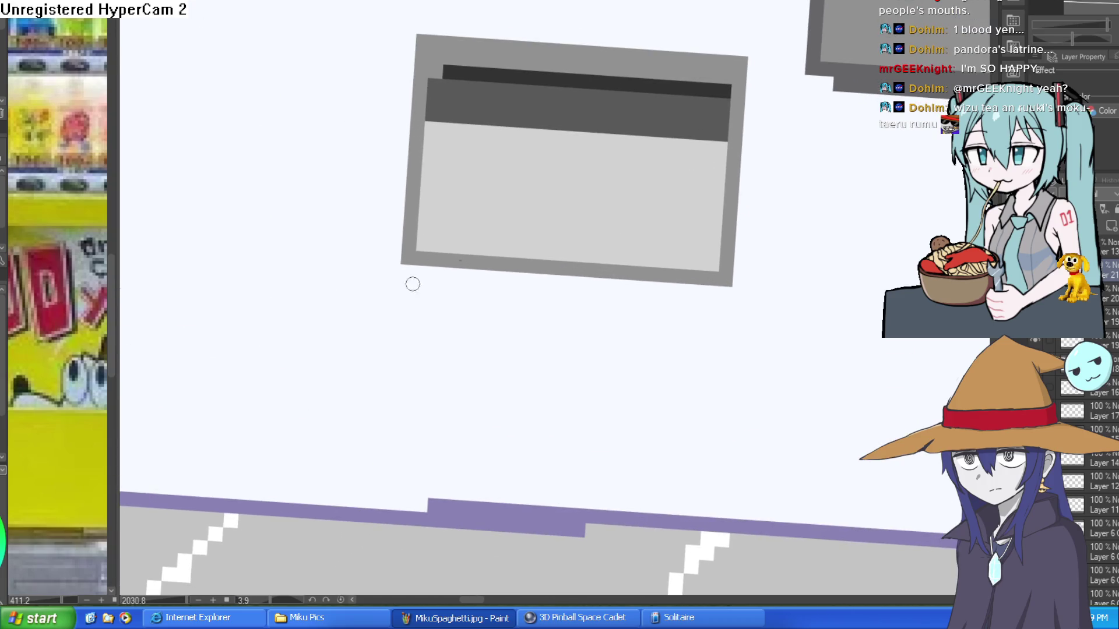
mouse_move(732, 179)
left_mouse_down()
mouse_move(736, 164)
mouse_move(692, 183)
left_mouse_up()
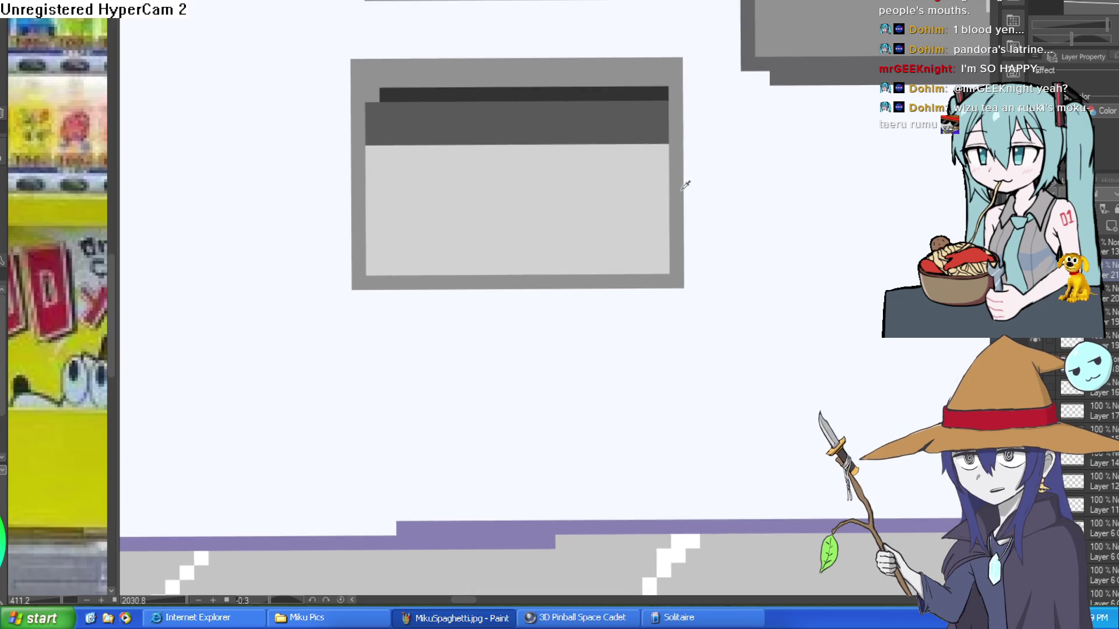
left_click_drag(719, 193, 727, 187)
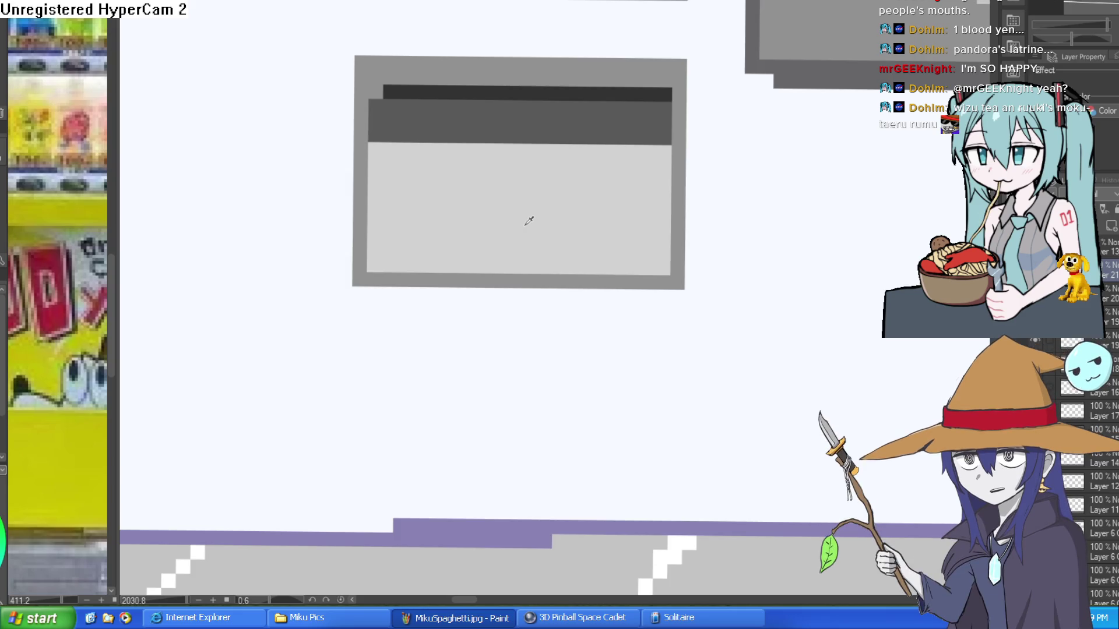
mouse_move(457, 207)
left_mouse_down()
mouse_move(388, 173)
mouse_move(419, 145)
mouse_move(635, 150)
left_mouse_up()
left_click(344, 92)
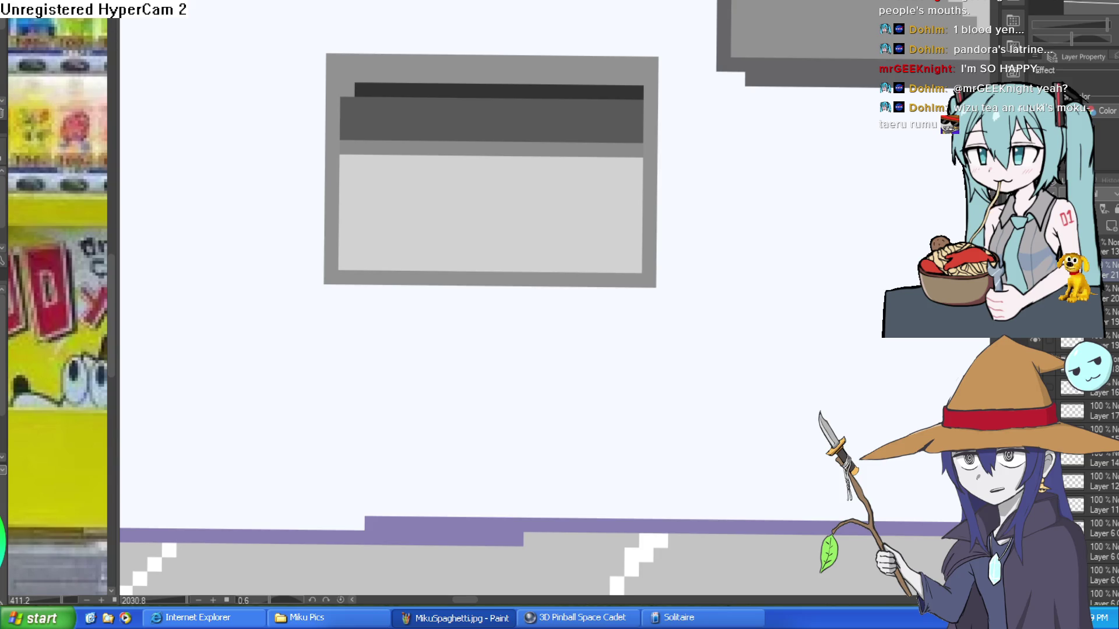
key("ctrl+z")
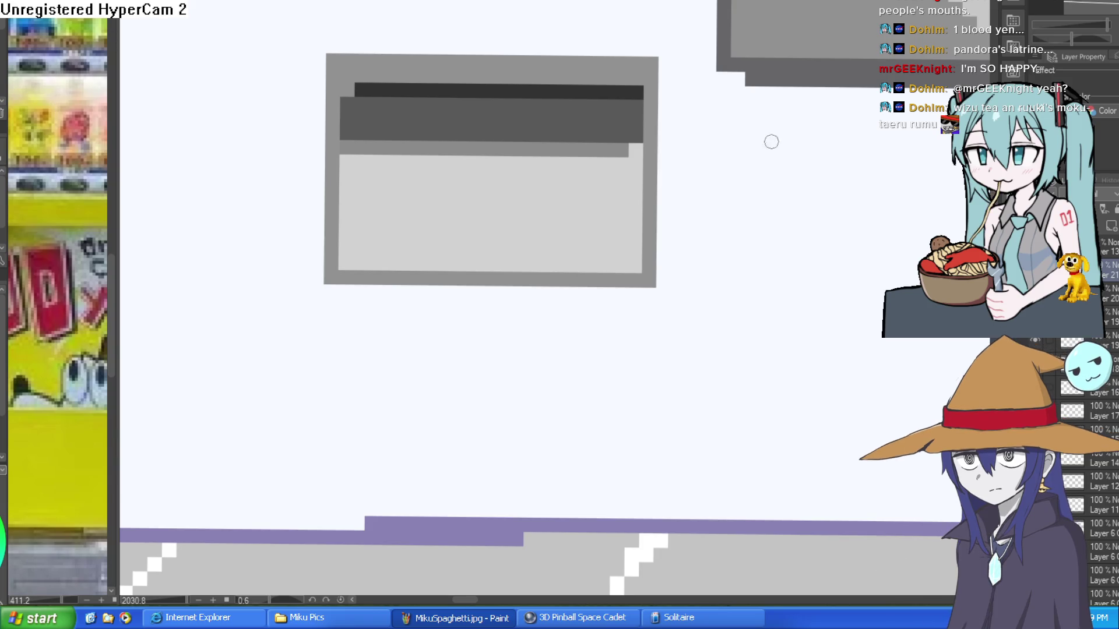
left_click_drag(646, 149, 631, 149)
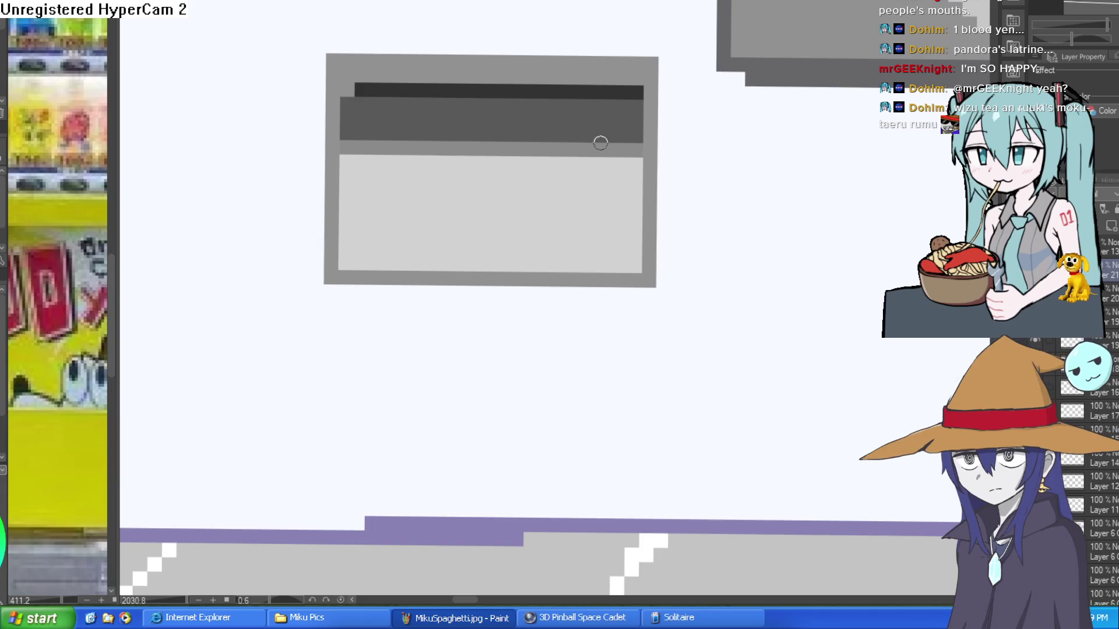
scroll(662, 140, "down", 4)
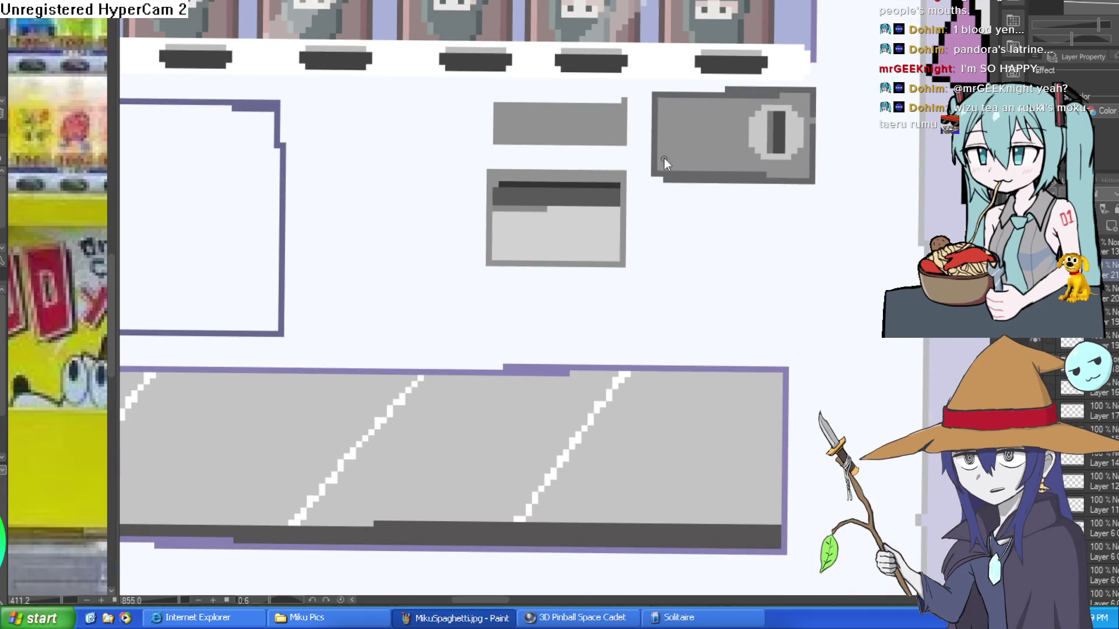
left_click_drag(608, 236, 587, 251)
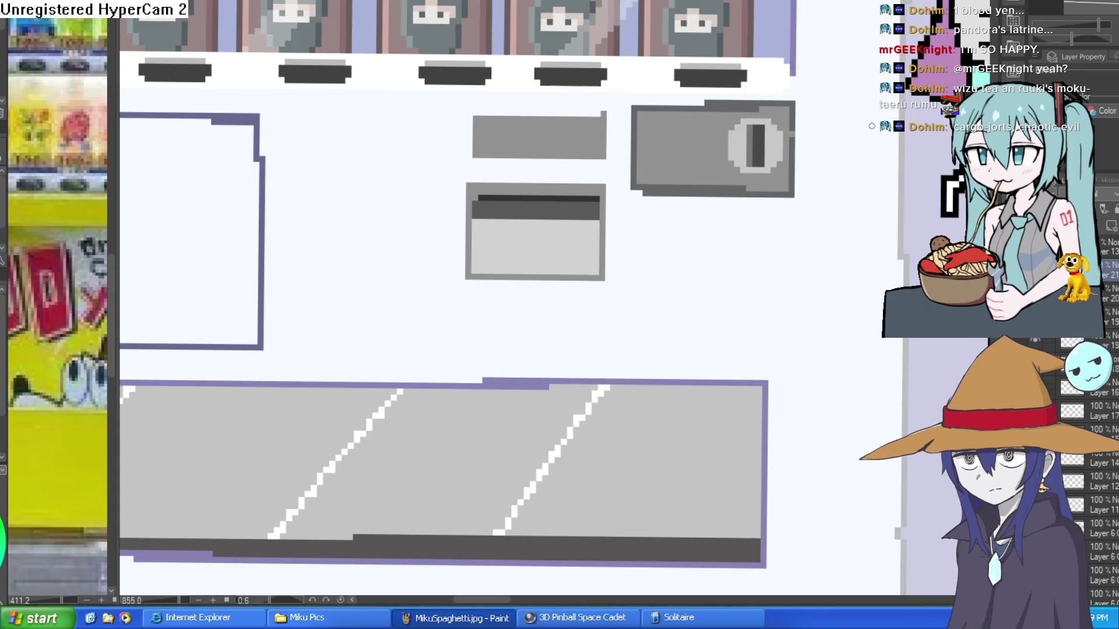
scroll(590, 283, "down", 1)
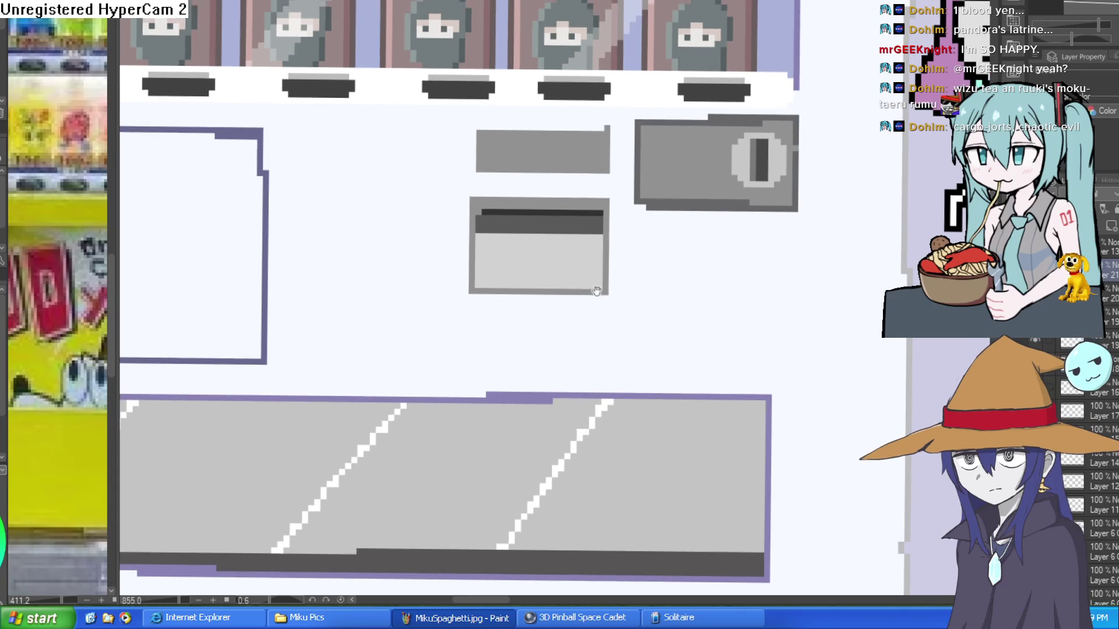
scroll(642, 262, "up", 3)
scroll(641, 274, "down", 5)
mouse_move(648, 299)
left_mouse_down()
mouse_move(629, 297)
mouse_move(639, 312)
left_mouse_up()
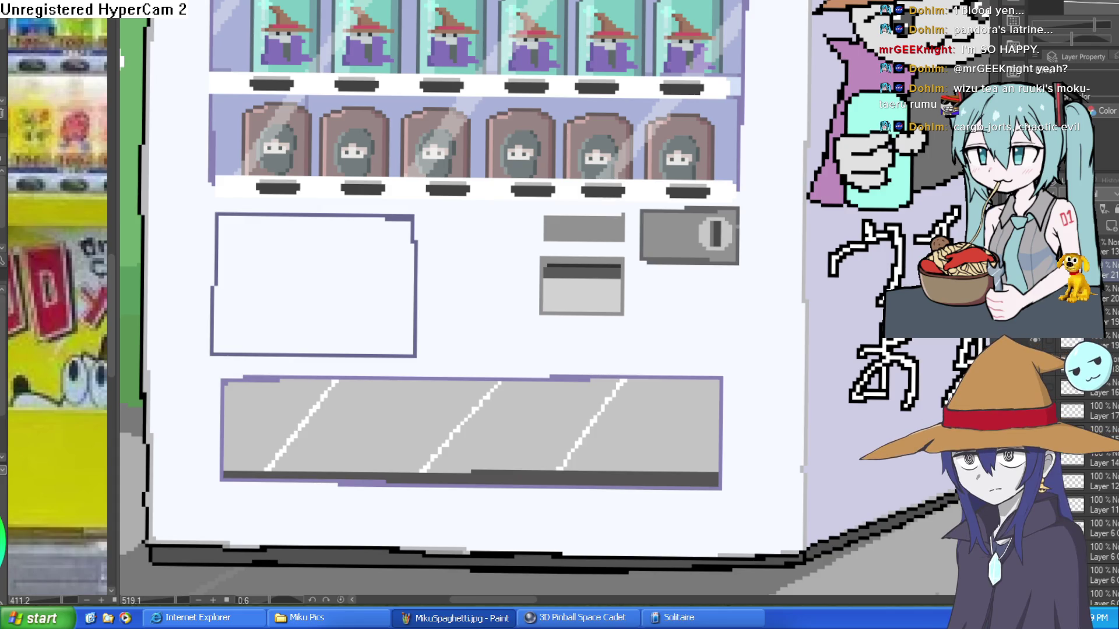
scroll(644, 272, "up", 4)
scroll(664, 315, "down", 3)
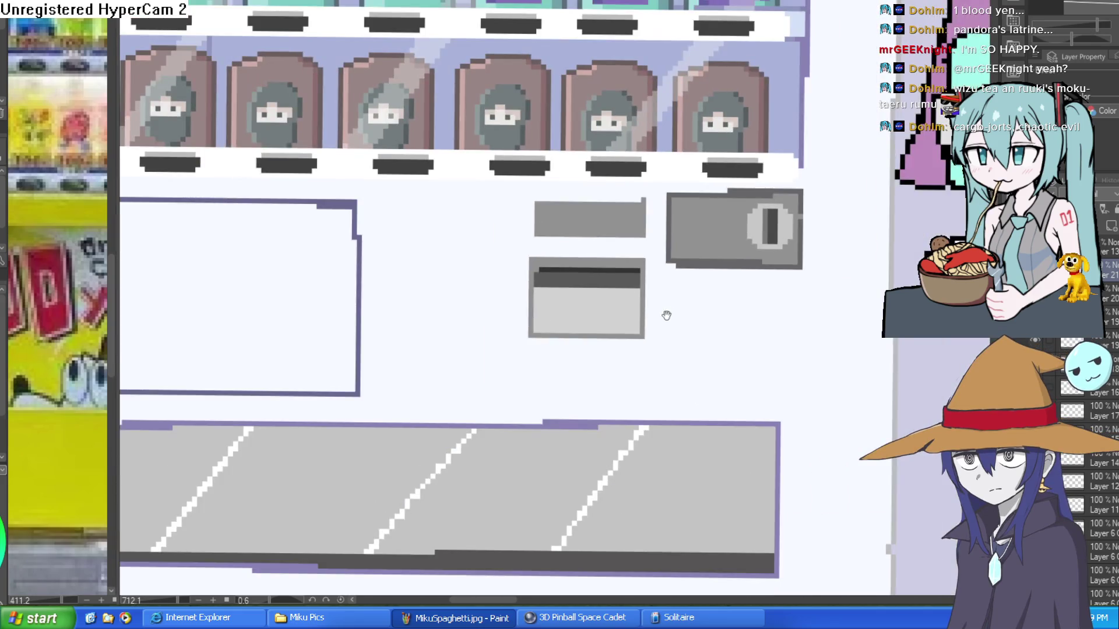
scroll(656, 298, "up", 5)
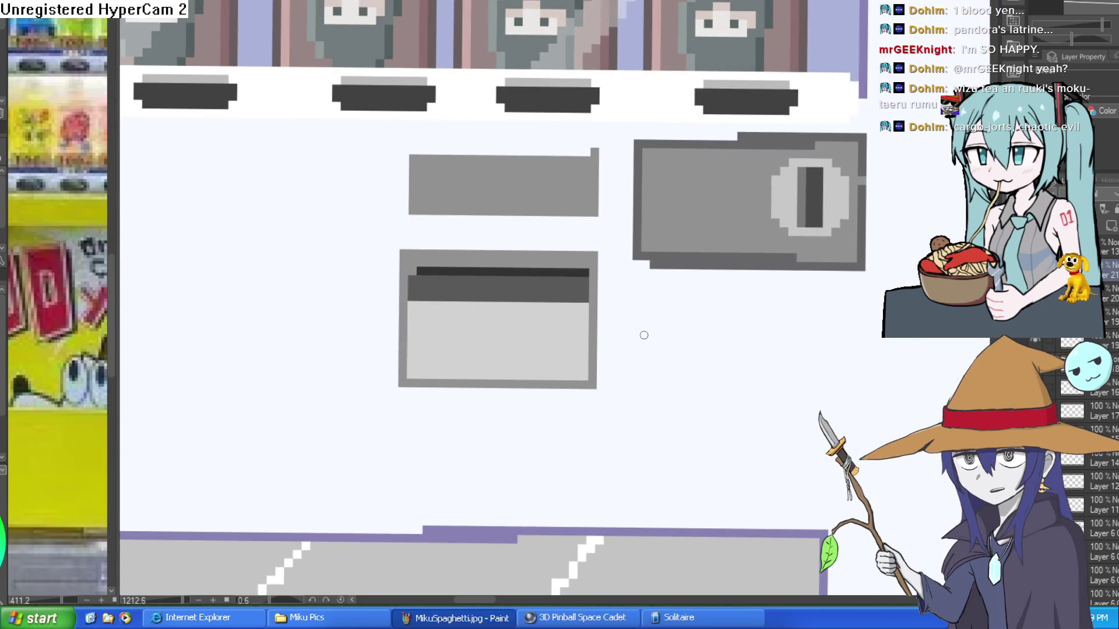
left_click_drag(641, 334, 644, 384)
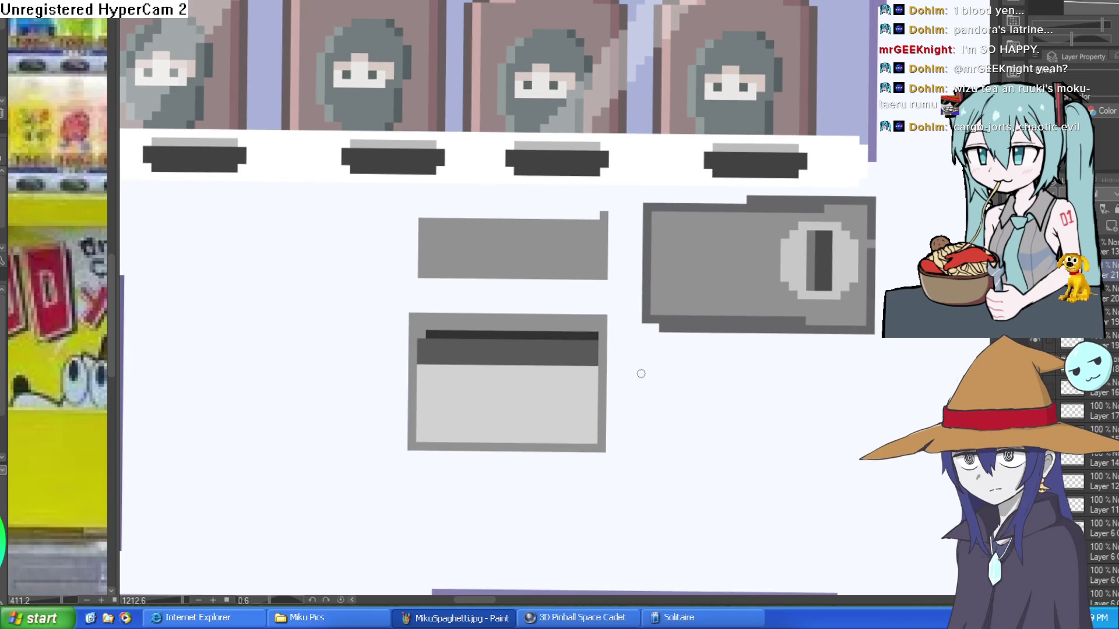
scroll(643, 365, "down", 2)
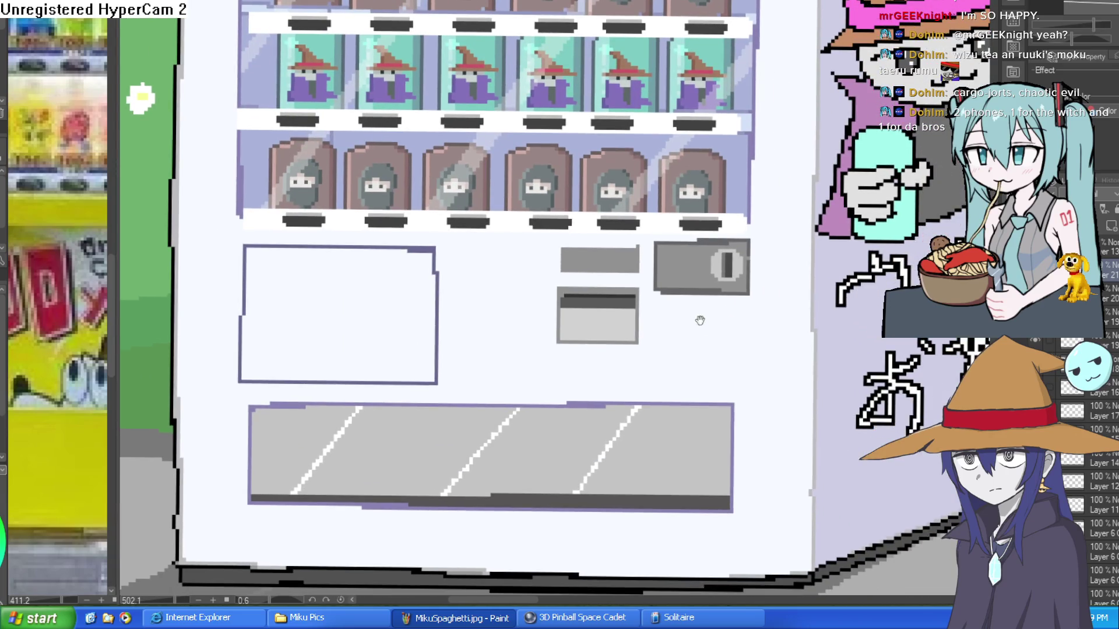
scroll(699, 317, "up", 4)
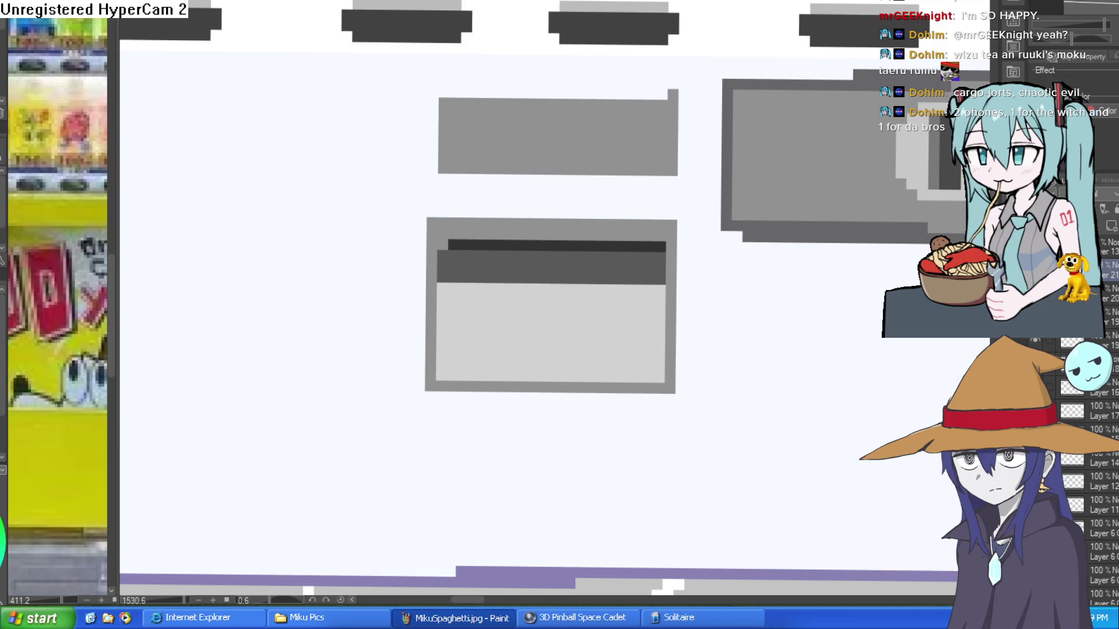